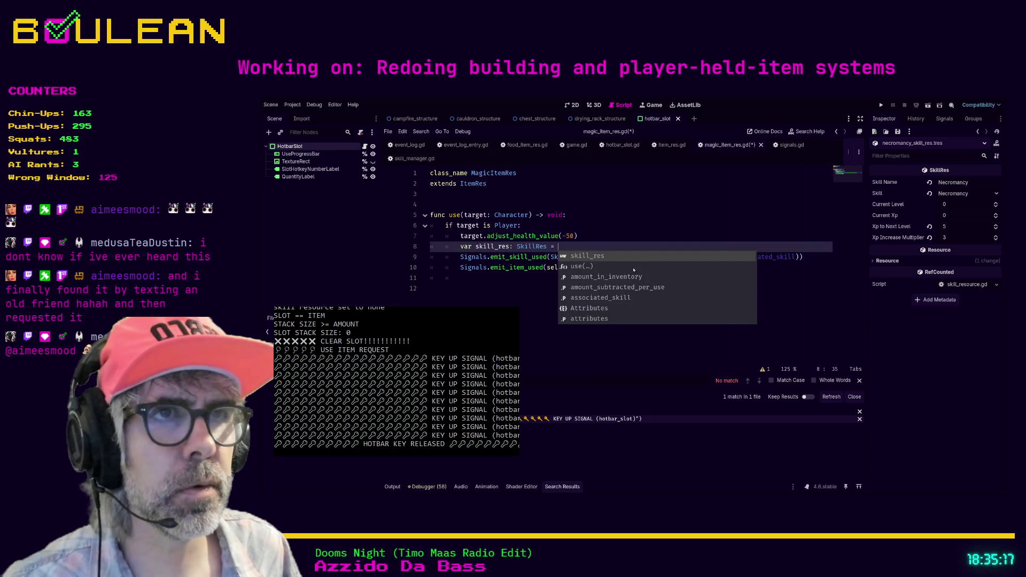
# Complete line 8's SkillManager skill-resource lookup and pass skill_res to emit_skill_used.
pyautogui.click(540, 291)
pyautogui.click(548, 257)
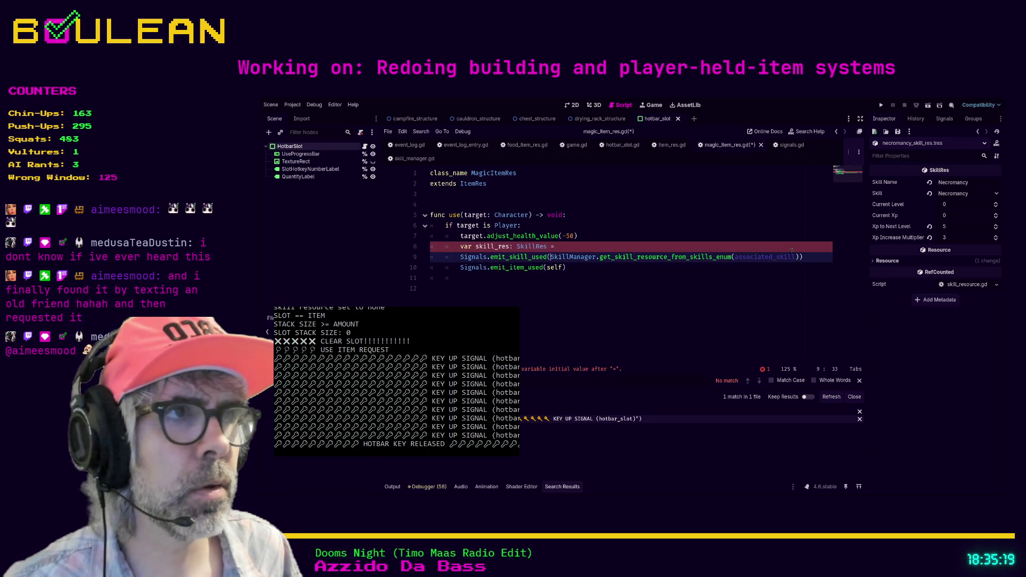
pyautogui.keyDown('shift'); pyautogui.click(798, 257); pyautogui.keyUp('shift')
pyautogui.press('BackSpace')
pyautogui.click(571, 247)
pyautogui.write('SkillManager.get_skill_resource_from_skills_enum(associated_skill)')
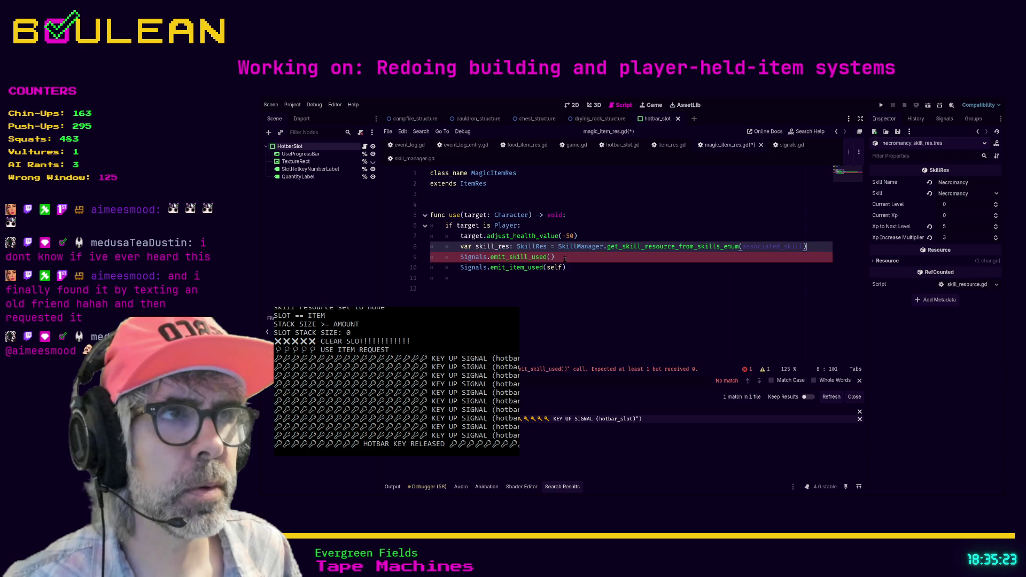
pyautogui.click(549, 257)
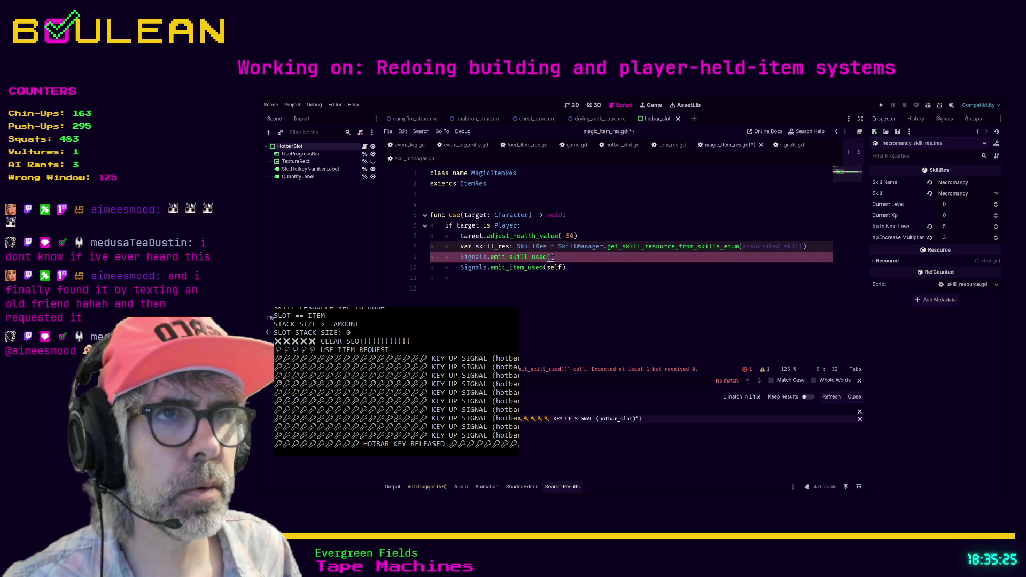
pyautogui.write('skill_res')
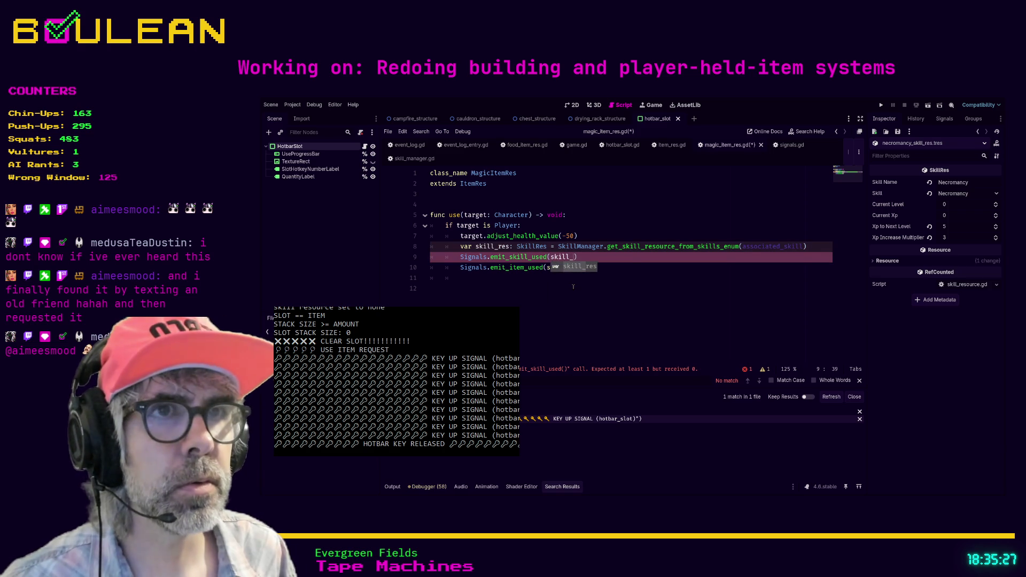
# Save magic_item_res.gd and jump to the get_skill_resource_from_skills_enum definition.
pyautogui.click(574, 287)
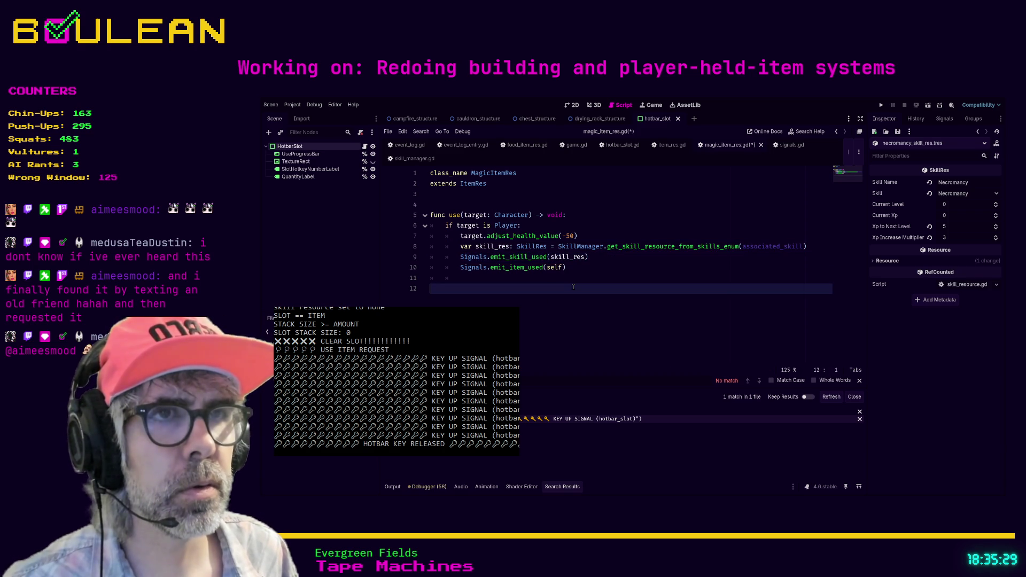
pyautogui.hotkey('ctrl', 's')
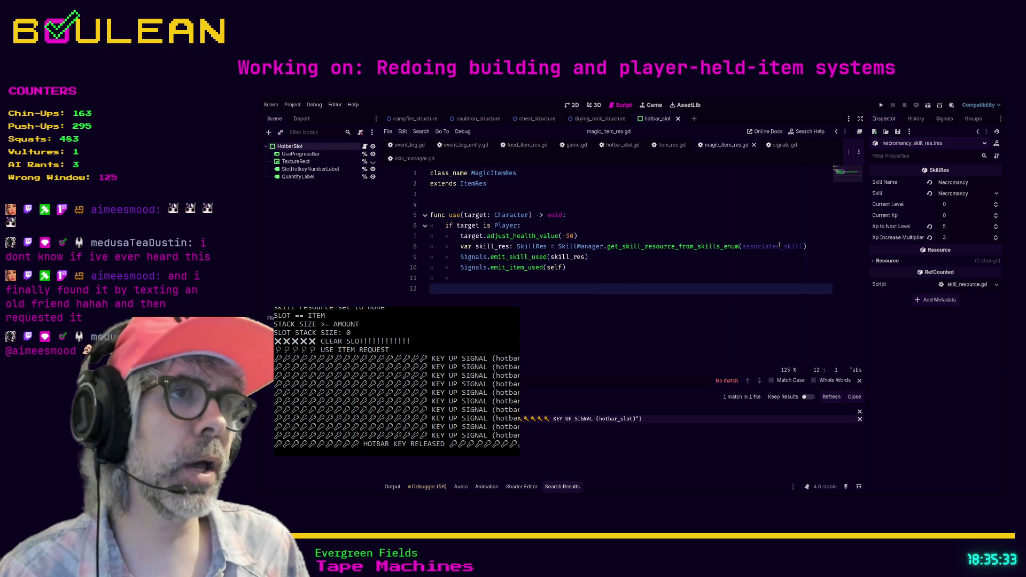
pyautogui.keyDown('ctrl'); pyautogui.click(668, 246); pyautogui.keyUp('ctrl')
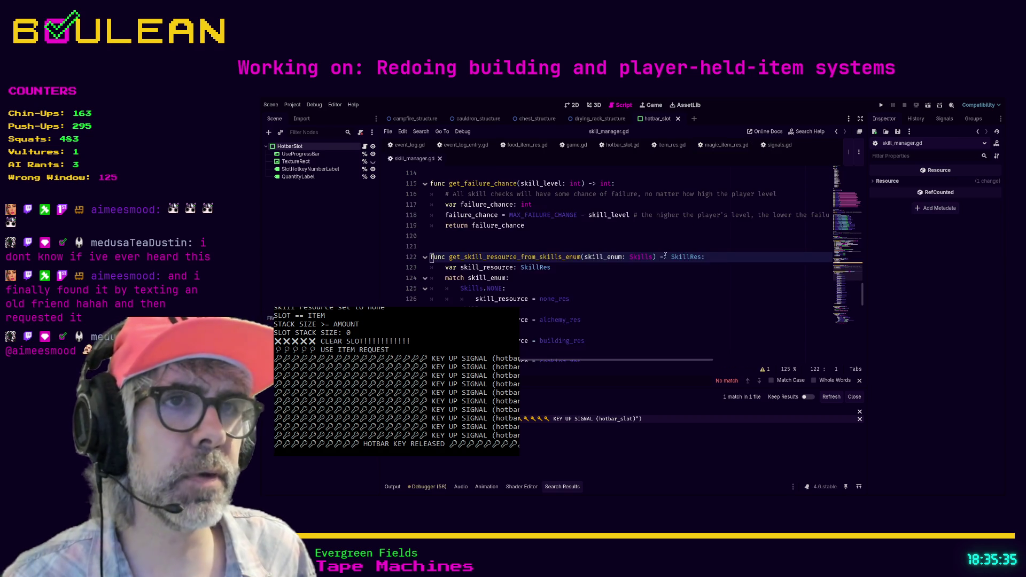
# Scroll to the NECROMANCY match case on line 154 and jump to the necromancy_res declaration.
pyautogui.scroll(-5, 668, 248)
pyautogui.scroll(-4, 591, 287)
pyautogui.scroll(-1, 588, 286)
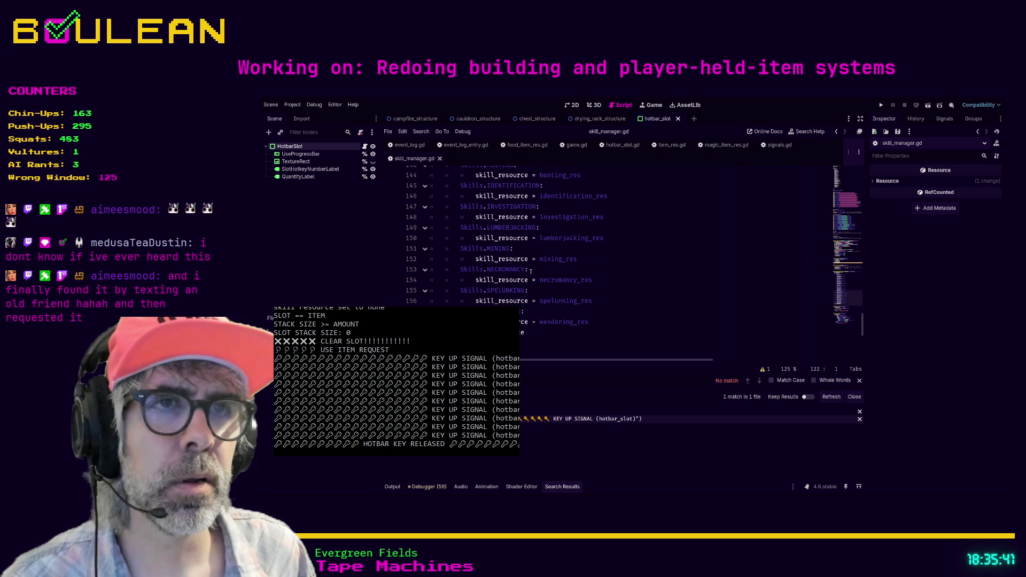
pyautogui.click(514, 279)
pyautogui.scroll(1, 553, 288)
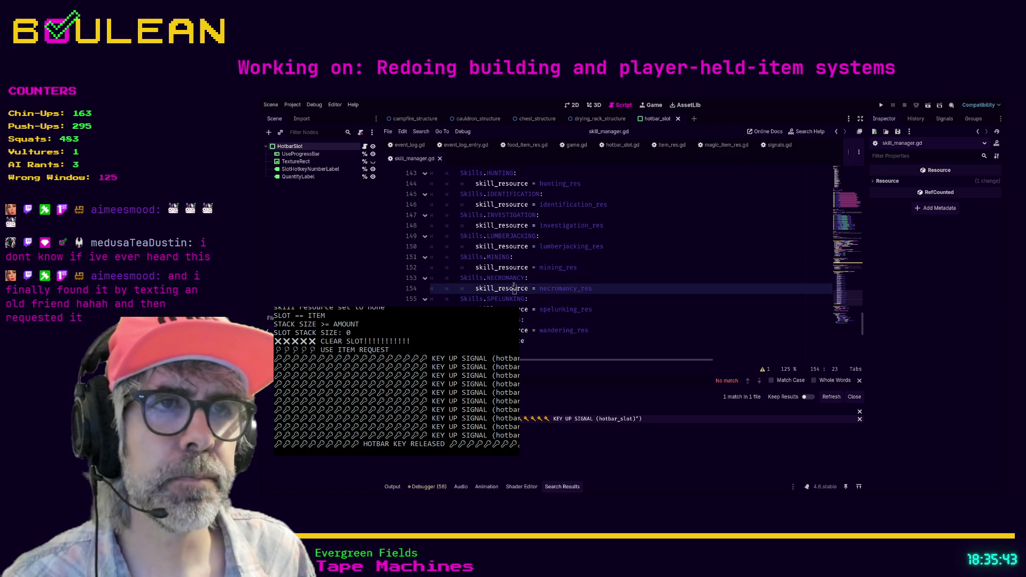
pyautogui.keyDown('ctrl'); pyautogui.click(554, 289); pyautogui.keyUp('ctrl')
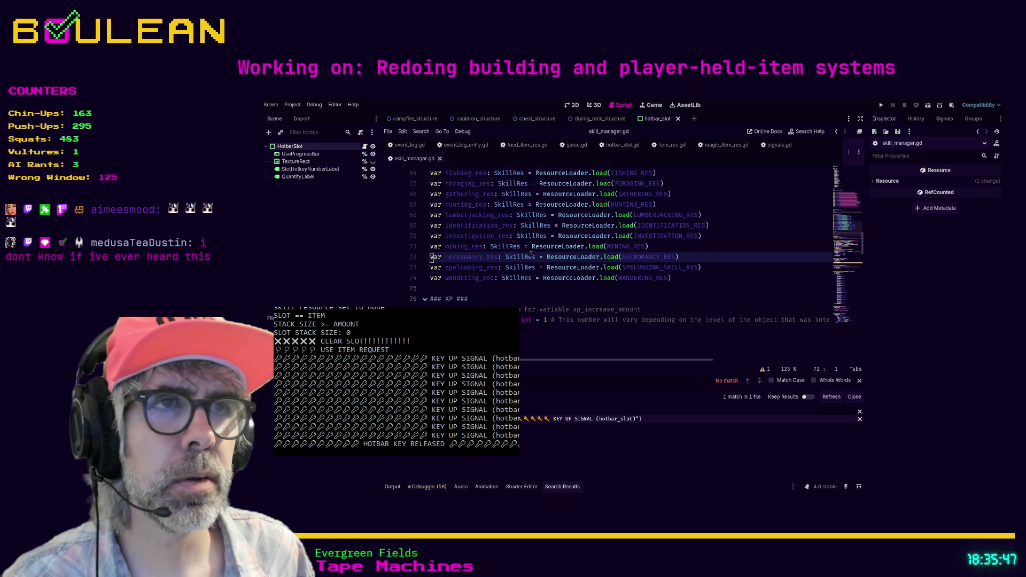
# Jump to the NECROMANCY_RES path constant, then run the project with F5.
pyautogui.keyDown('ctrl'); pyautogui.click(639, 258); pyautogui.keyUp('ctrl')
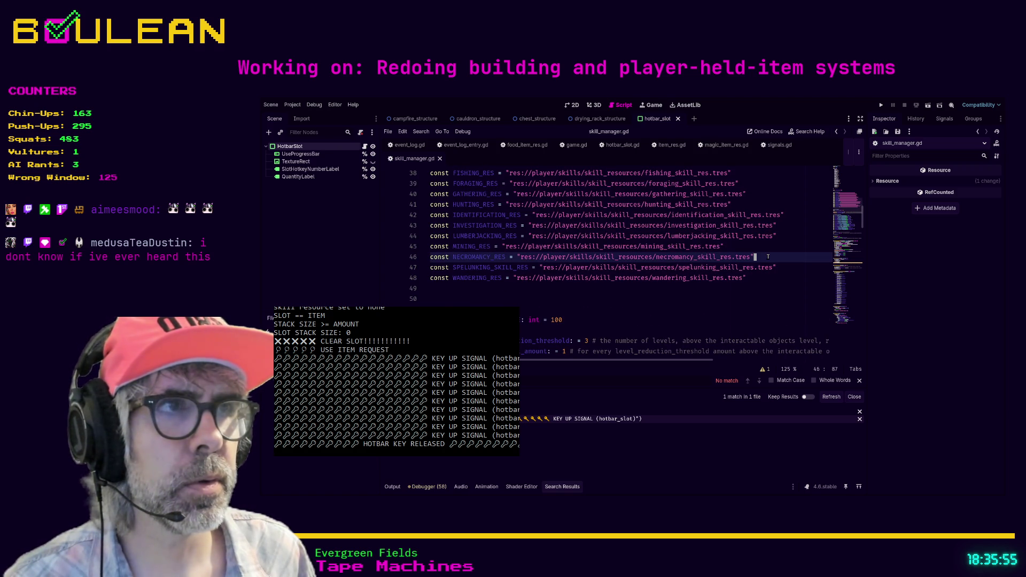
pyautogui.click(645, 295)
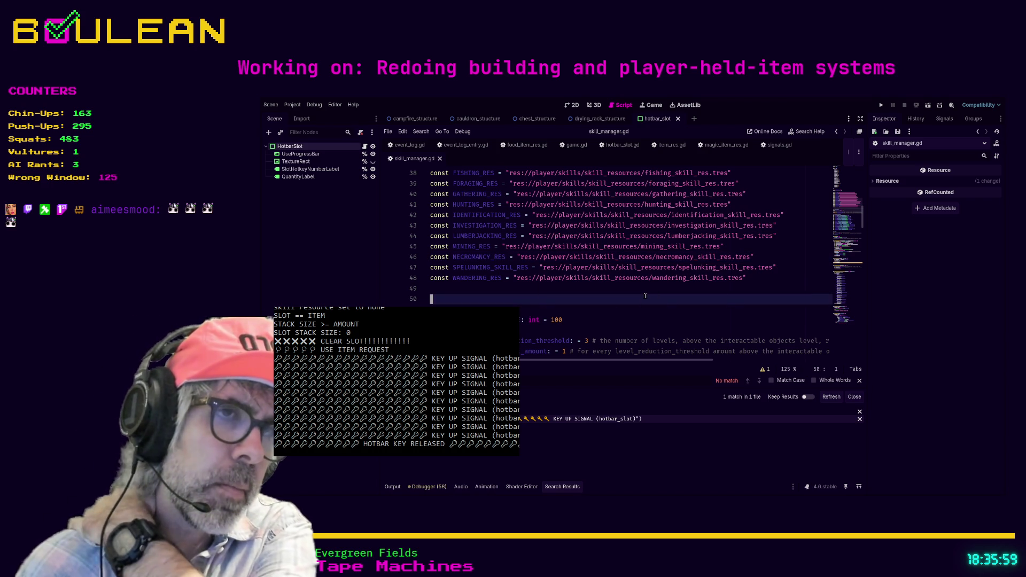
pyautogui.press('F5')
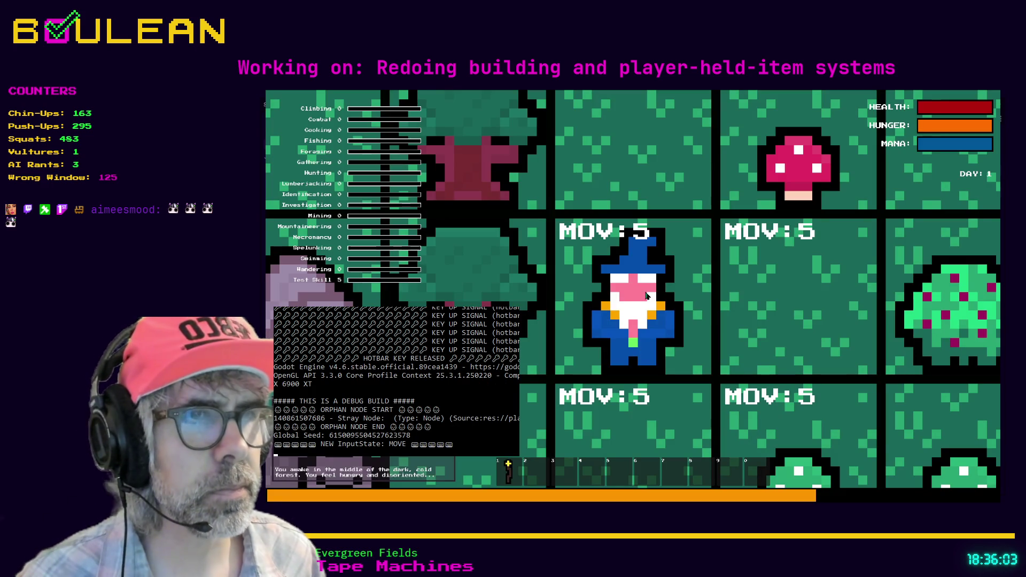
# Walk the wizard to the goblin, kill it, break its gravestone and collect the Soul.
pyautogui.scroll(-3, 646, 296)
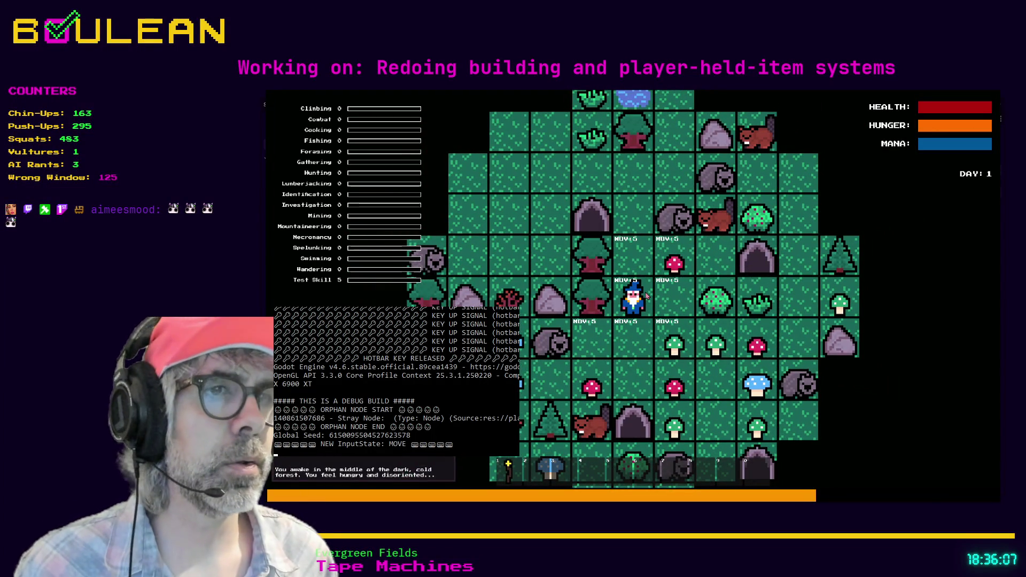
pyautogui.press('w')
pyautogui.press('s')
pyautogui.press('s')
pyautogui.press('s')
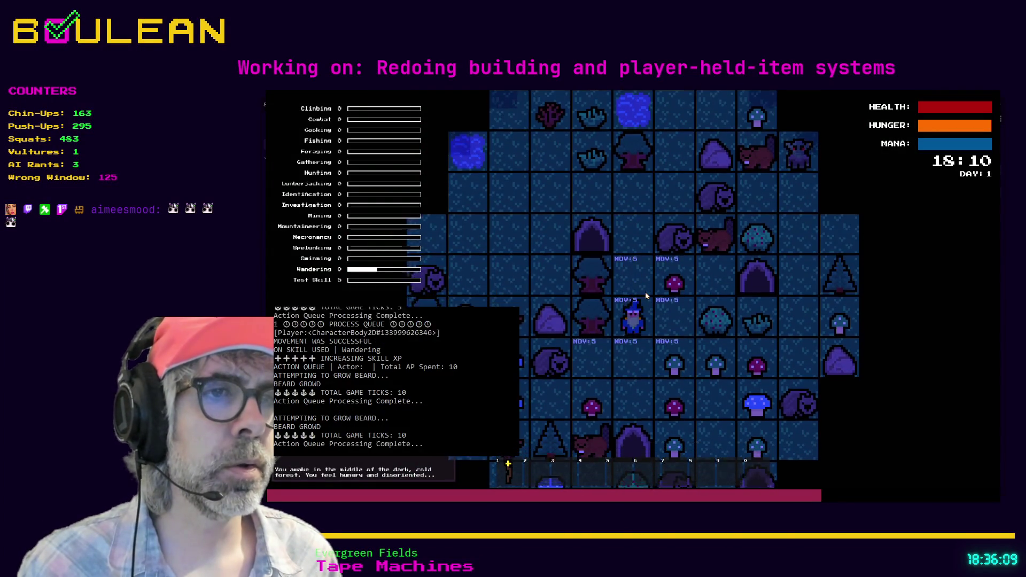
pyautogui.press('a')
pyautogui.press('a')
pyautogui.press('a')
pyautogui.press('a')
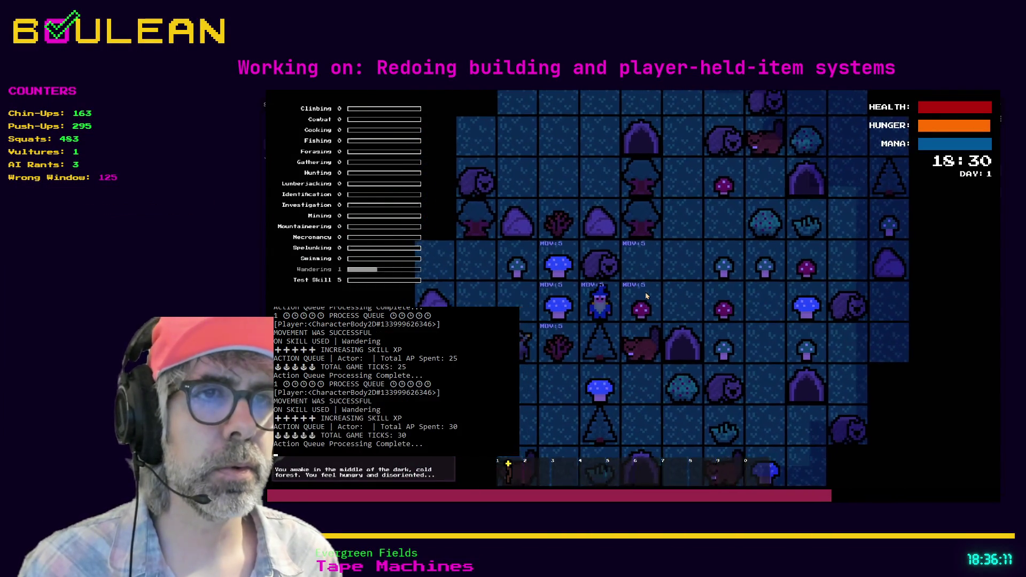
pyautogui.press('s')
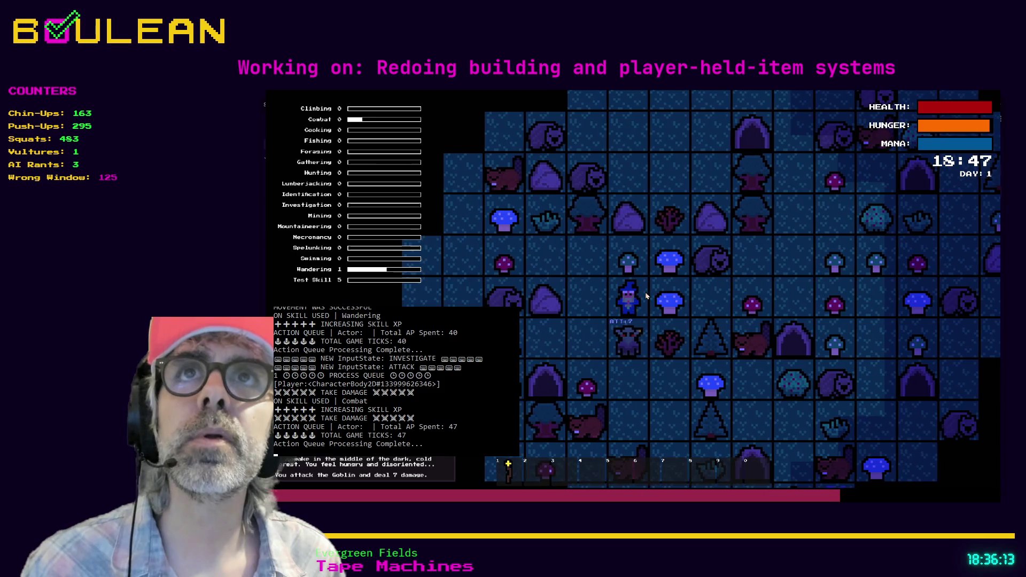
pyautogui.press('s')
pyautogui.press('s')
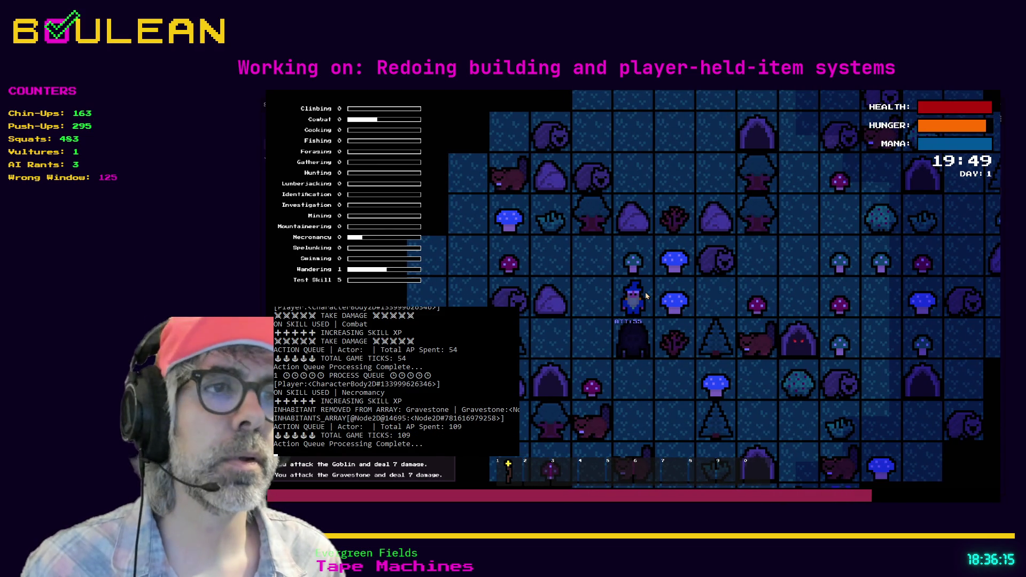
pyautogui.press('s')
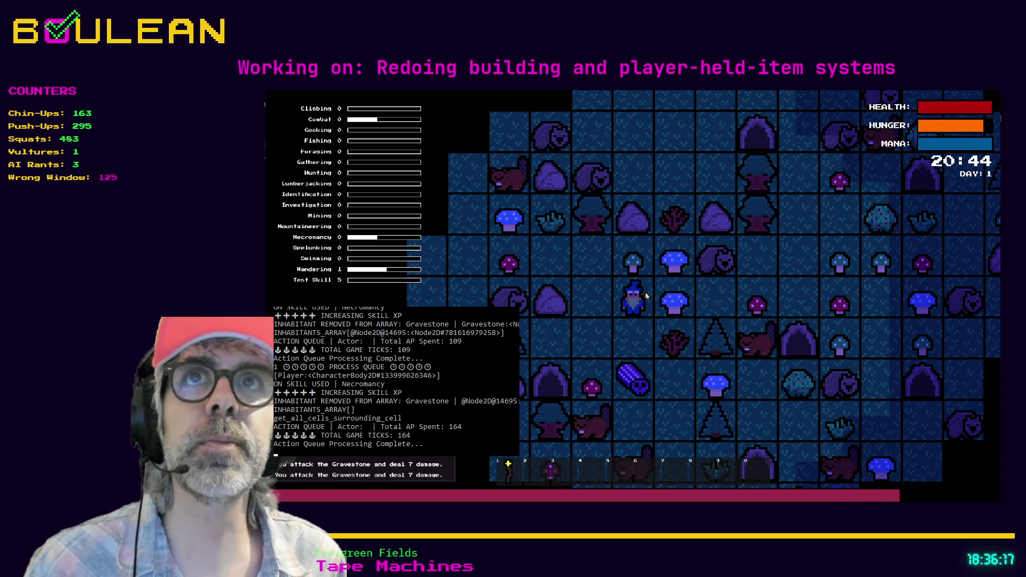
pyautogui.press('m')
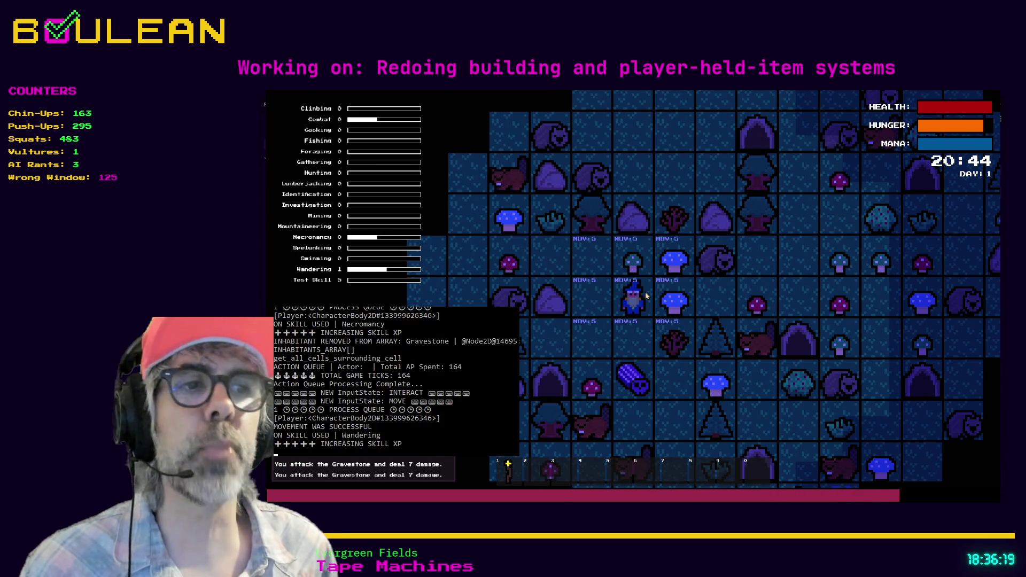
pyautogui.press('s')
pyautogui.press('s')
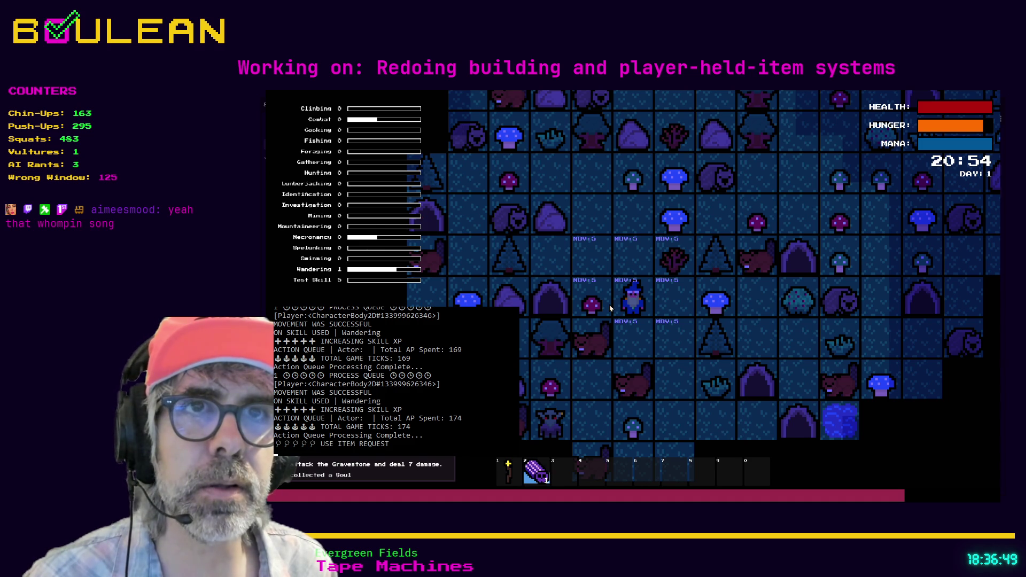
# Eat the Soul from hotbar slot 2, then stop the game with F8.
pyautogui.press('2')
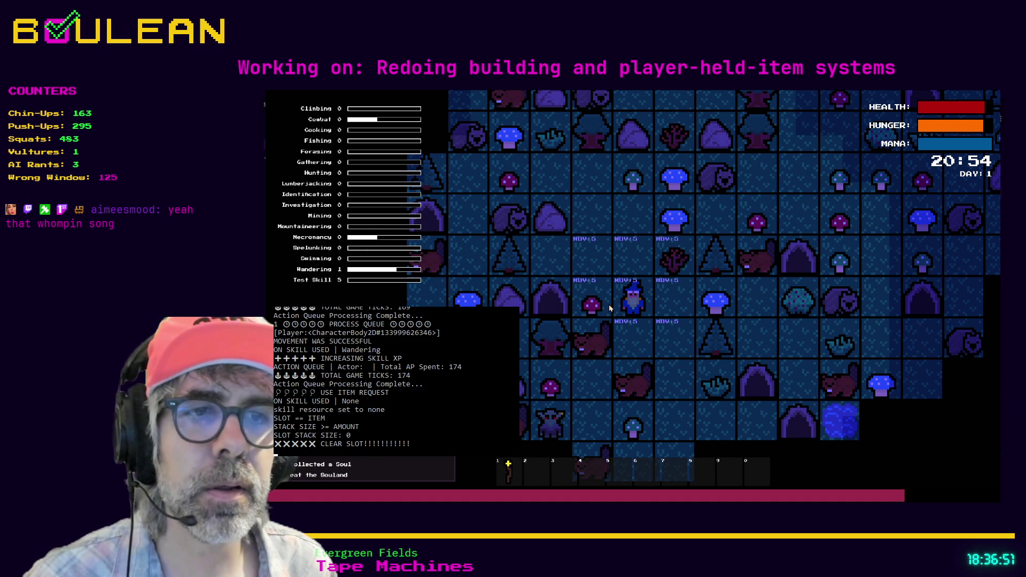
pyautogui.press('2')
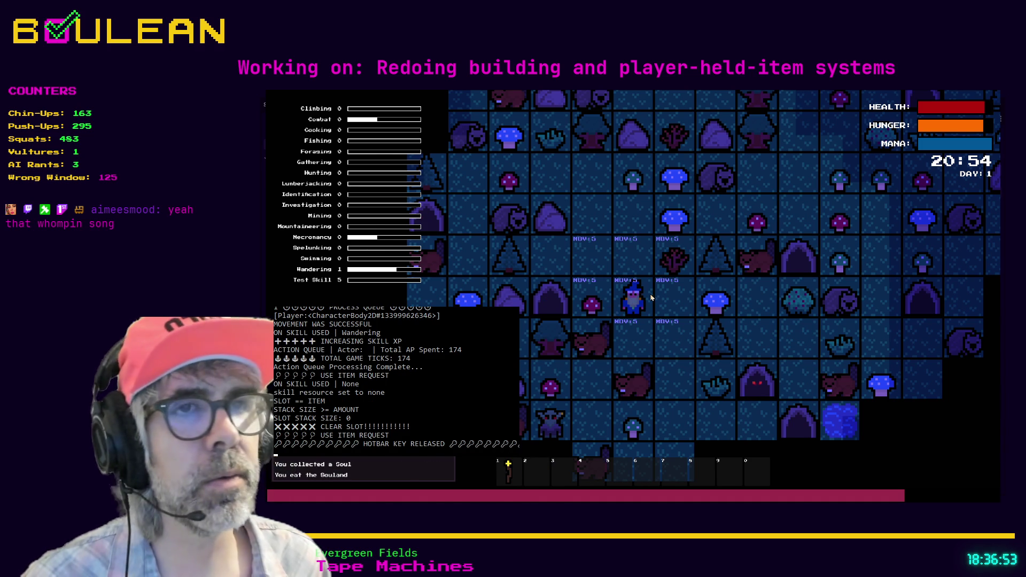
pyautogui.press('F8')
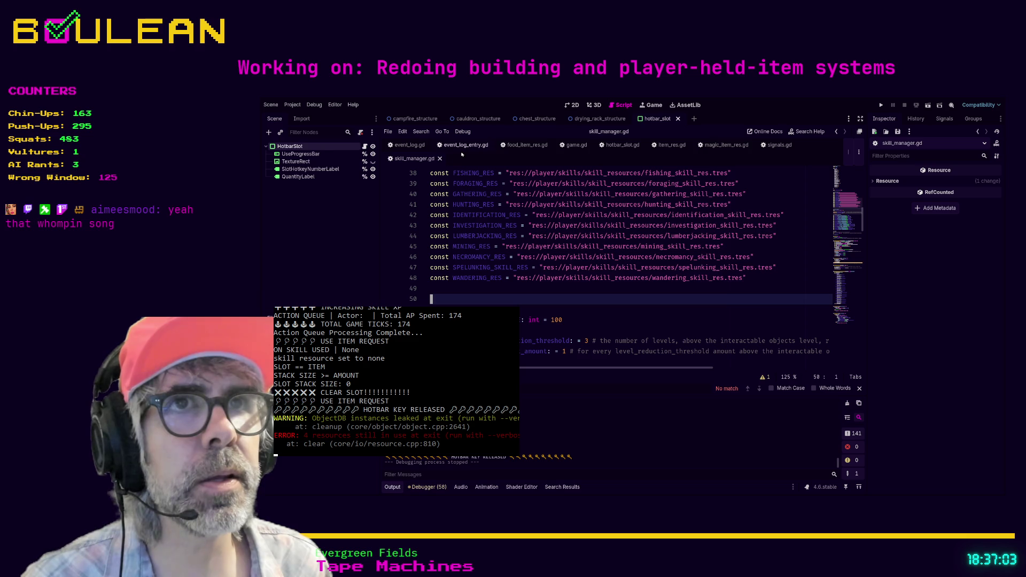
# In magic_item_res.gd, add a new line above the emit_skill_used call and start a print statement.
pyautogui.click(714, 149)
pyautogui.press('Down')
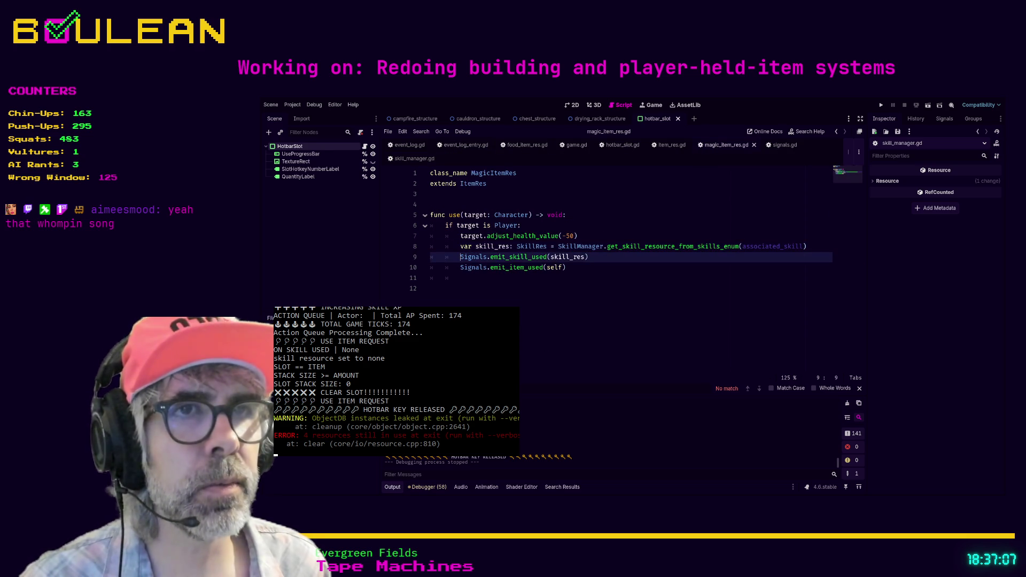
pyautogui.press('Return')
pyautogui.press('Up')
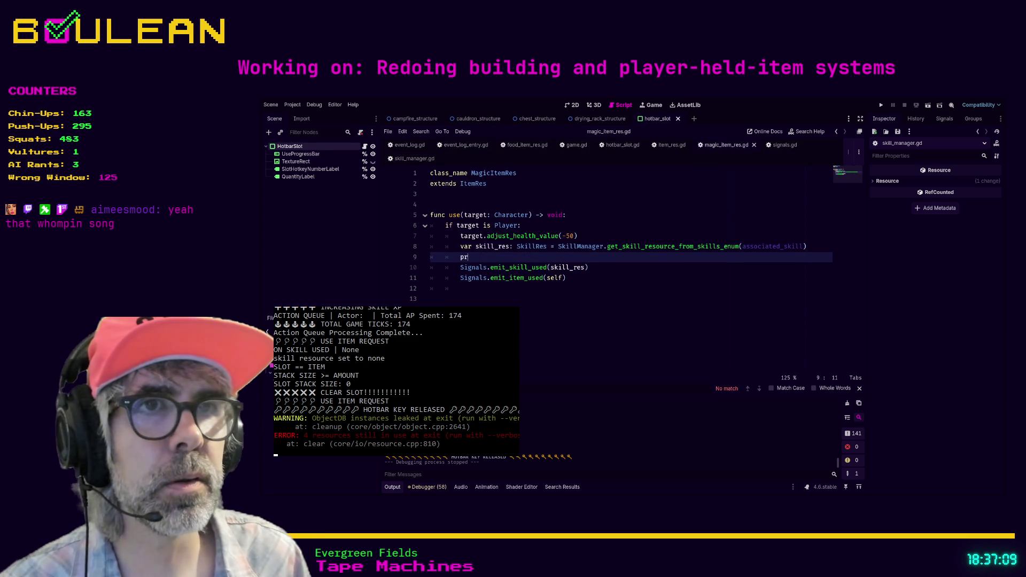
pyautogui.write('rint:')
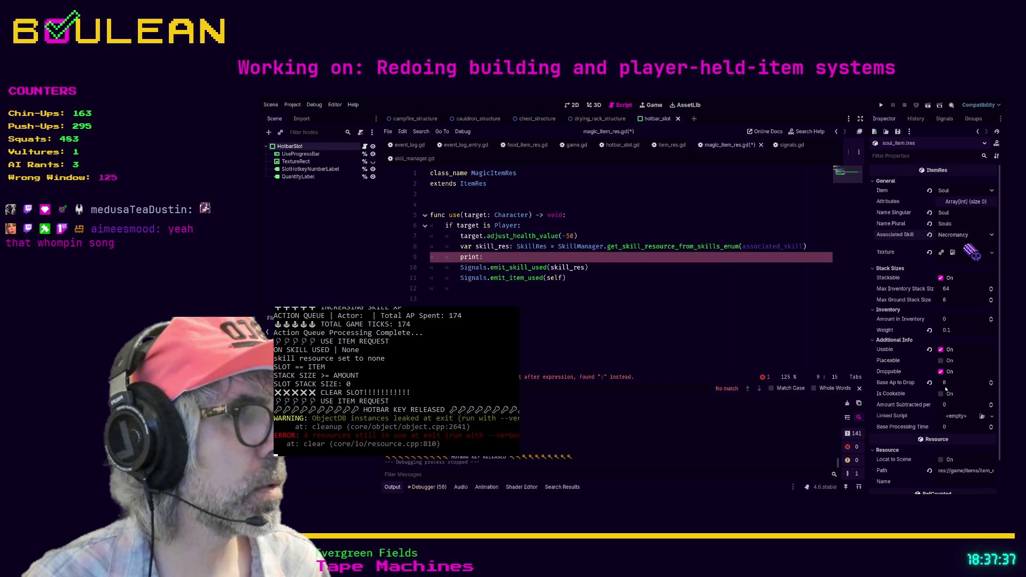
# Save, then write print(SkillManager.Skills.keys()[skill_res] on line 9 using autocomplete.
pyautogui.click(764, 297)
pyautogui.hotkey('ctrl', 's')
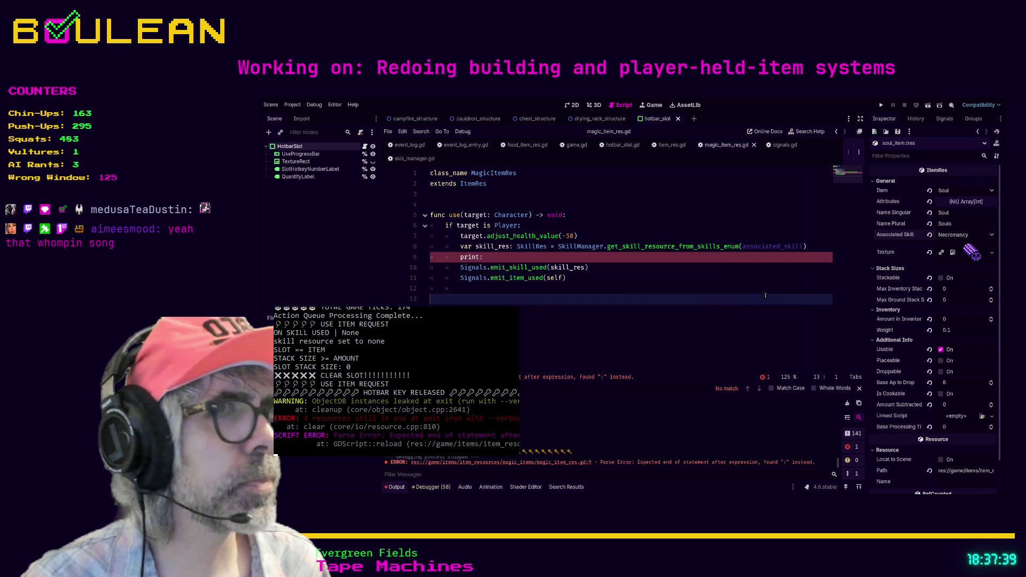
pyautogui.click(587, 257)
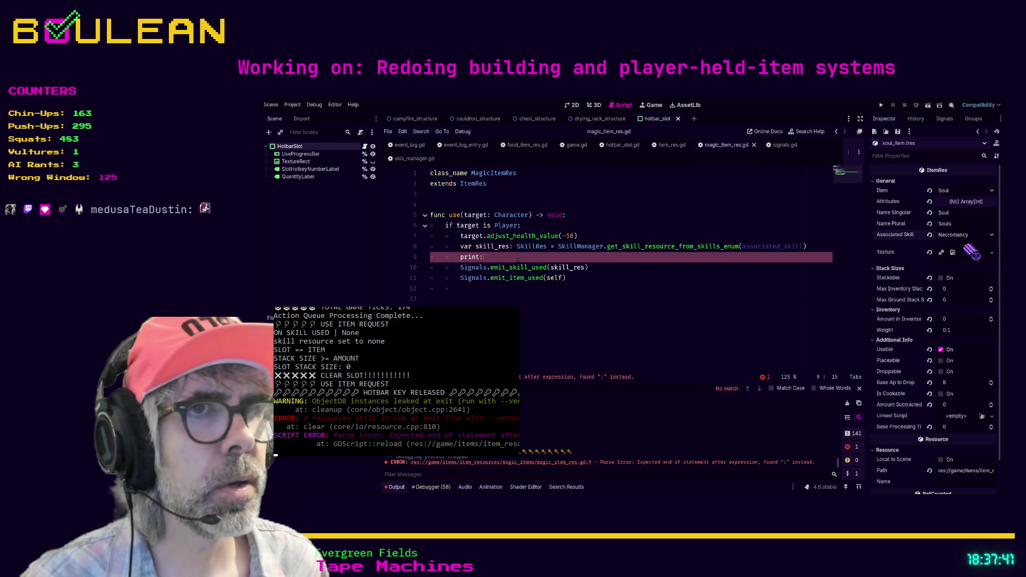
pyautogui.press('BackSpace')
pyautogui.write('(')
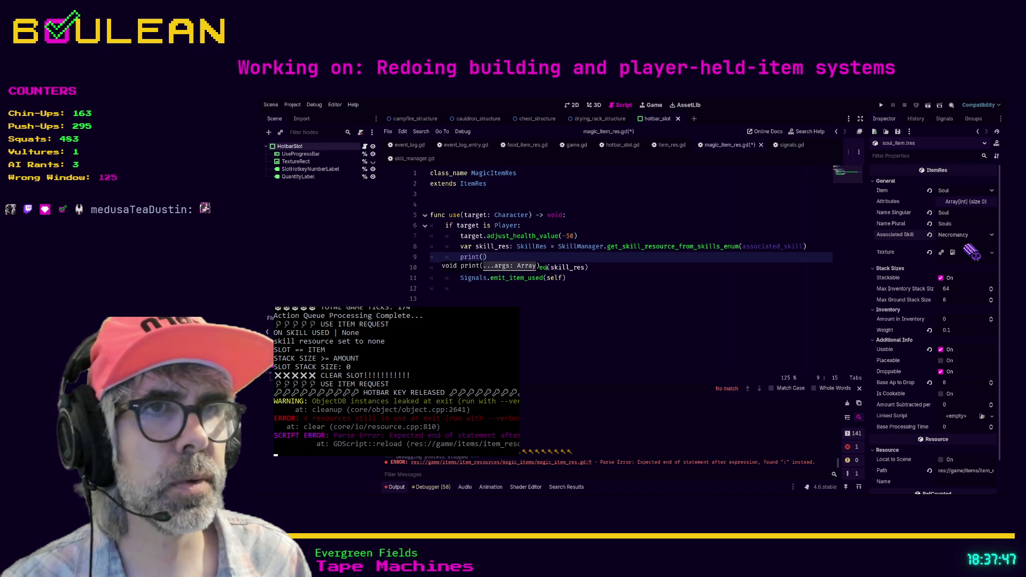
pyautogui.write('S')
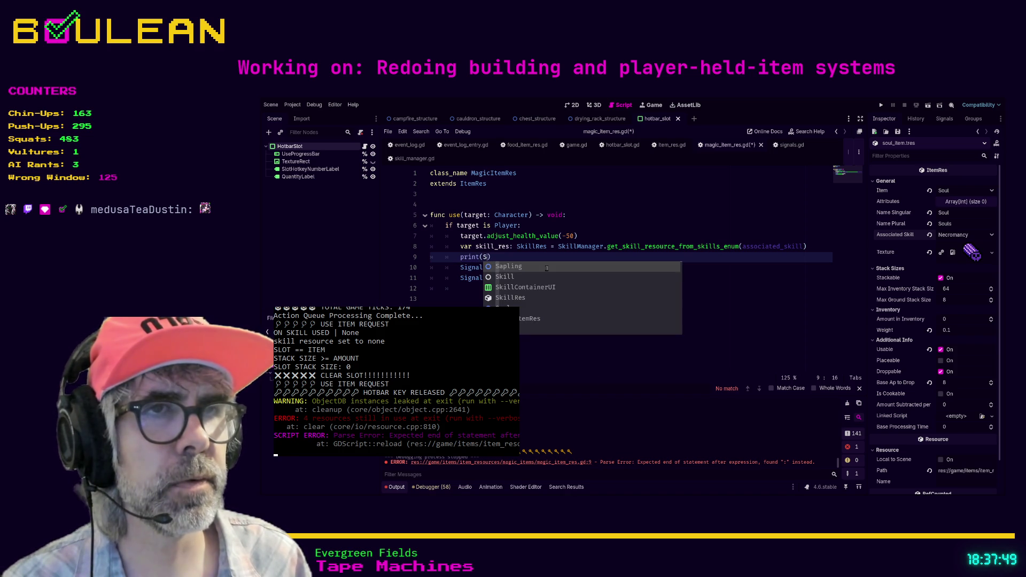
pyautogui.write('killMa')
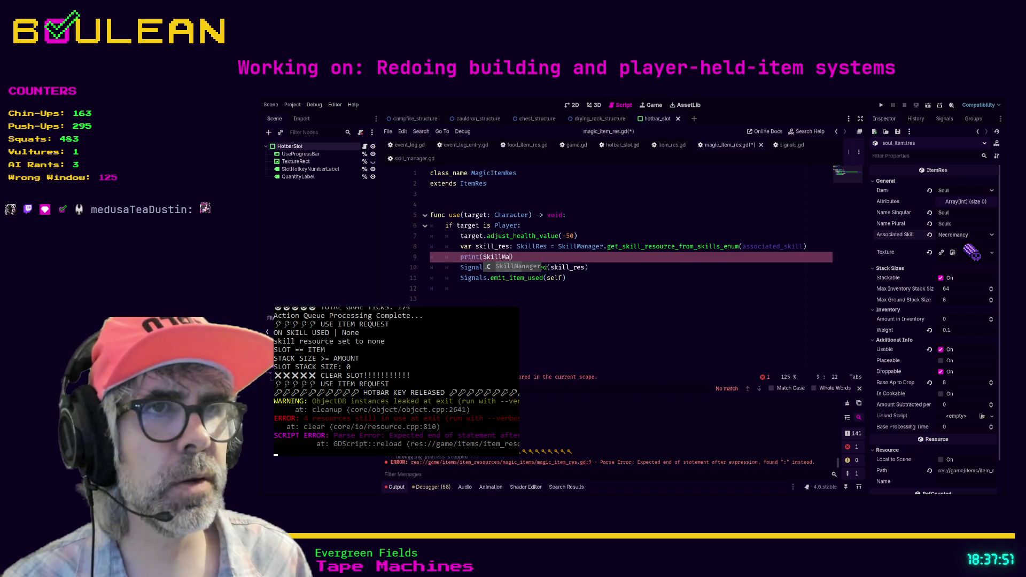
pyautogui.write('nager. ')
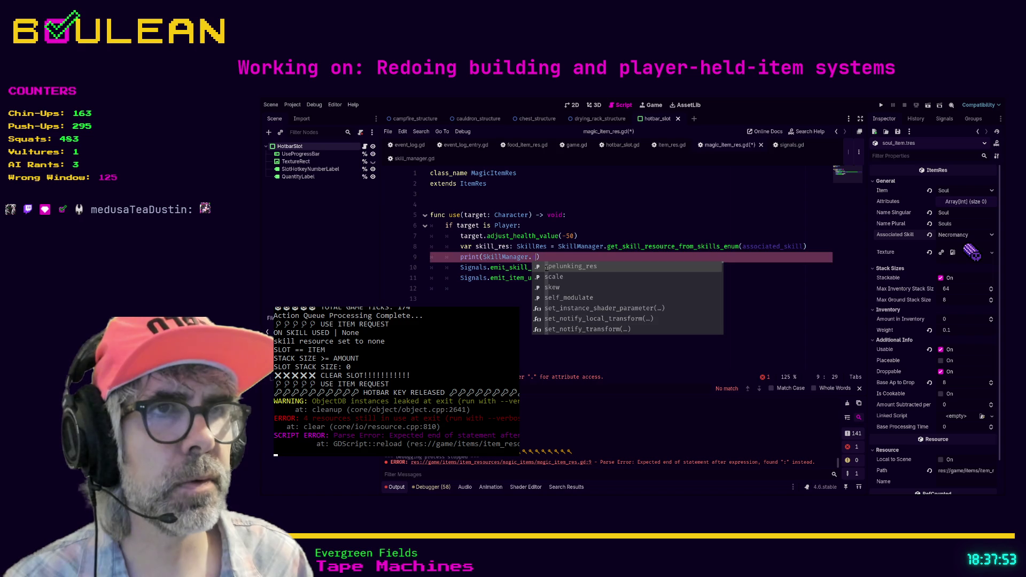
pyautogui.write('Skills.k')
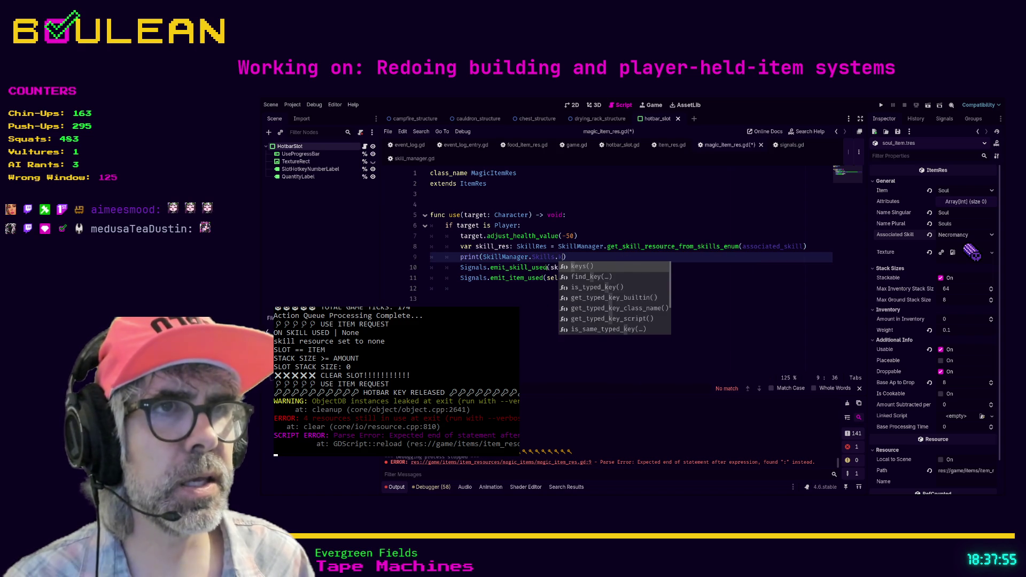
pyautogui.press('Return')
pyautogui.write('[skill_res')
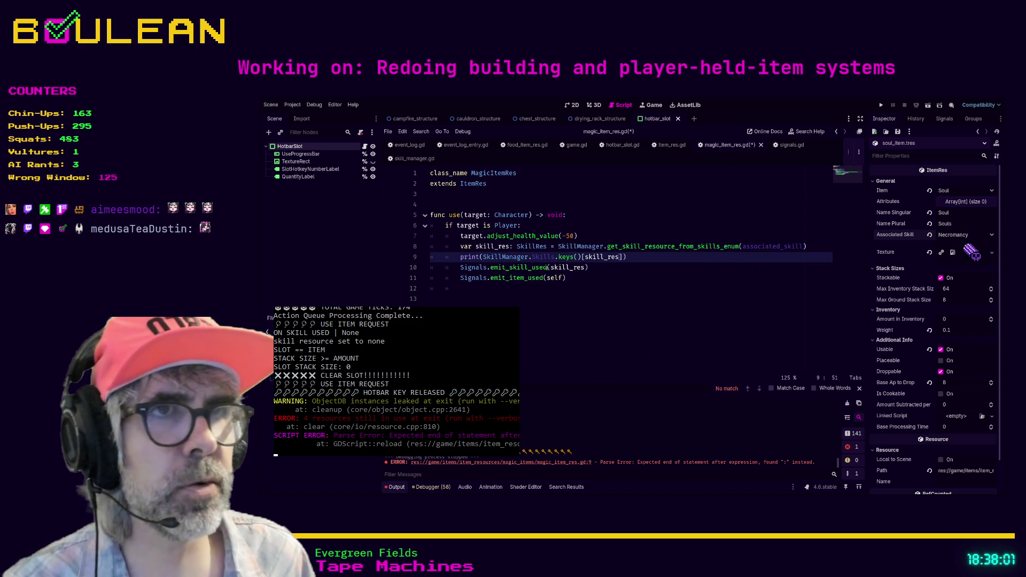
# Prefix the printed skill name with a "++++++++++ " marker string.
pyautogui.click(482, 257)
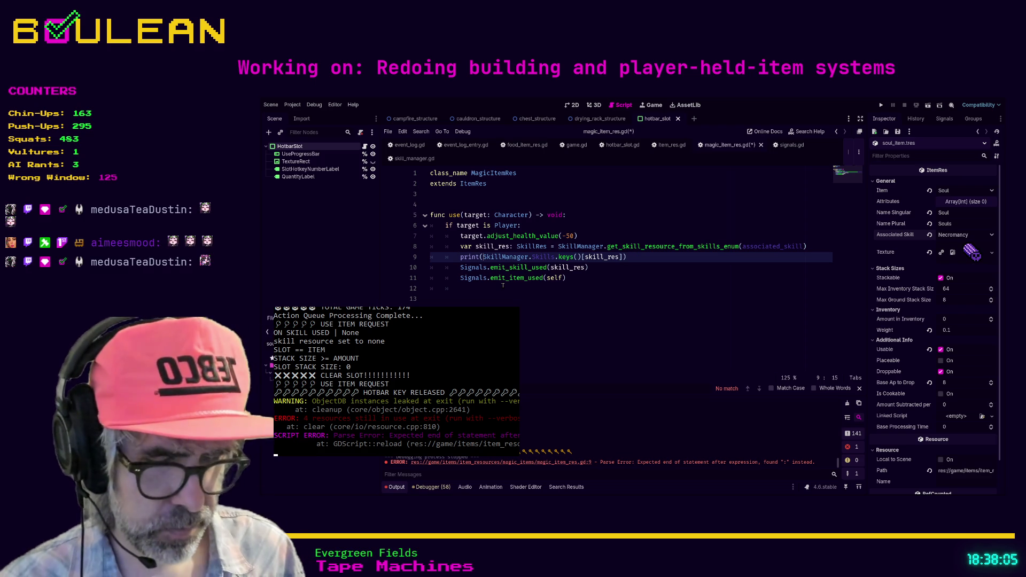
pyautogui.write('"" +')
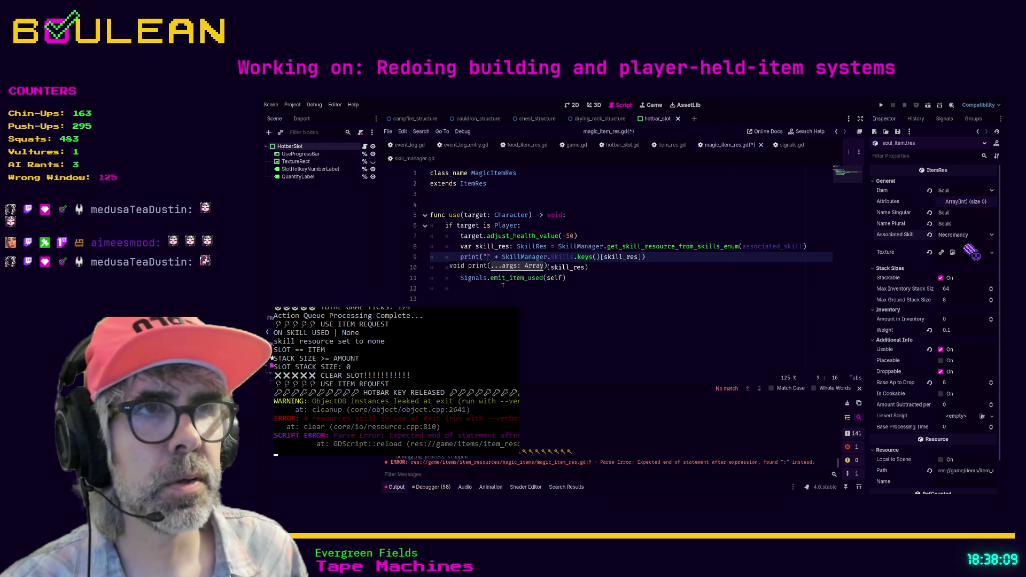
pyautogui.press('Escape')
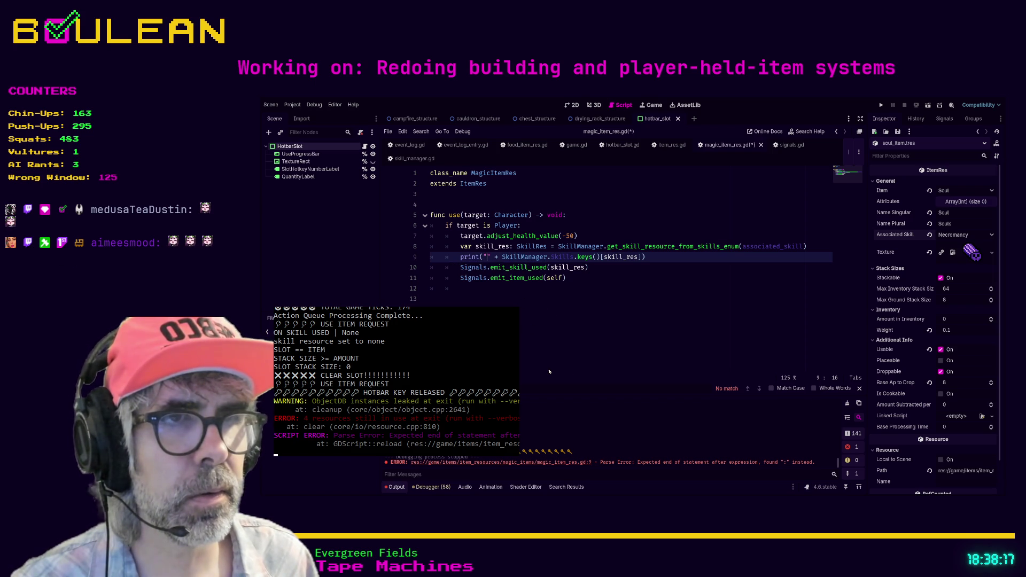
pyautogui.write('++++++++++')
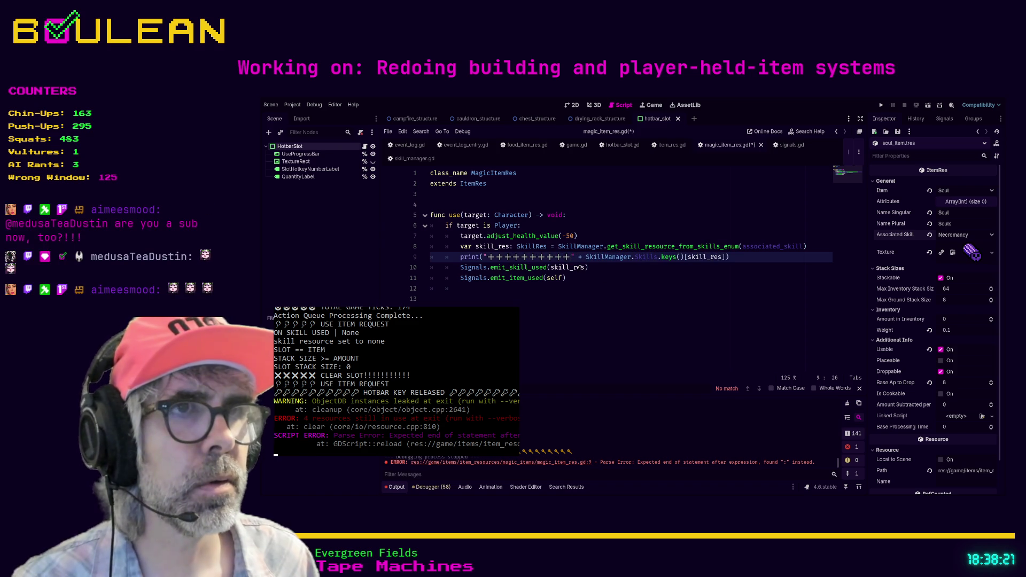
pyautogui.write(' "')
pyautogui.click(631, 297)
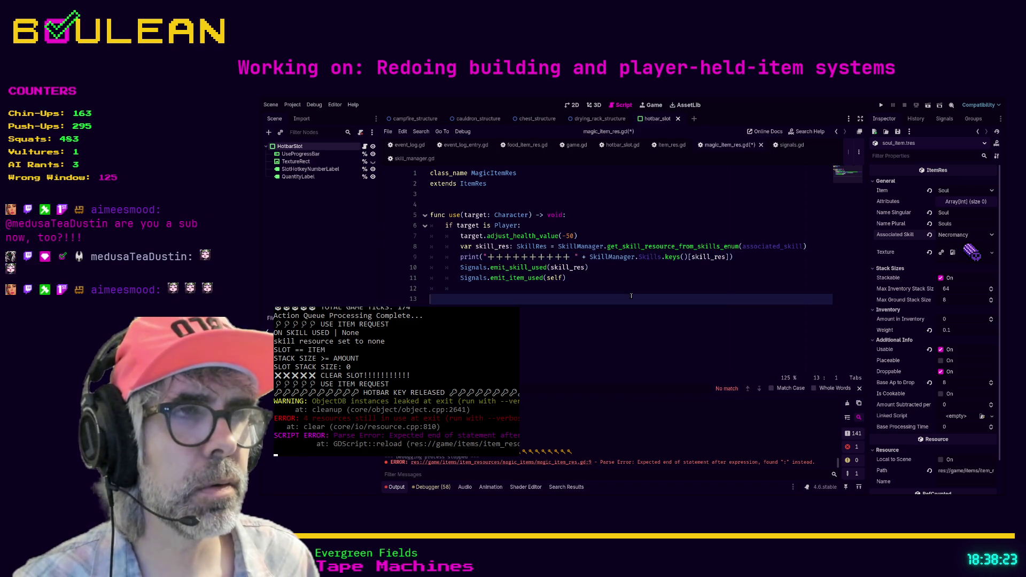
# Comment out the Skills keys lookup, print skill_res.skill_name instead, and save.
pyautogui.hotkey('ctrl', 's')
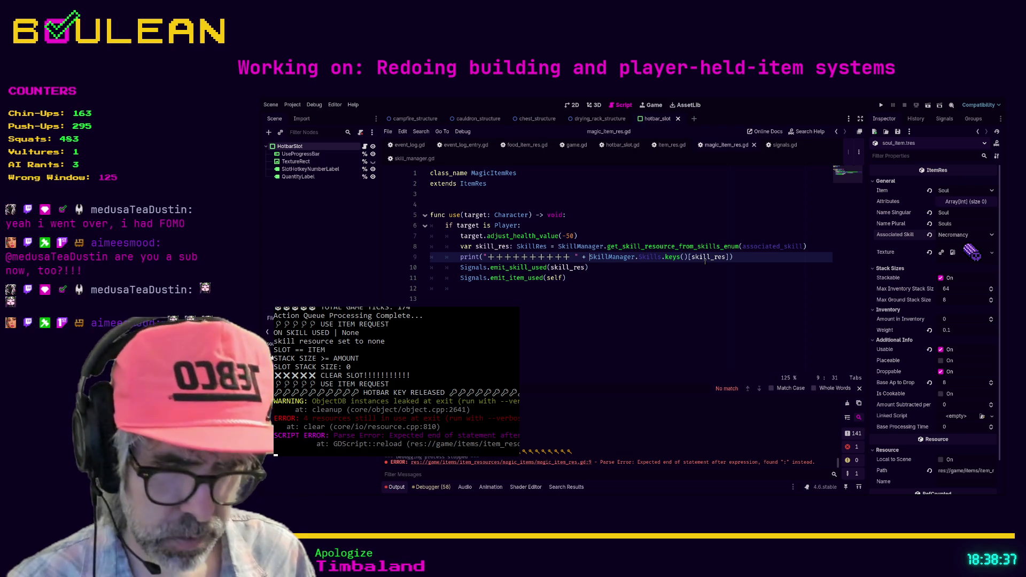
pyautogui.write('# ')
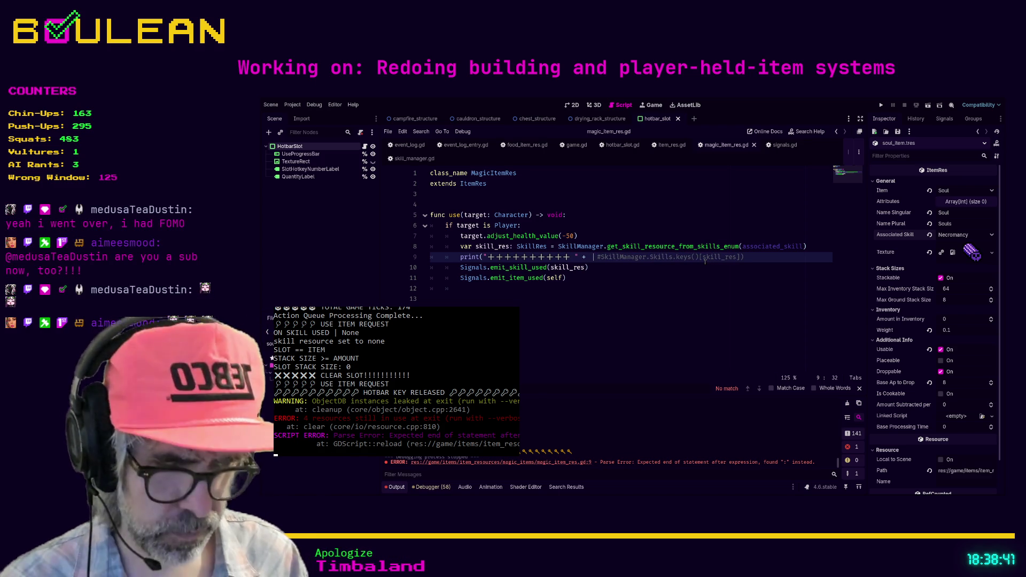
pyautogui.write(' skill_res.')
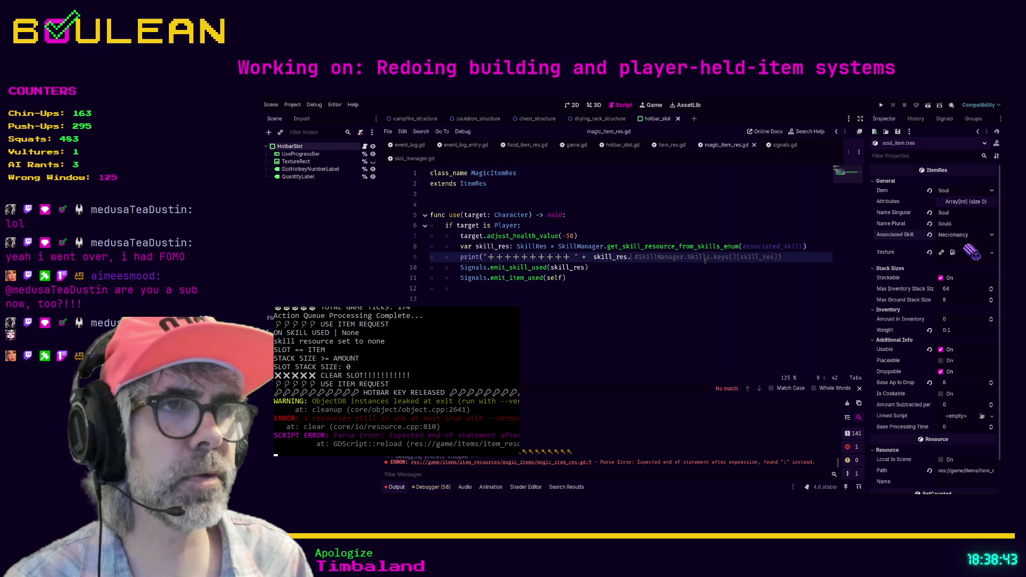
pyautogui.press('Down')
pyautogui.press('Down')
pyautogui.press('Down')
pyautogui.press('Return')
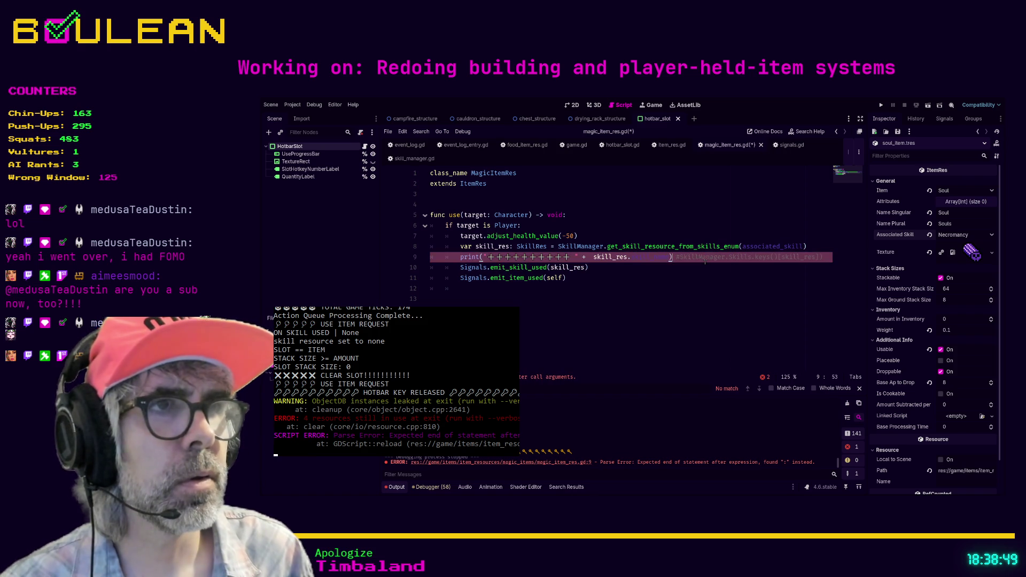
pyautogui.click(652, 279)
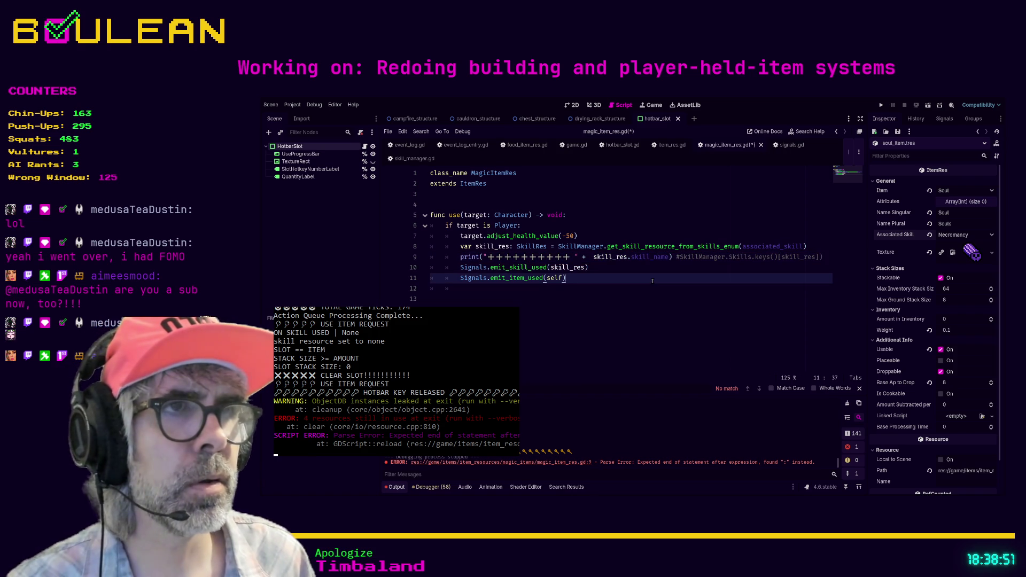
pyautogui.hotkey('ctrl', 's')
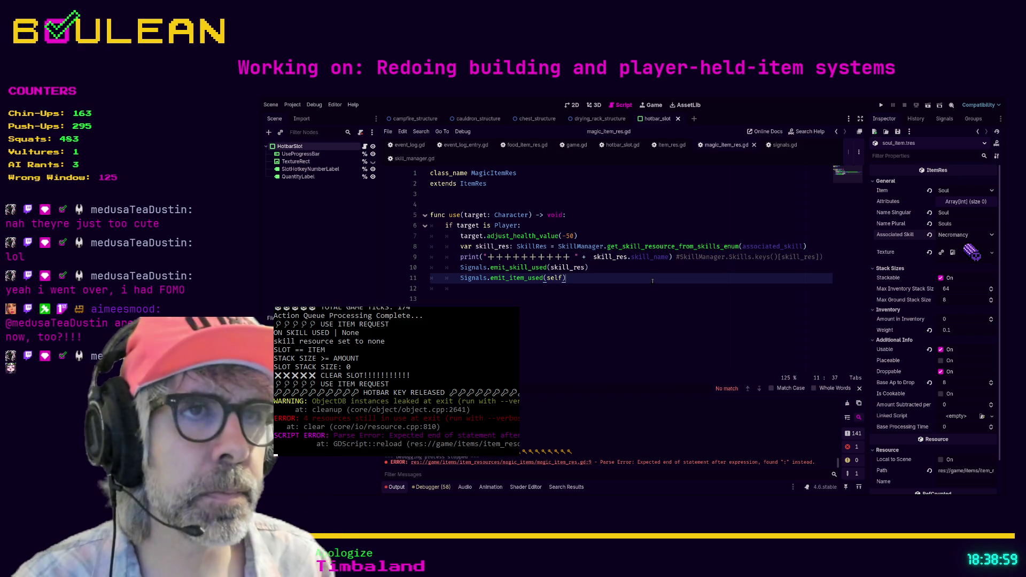
# Inspect the emit_skill_used and skill_used signal definitions in signals.gd, then run the game.
pyautogui.keyDown('ctrl'); pyautogui.click(531, 270); pyautogui.keyUp('ctrl')
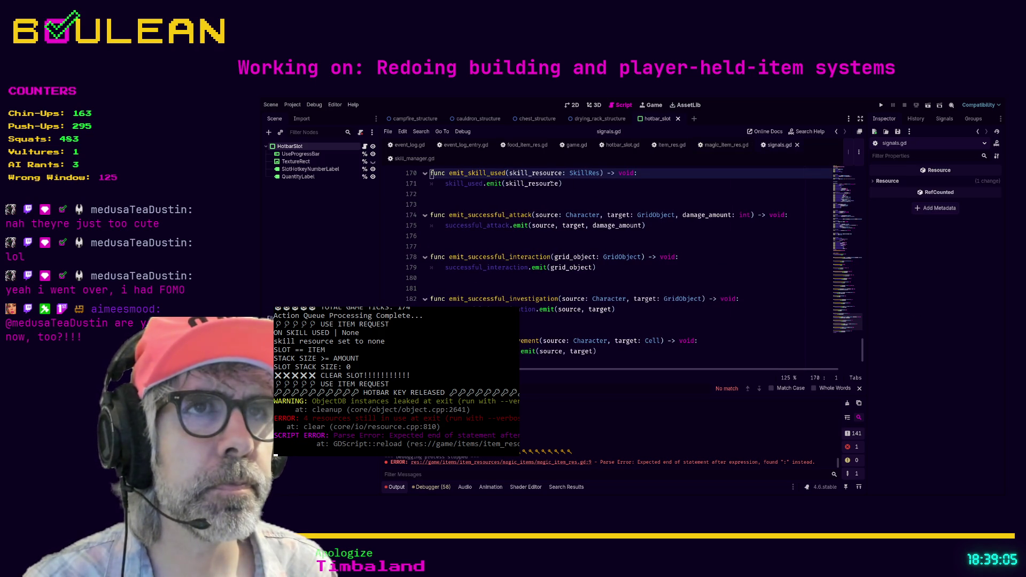
pyautogui.keyDown('ctrl'); pyautogui.click(464, 184); pyautogui.keyUp('ctrl')
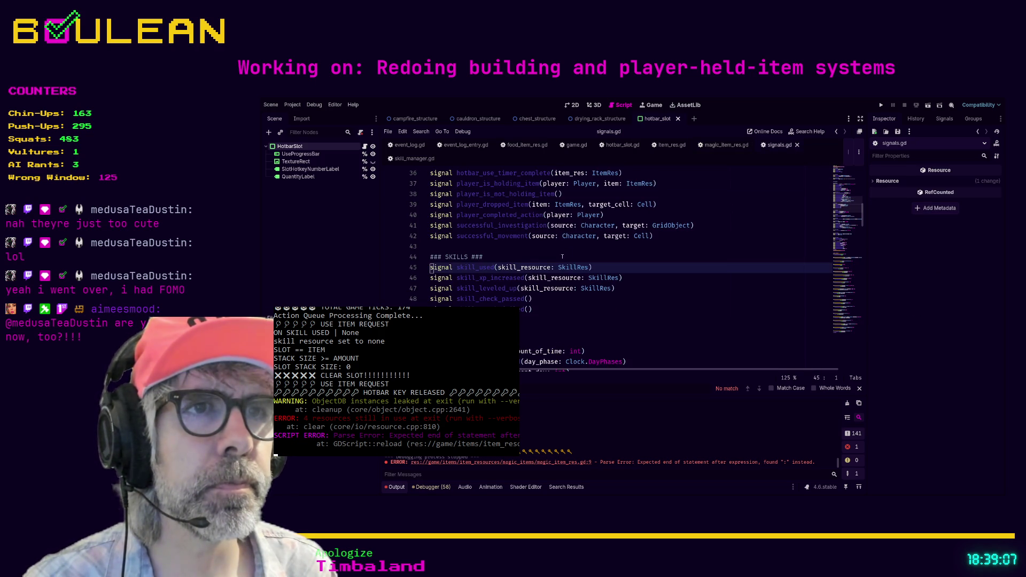
pyautogui.click(647, 273)
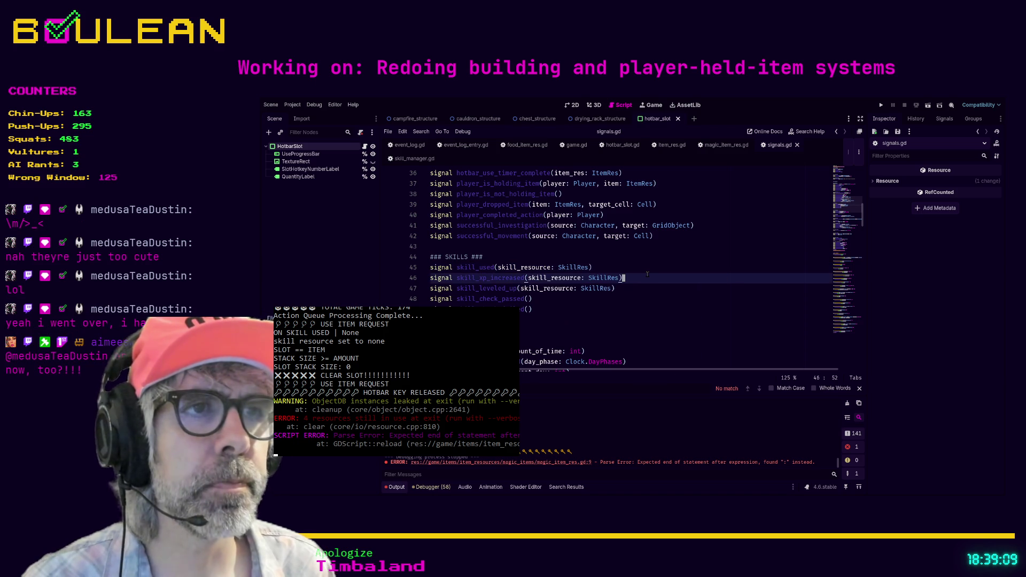
pyautogui.press('F5')
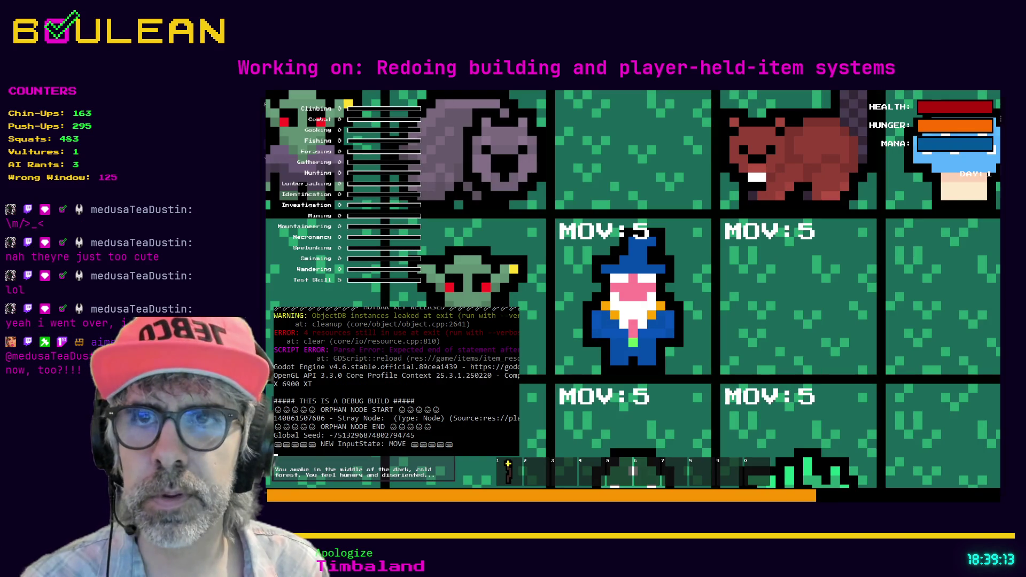
# Kill the nearby goblins, destroy the gravestone, and use the item in hotbar slot 1.
pyautogui.scroll(-3, 632, 289)
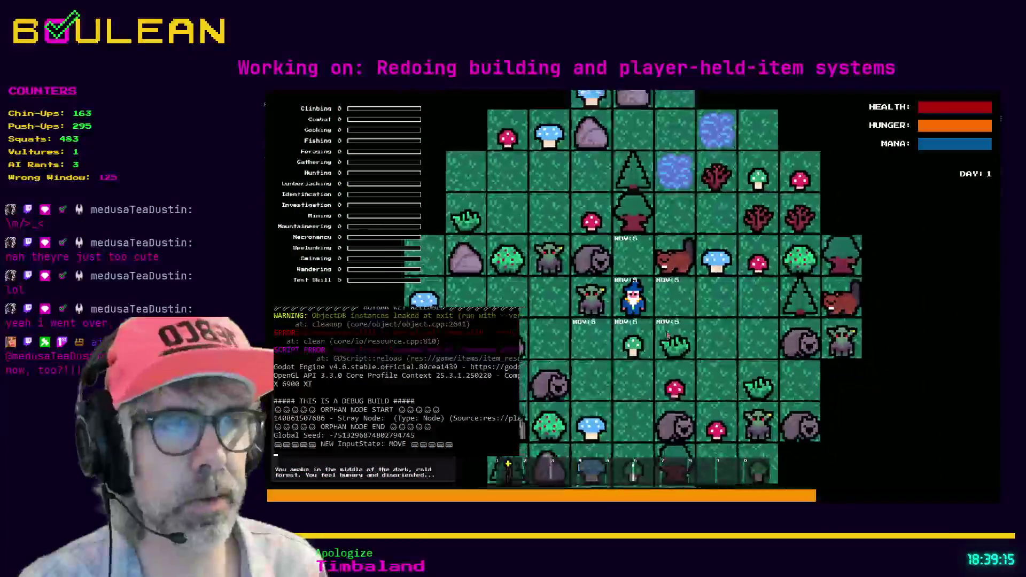
pyautogui.click(591, 296)
pyautogui.press('Left')
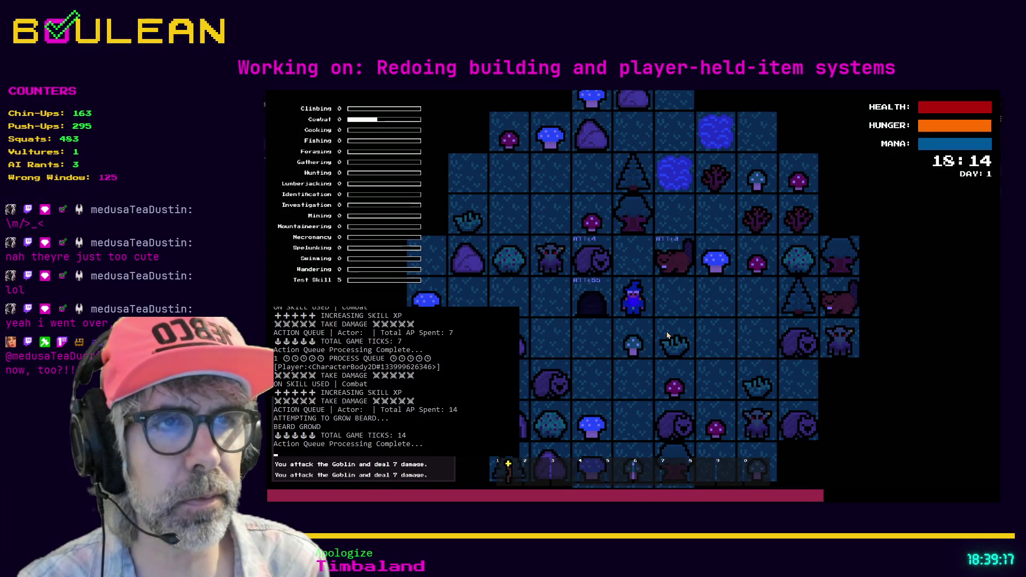
pyautogui.press('Left')
pyautogui.press('Left')
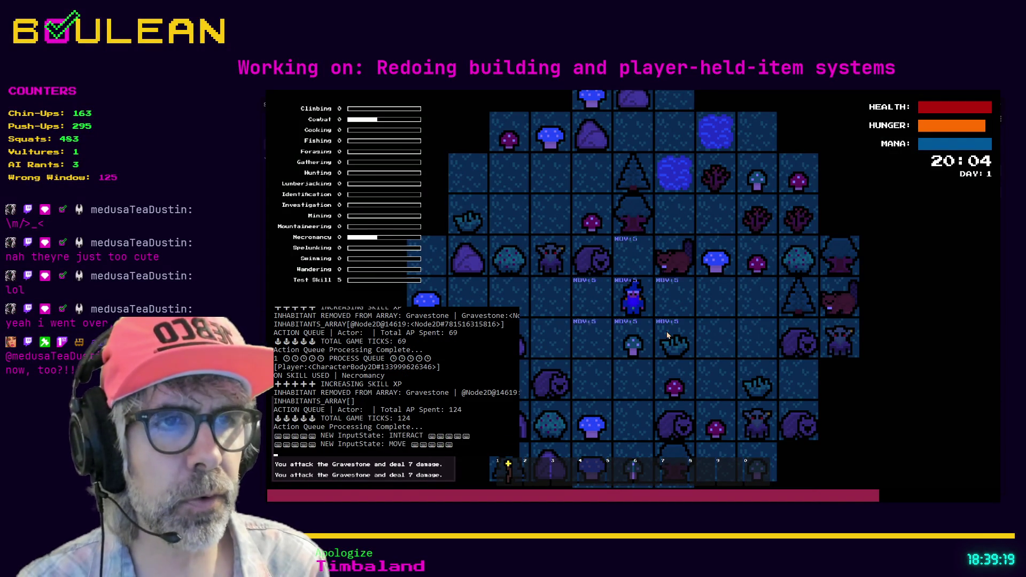
pyautogui.press('Right')
pyautogui.press('Down')
pyautogui.press('Down')
pyautogui.press('Down')
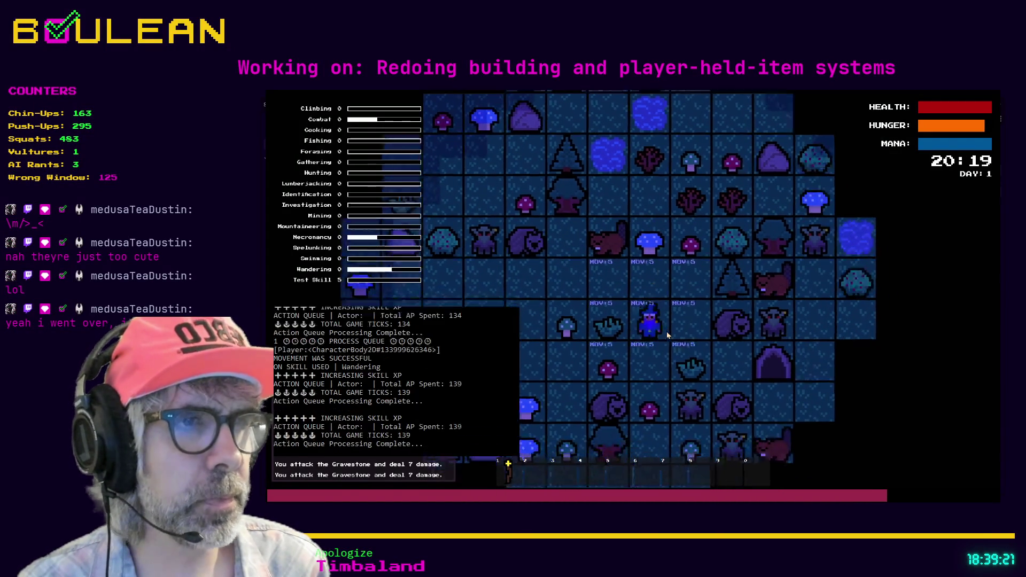
pyautogui.press('Right')
pyautogui.press('Right')
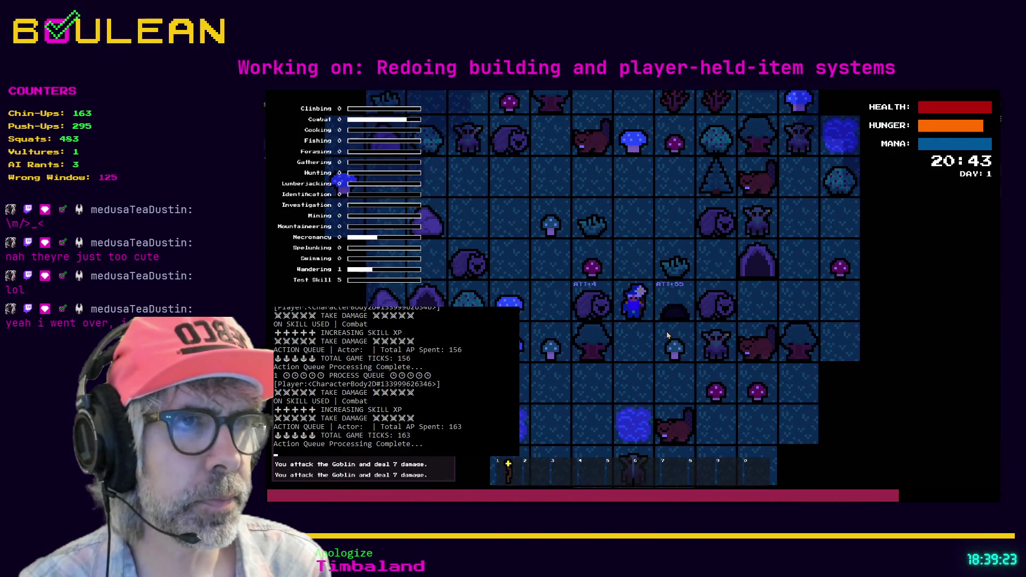
pyautogui.press('Right')
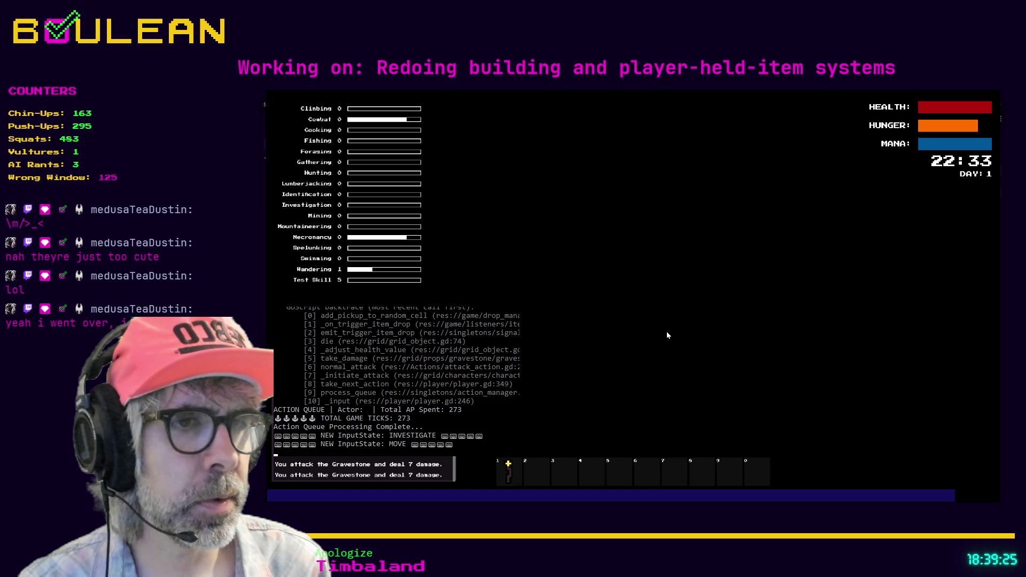
pyautogui.press('1')
pyautogui.press('1')
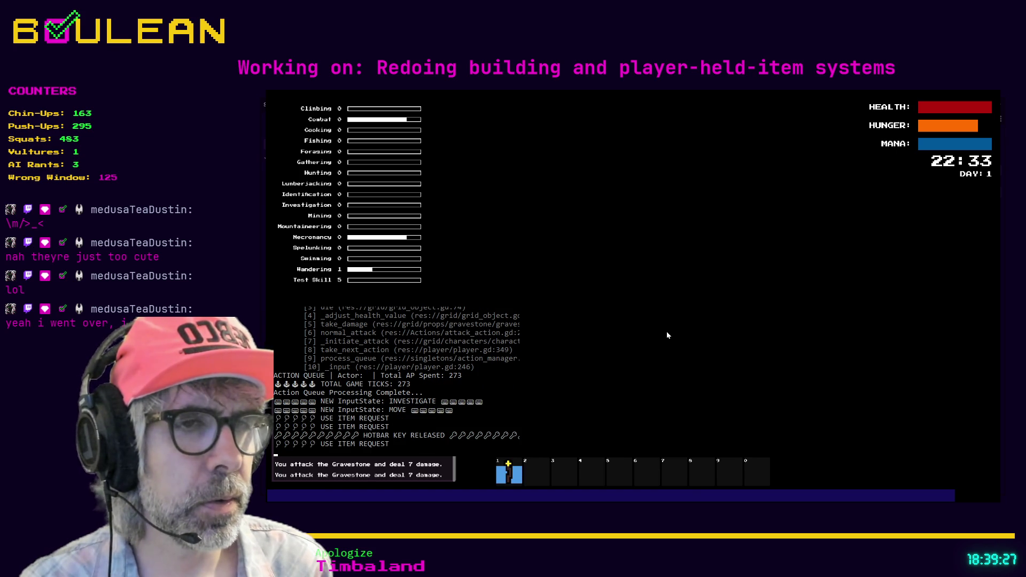
# Move up to the Wombat and kill it.
pyautogui.press('Right')
pyautogui.press('Right')
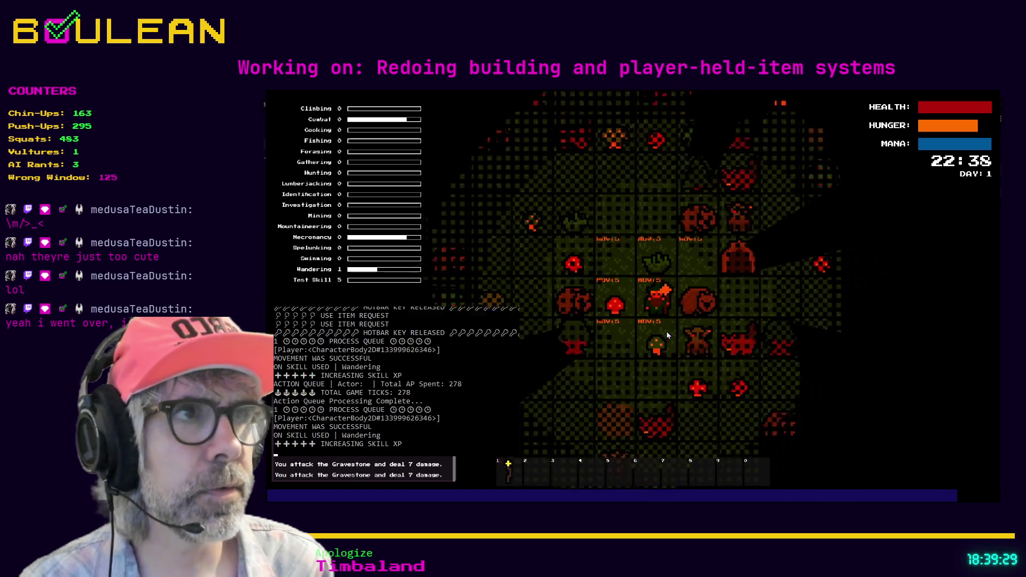
pyautogui.press('Up')
pyautogui.press('Up')
pyautogui.press('Right')
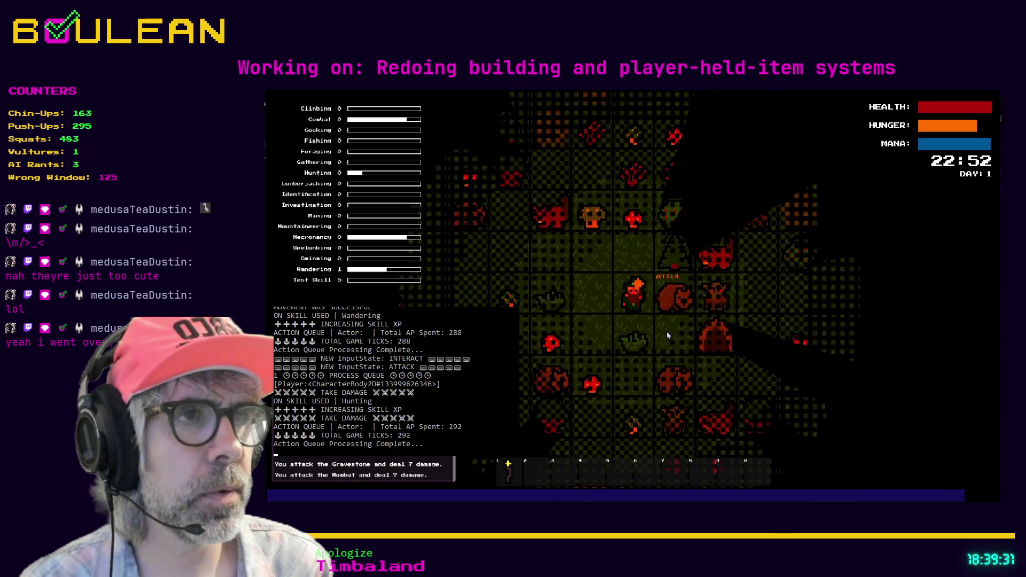
pyautogui.press('Right')
pyautogui.press('Right')
pyautogui.press('Right')
pyautogui.press('Right')
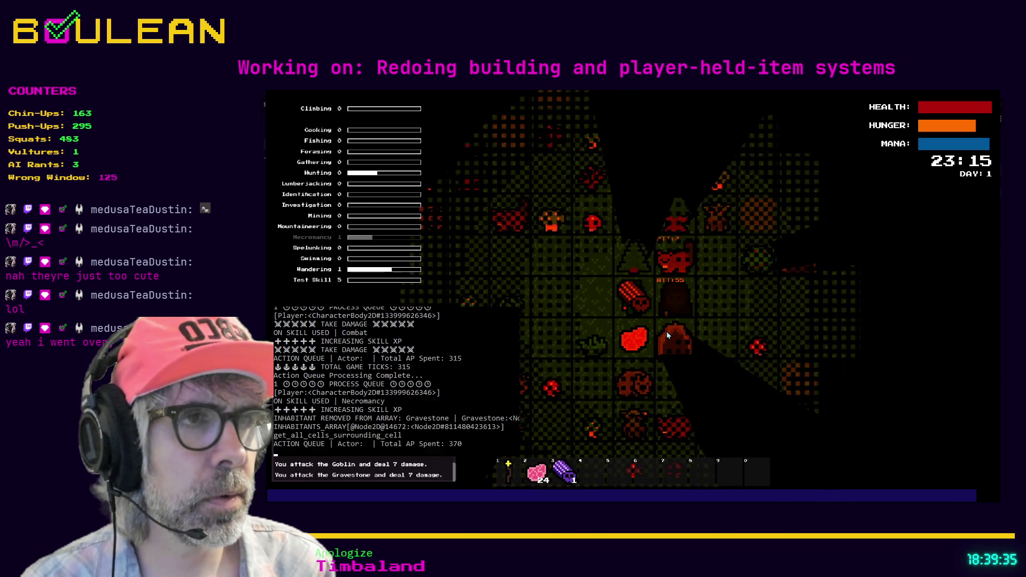
pyautogui.press('Left')
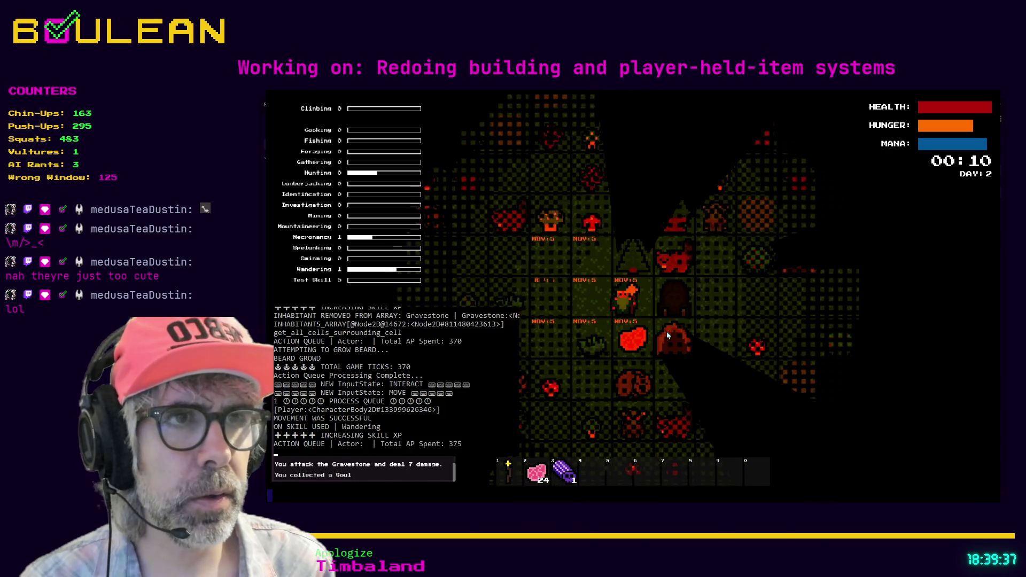
# Eat the soul from hotbar slot 3, then stop the game.
pyautogui.press('3')
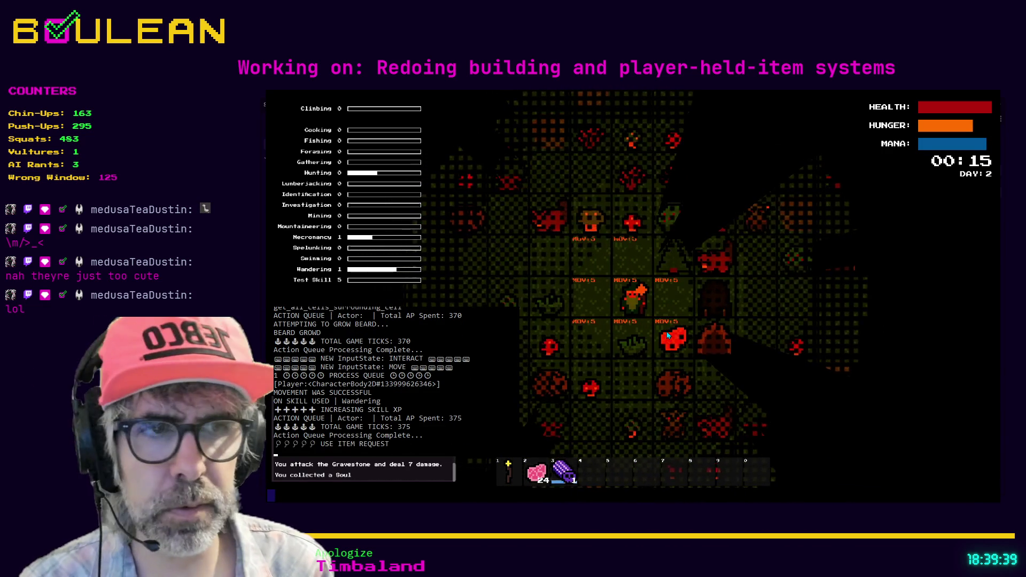
pyautogui.press('3')
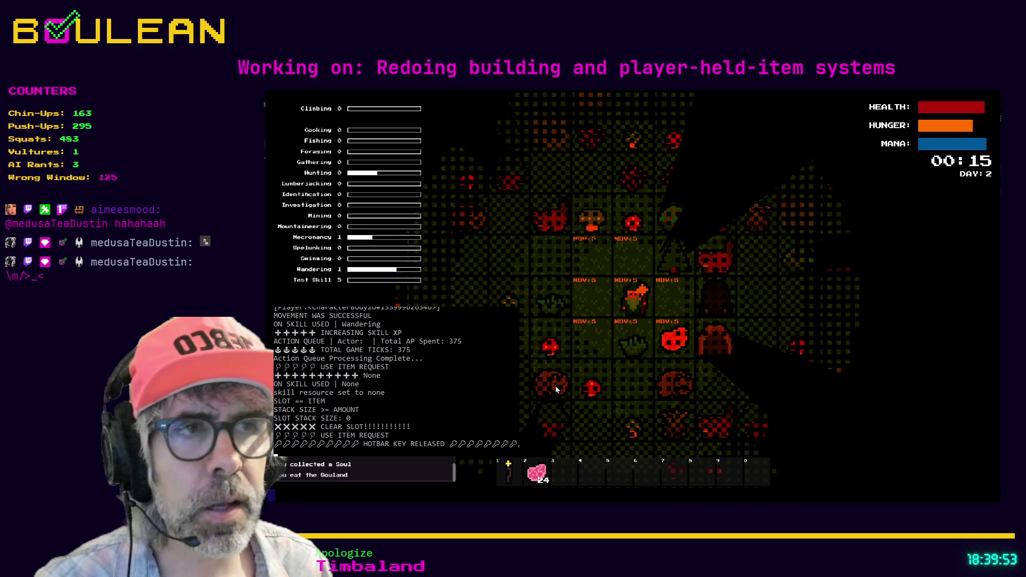
pyautogui.press('Escape')
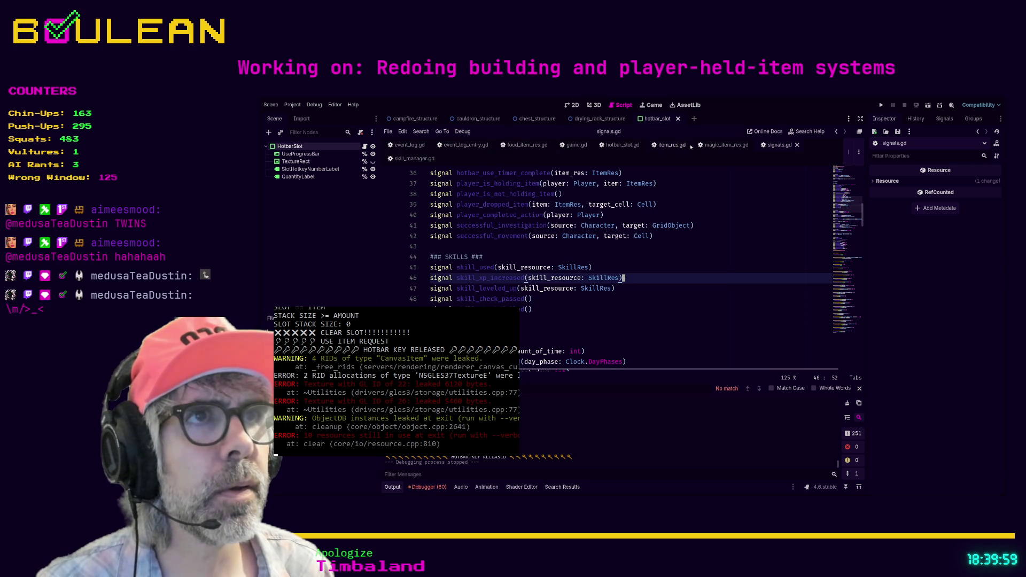
# In magic_item_res.gd, try replacing line 10's skill_res argument with SkillManager., then delete it.
pyautogui.click(712, 147)
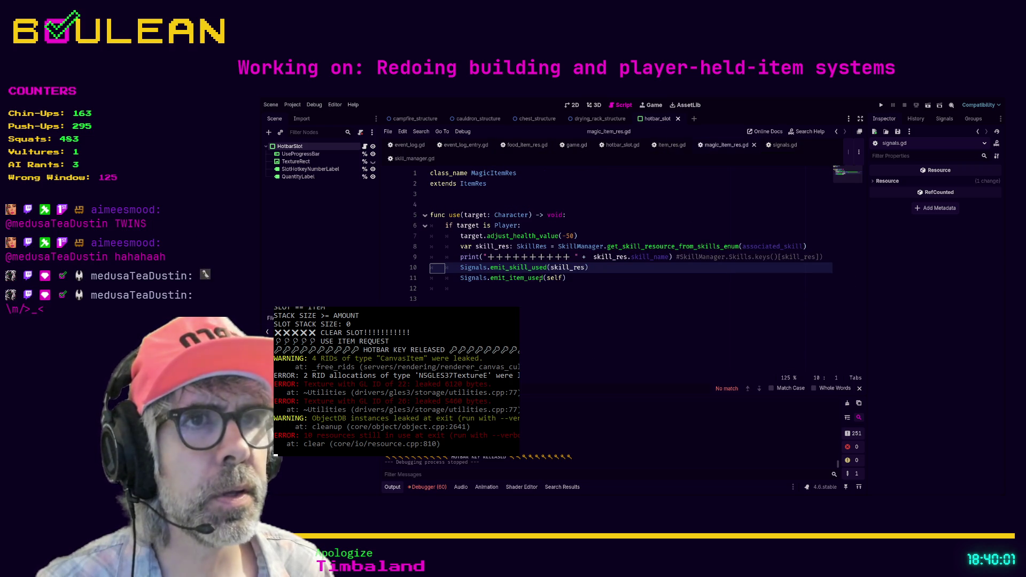
pyautogui.doubleClick(561, 267)
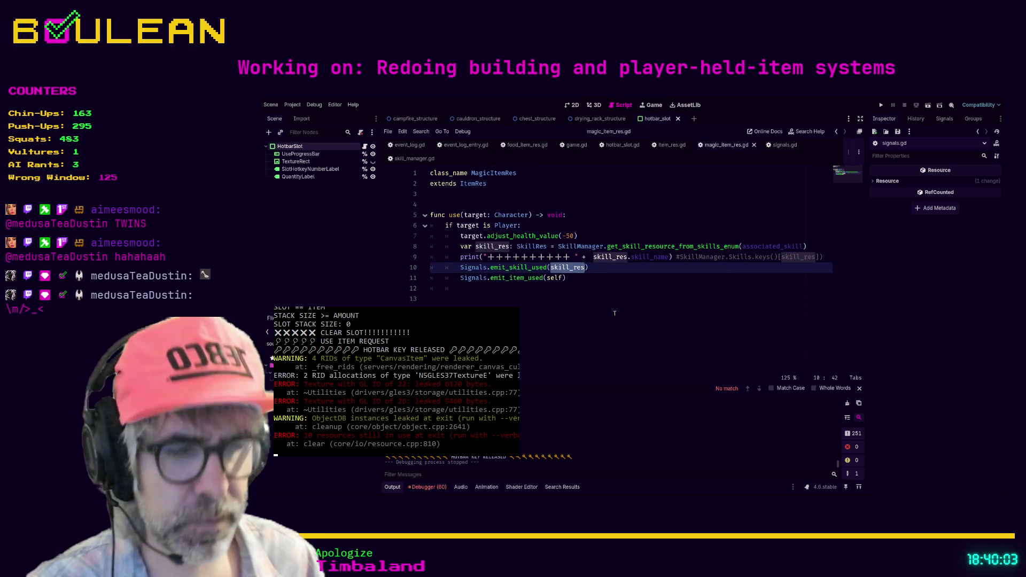
pyautogui.write('SkillManager.')
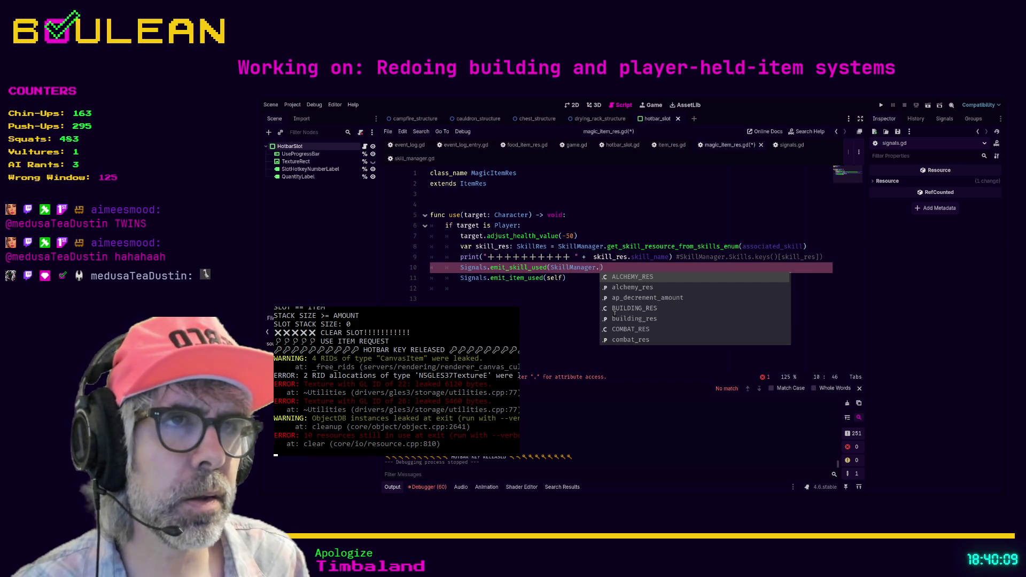
pyautogui.hotkey('ctrl', 'shift', 'Left')
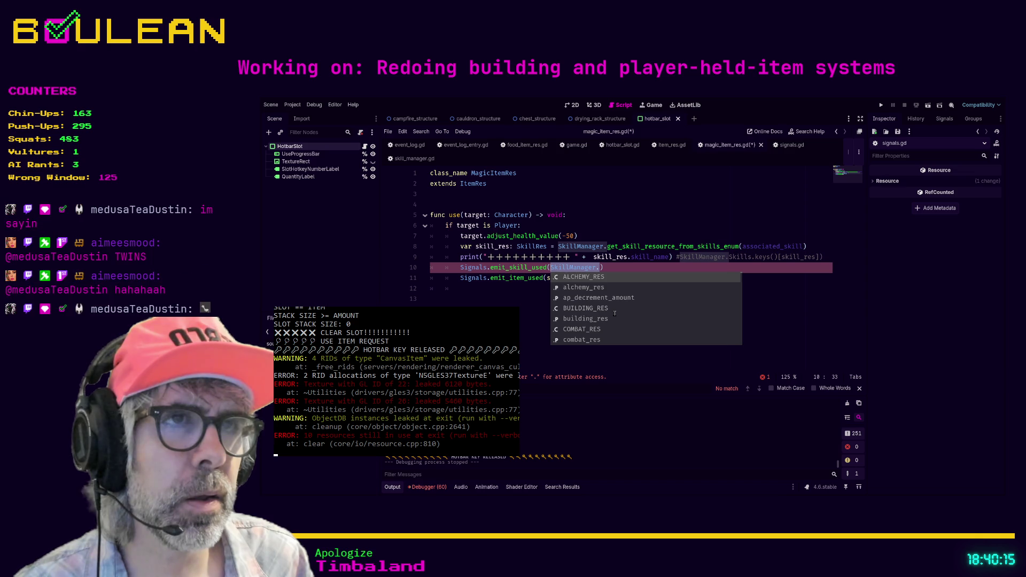
pyautogui.press('BackSpace')
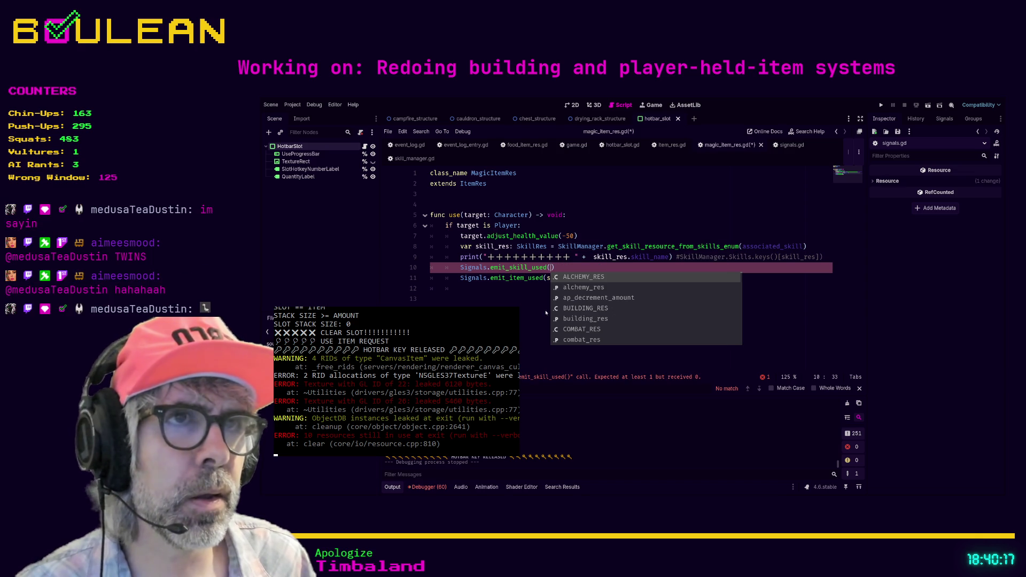
# Restore skill_res as the emit_skill_used argument via autocomplete and save the script.
pyautogui.write('SkillManager.')
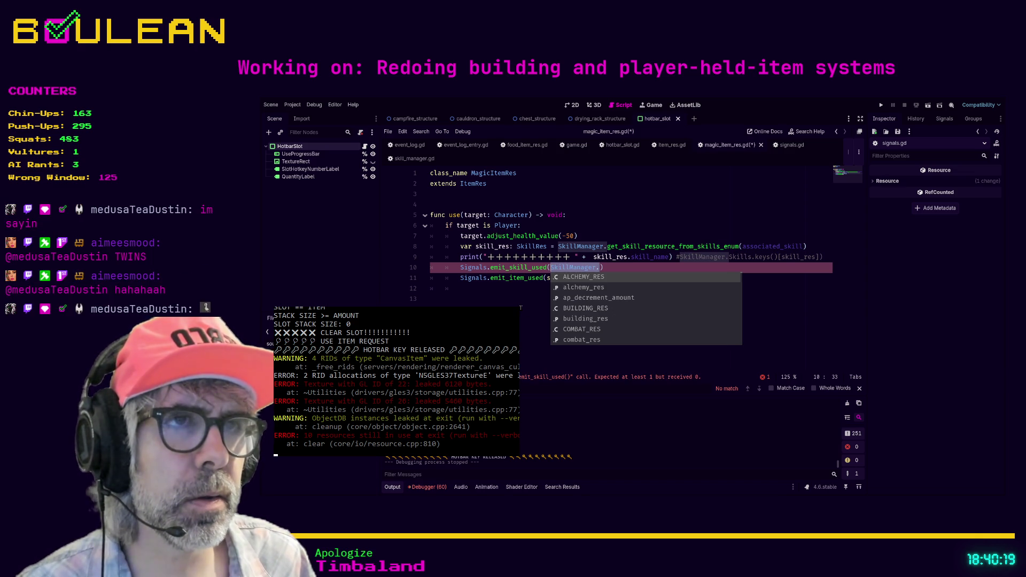
pyautogui.press('BackSpace')
pyautogui.press('BackSpace')
pyautogui.press('BackSpace')
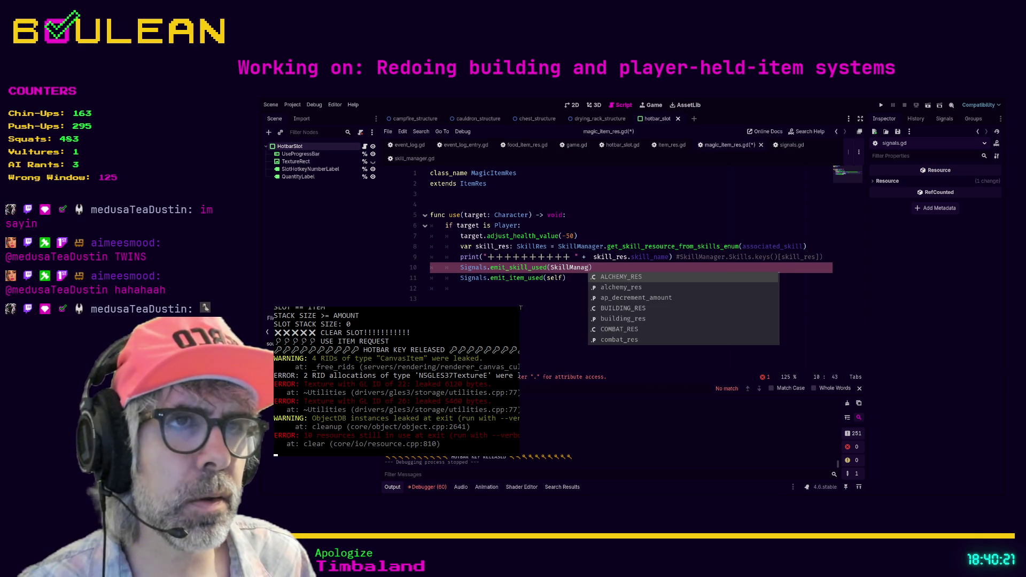
pyautogui.press('BackSpace')
pyautogui.press('BackSpace')
pyautogui.press('BackSpace')
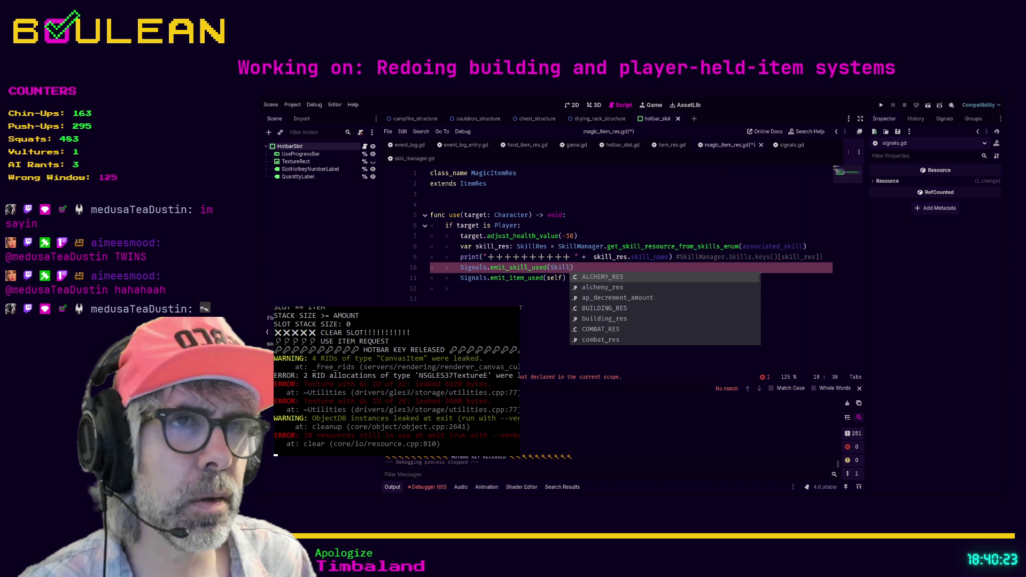
pyautogui.write('kill_res')
pyautogui.press('Return')
pyautogui.hotkey('ctrl', 's')
pyautogui.click(537, 298)
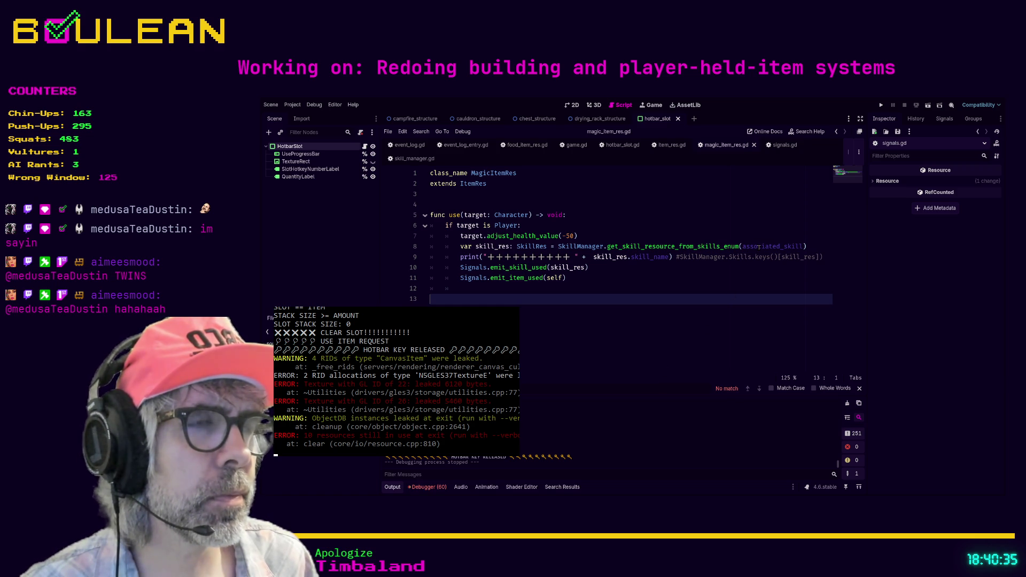
pyautogui.doubleClick(758, 247)
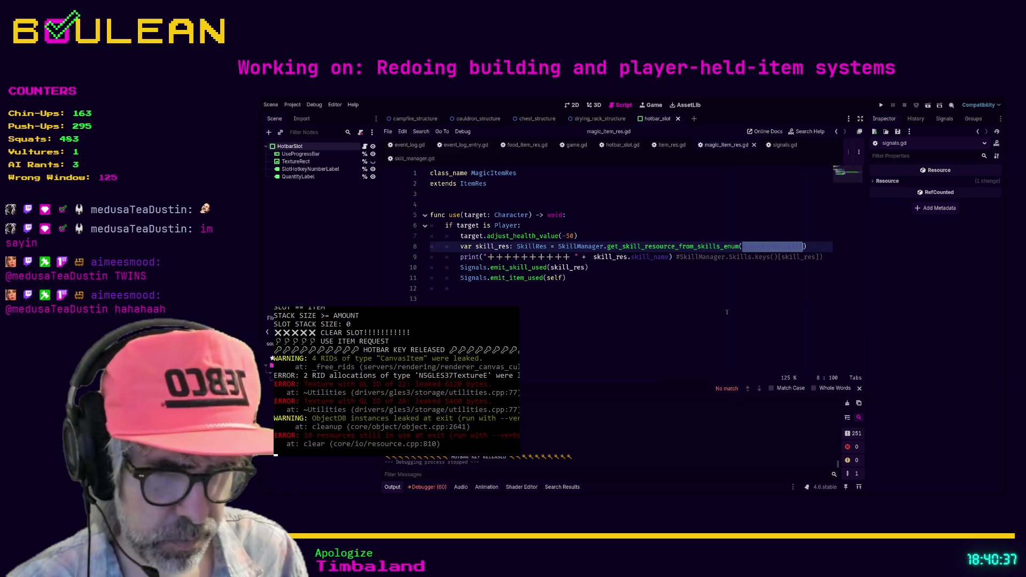
# Hardcode a SkillManager.Skills value on line 8, save, and open the gravestone scene via a 'grave' filter.
pyautogui.write('SkillManager.Ski')
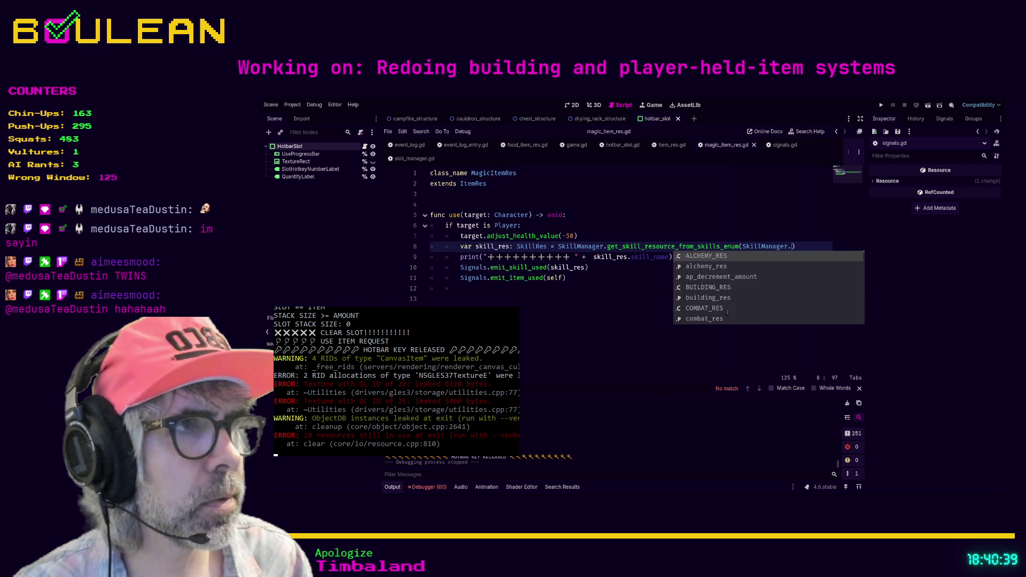
pyautogui.write('lls.')
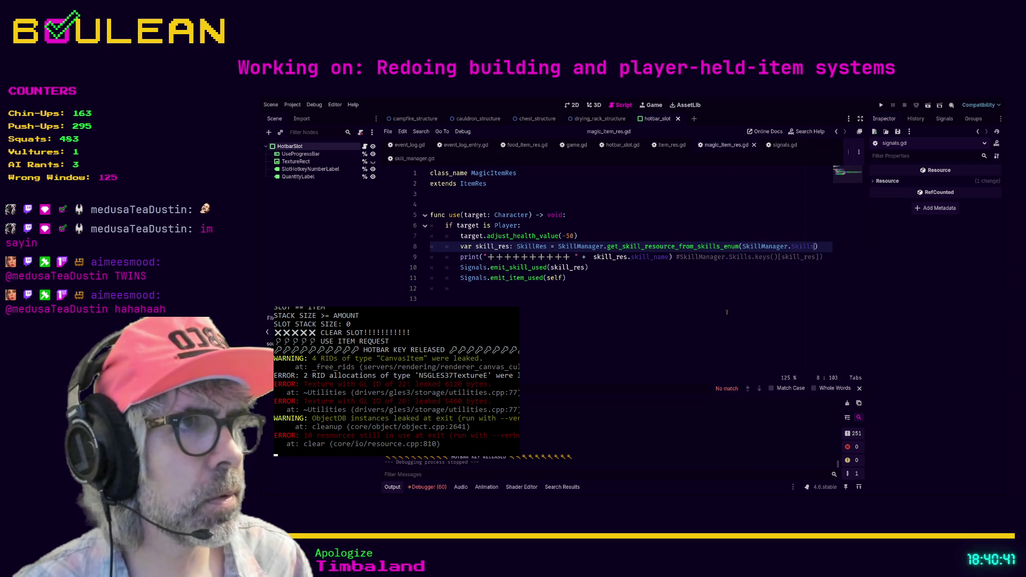
pyautogui.write('ENCHANTING')
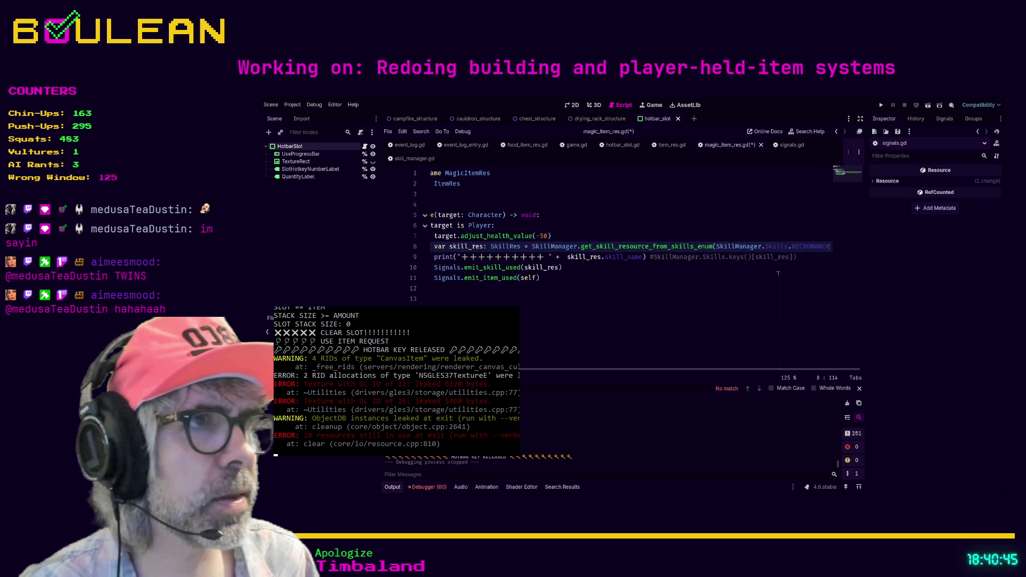
pyautogui.click(769, 290)
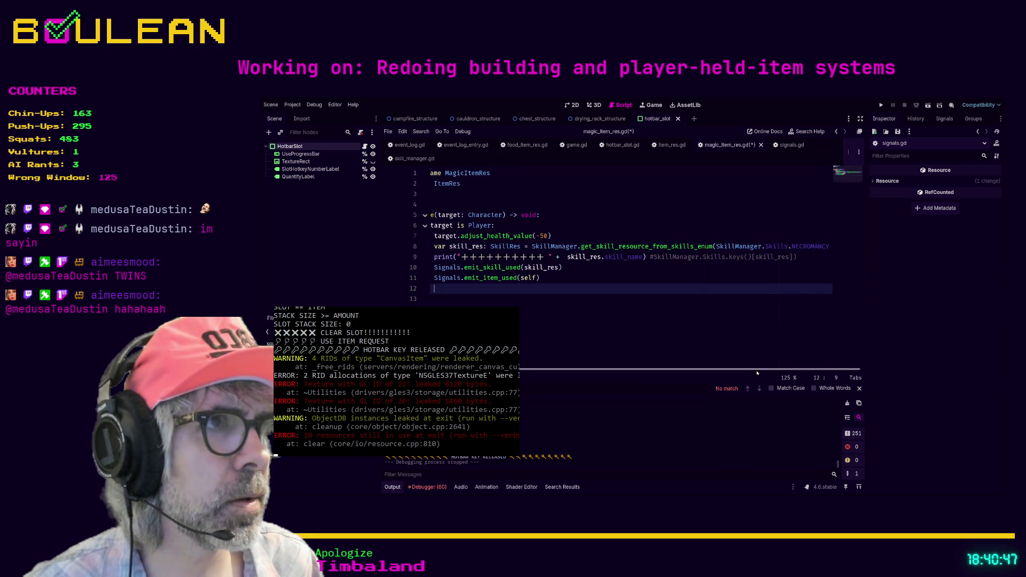
pyautogui.hotkey('ctrl', 's')
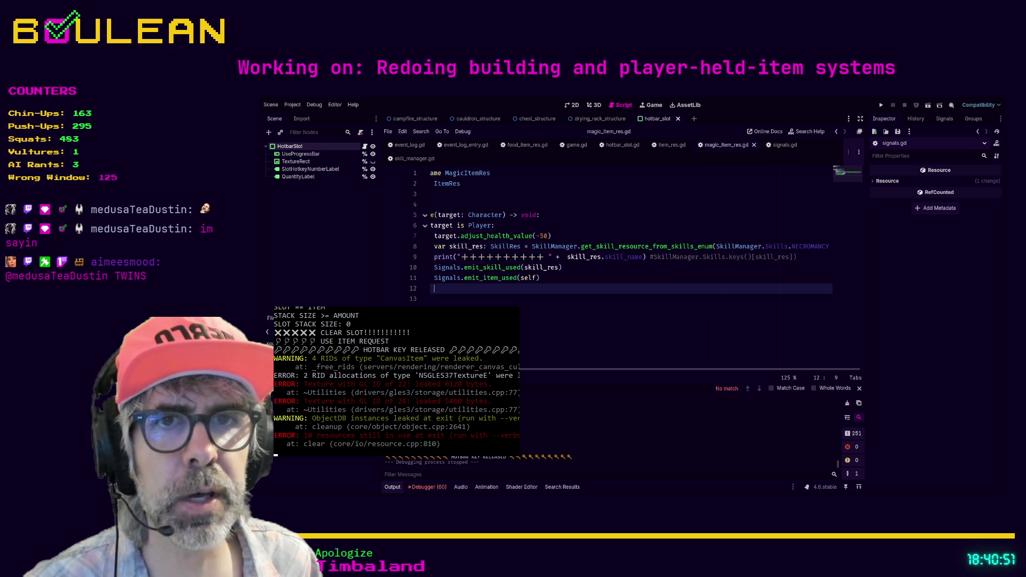
pyautogui.write('grave')
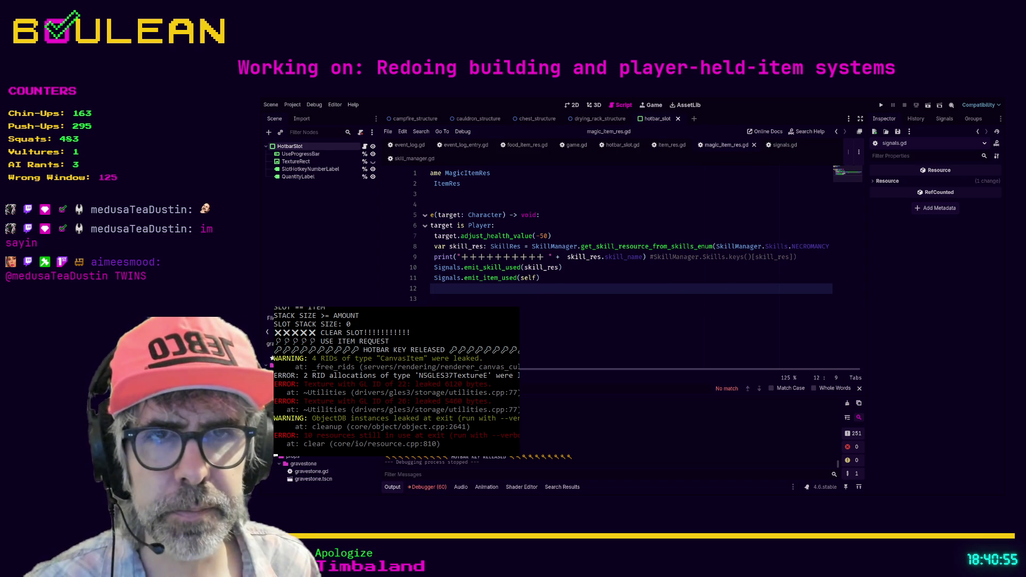
pyautogui.doubleClick(313, 478)
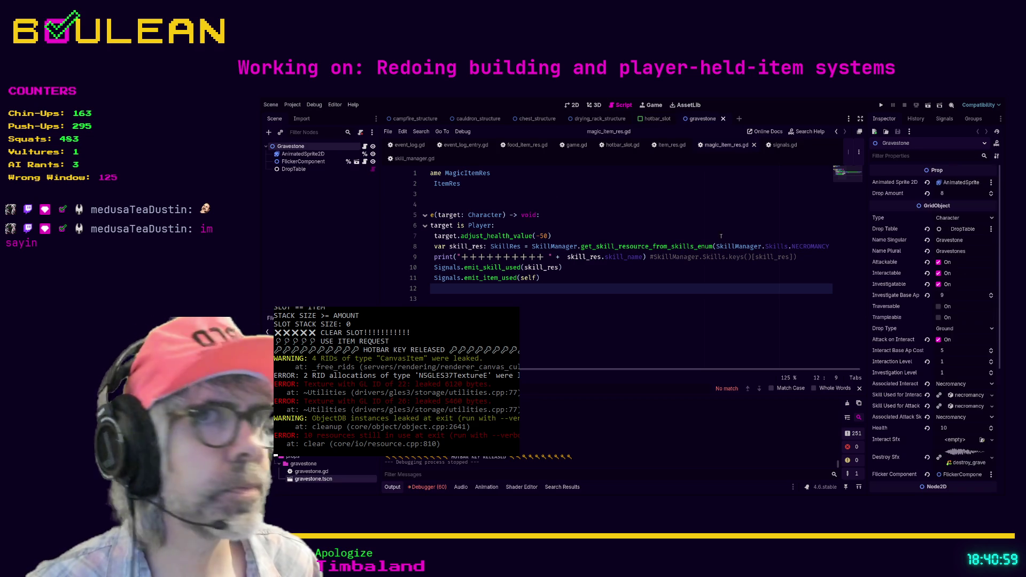
# Set the gravestone DropTable's first entry to drop 10 to 25 souls, then launch the game.
pyautogui.click(331, 172)
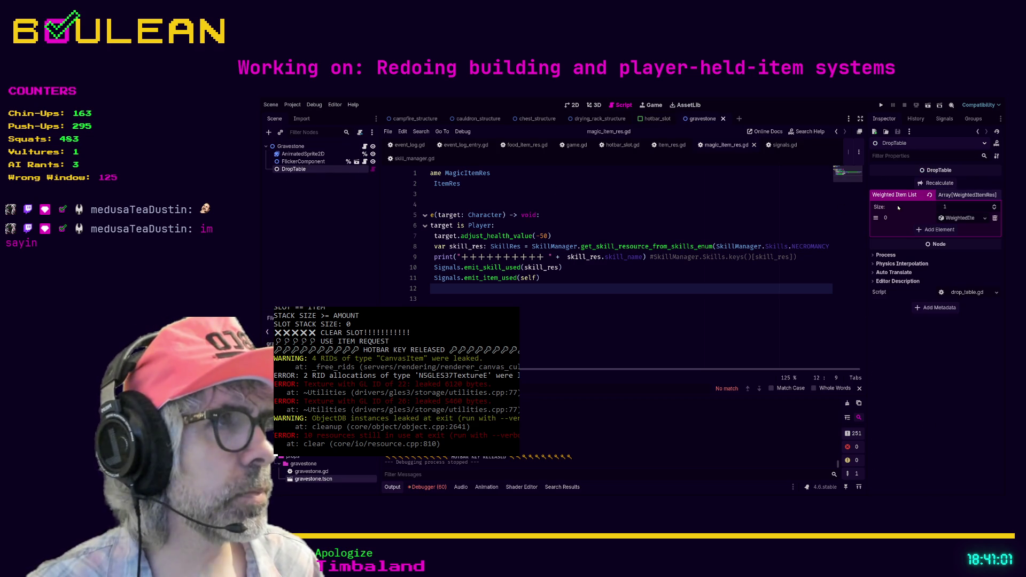
pyautogui.click(960, 218)
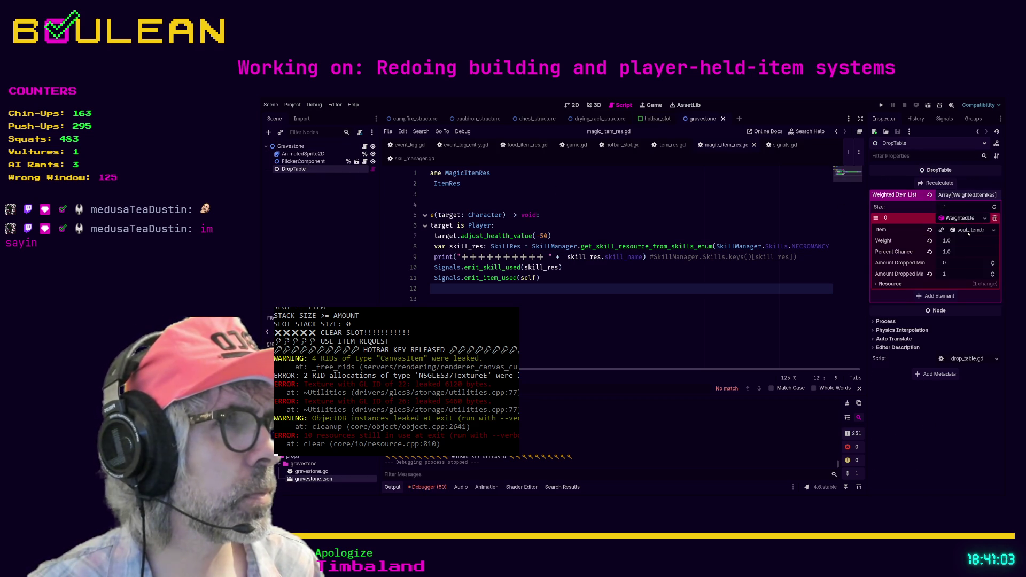
pyautogui.click(955, 263)
pyautogui.write('10')
pyautogui.press('Tab')
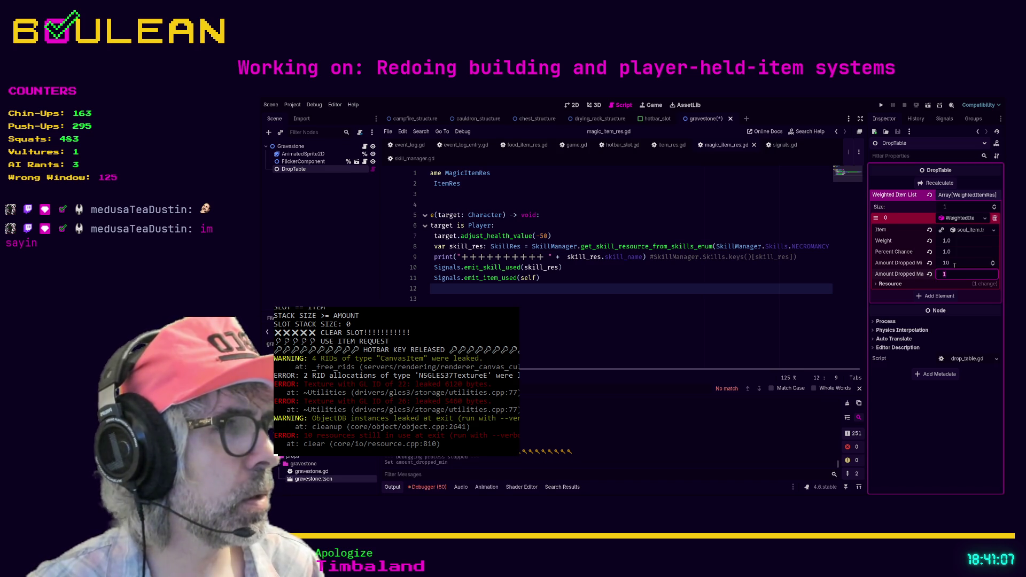
pyautogui.write('25')
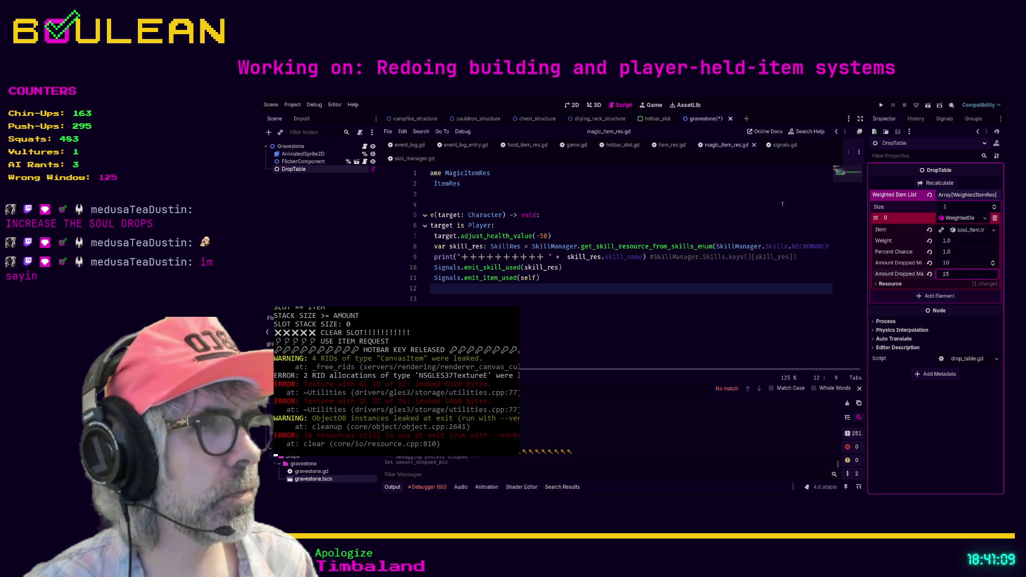
pyautogui.click(782, 204)
pyautogui.press('F5')
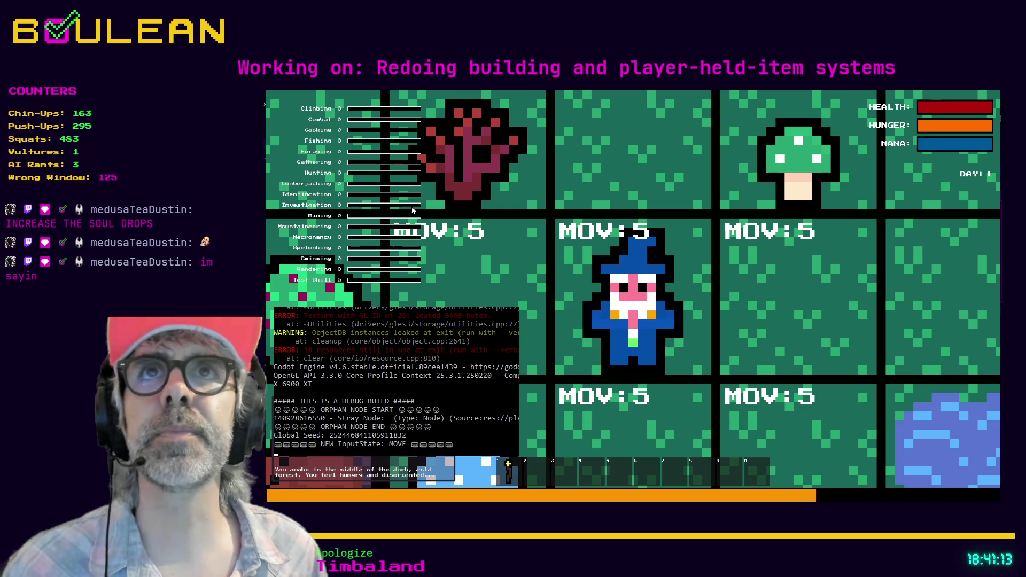
# Walk the wizard right and up to the goblin and attack it.
pyautogui.scroll(-3, 412, 210)
pyautogui.scroll(-3, 412, 210)
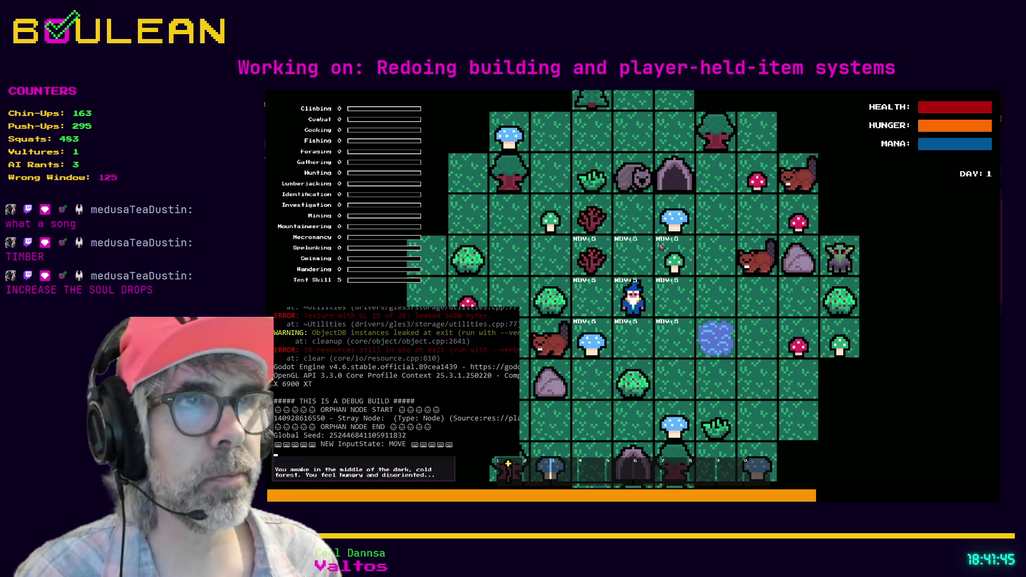
pyautogui.press('Right')
pyautogui.press('Right')
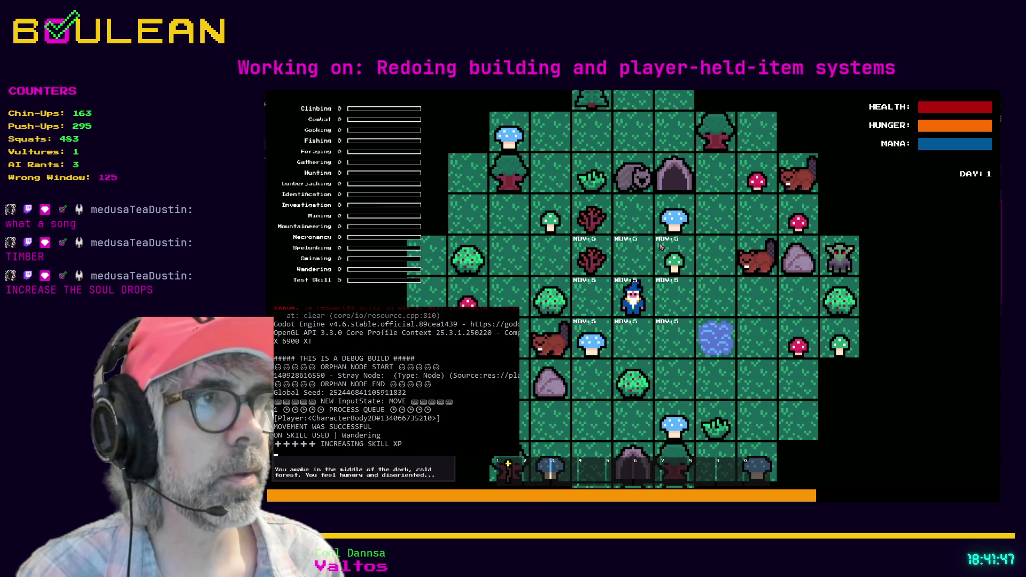
pyautogui.press('Right')
pyautogui.press('Right')
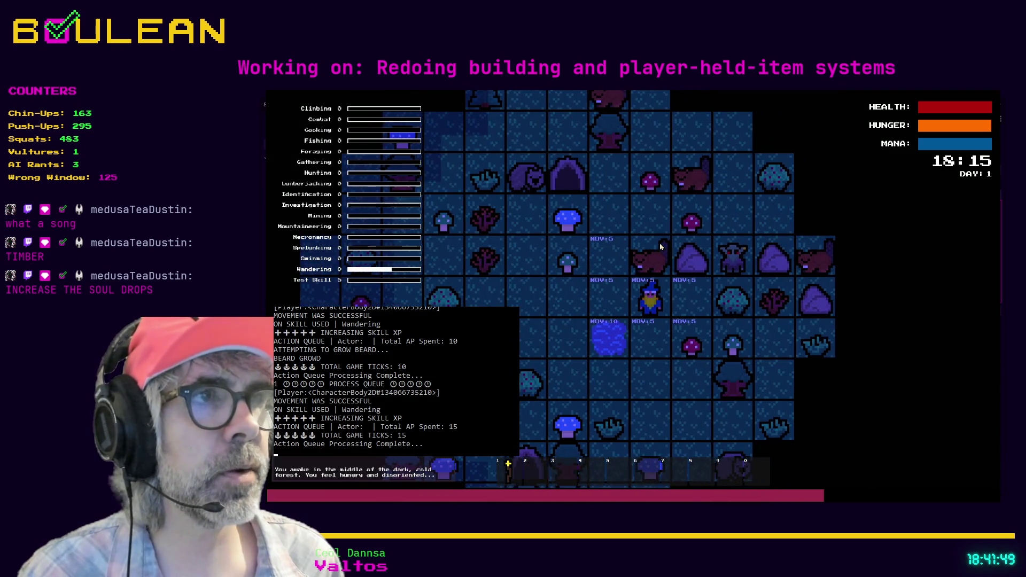
pyautogui.press('Up')
pyautogui.press('Up')
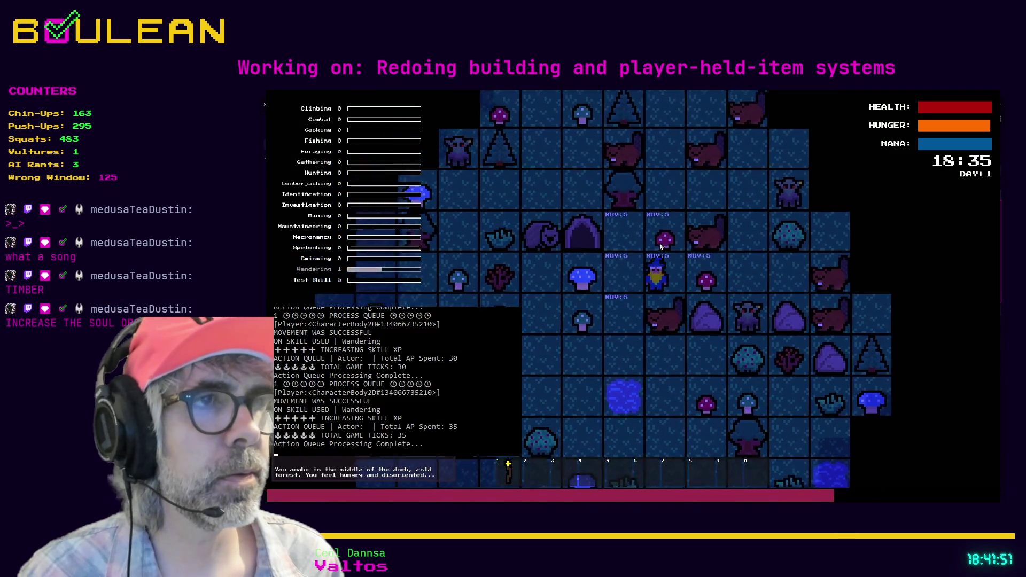
pyautogui.press('Right')
pyautogui.press('Right')
pyautogui.press('Right')
pyautogui.press('Down')
pyautogui.press('Down')
pyautogui.press('Down')
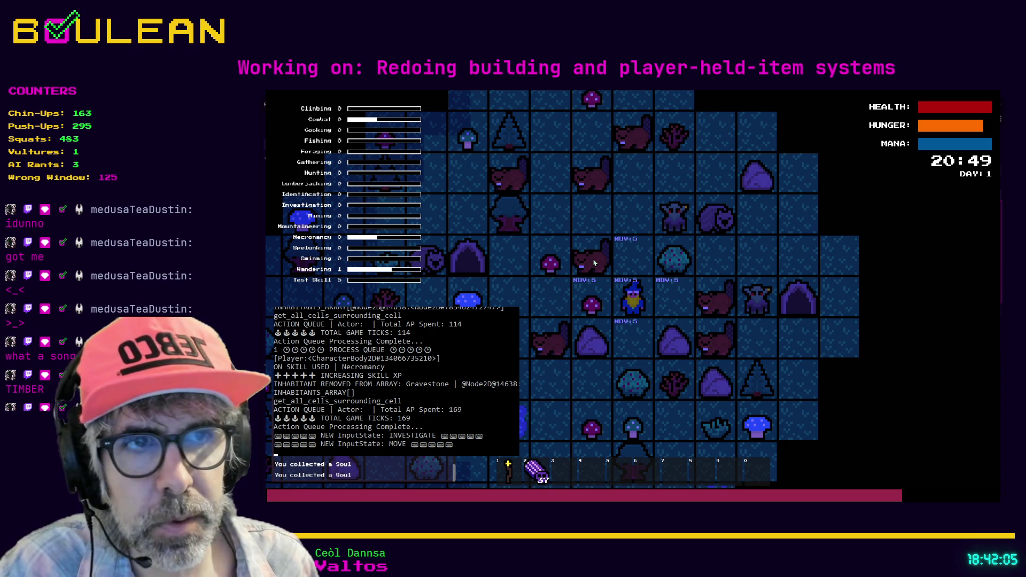
# Eat several souls from hotbar slot 2 for Necromancy XP, then stop the game.
pyautogui.press('e')
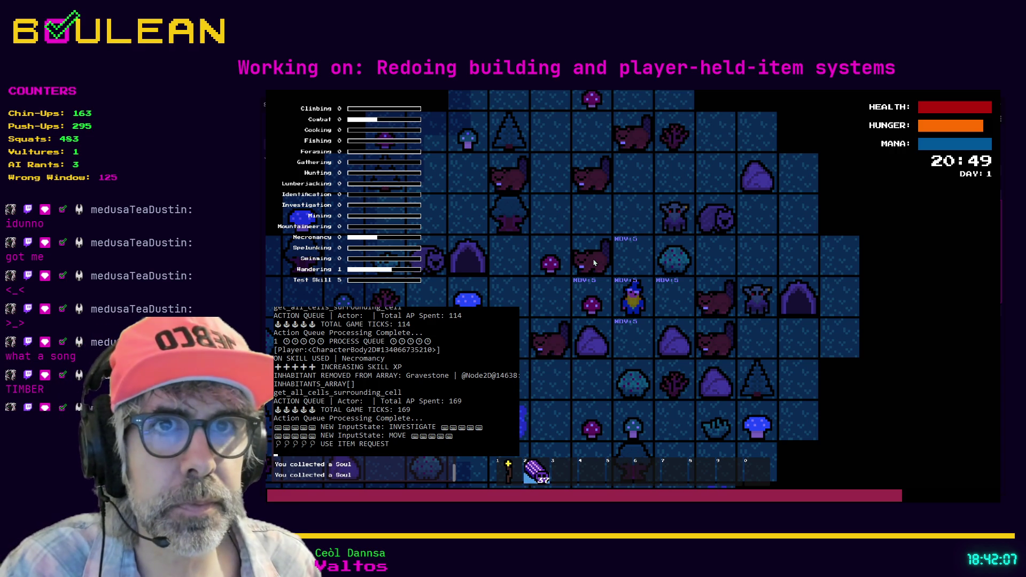
pyautogui.press('2')
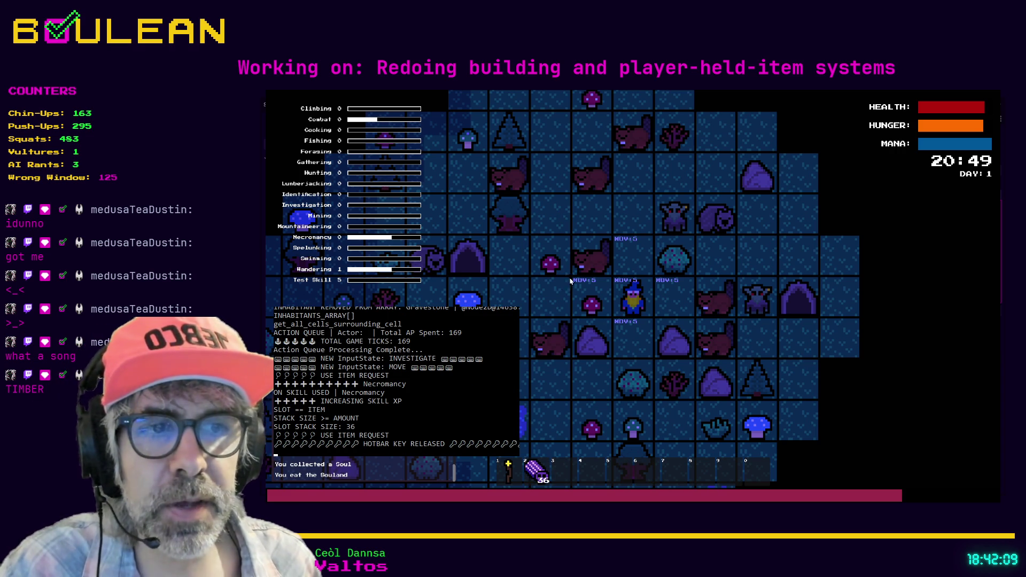
pyautogui.press('2')
pyautogui.press('2')
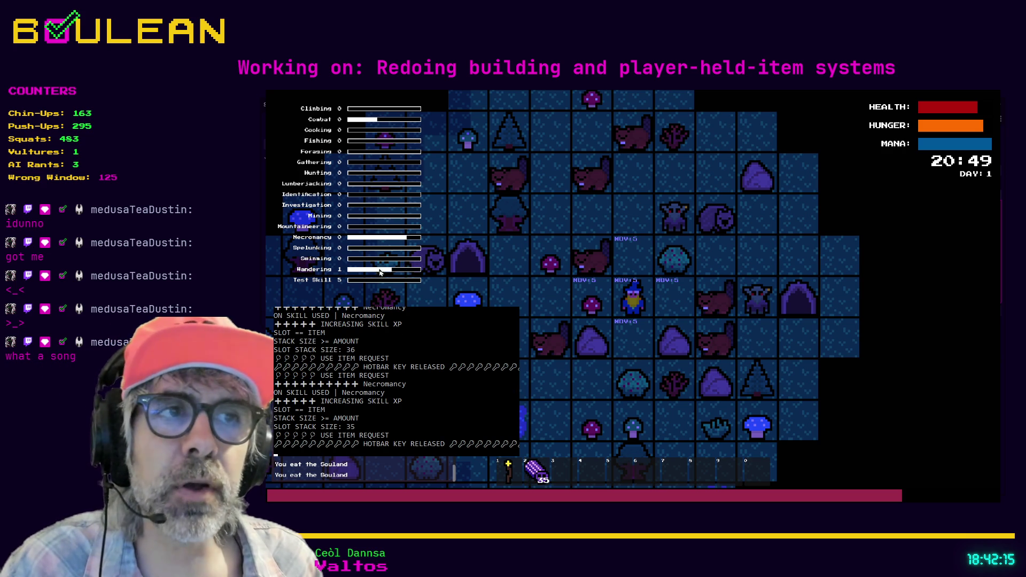
pyautogui.press('2')
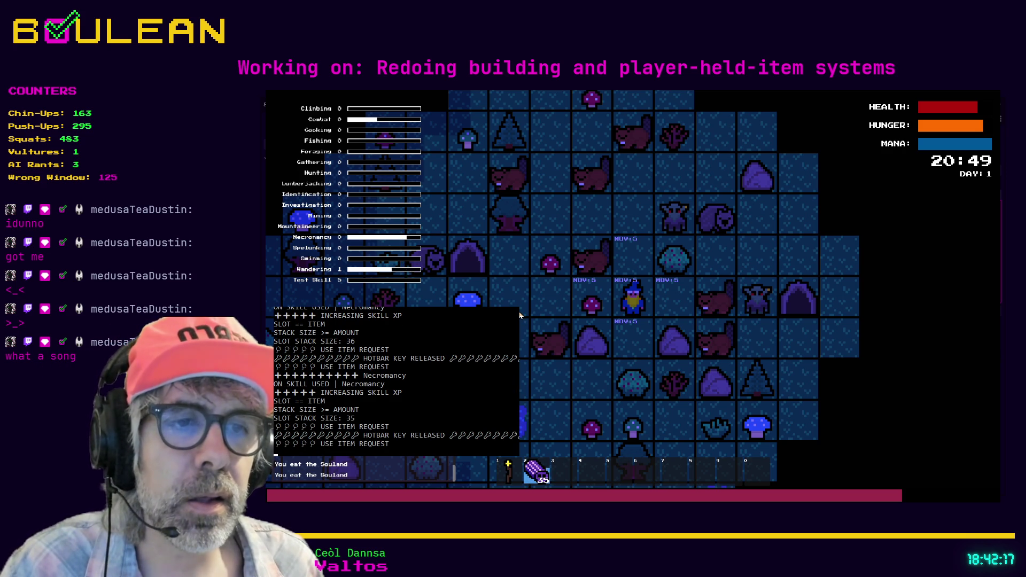
pyautogui.press('F8')
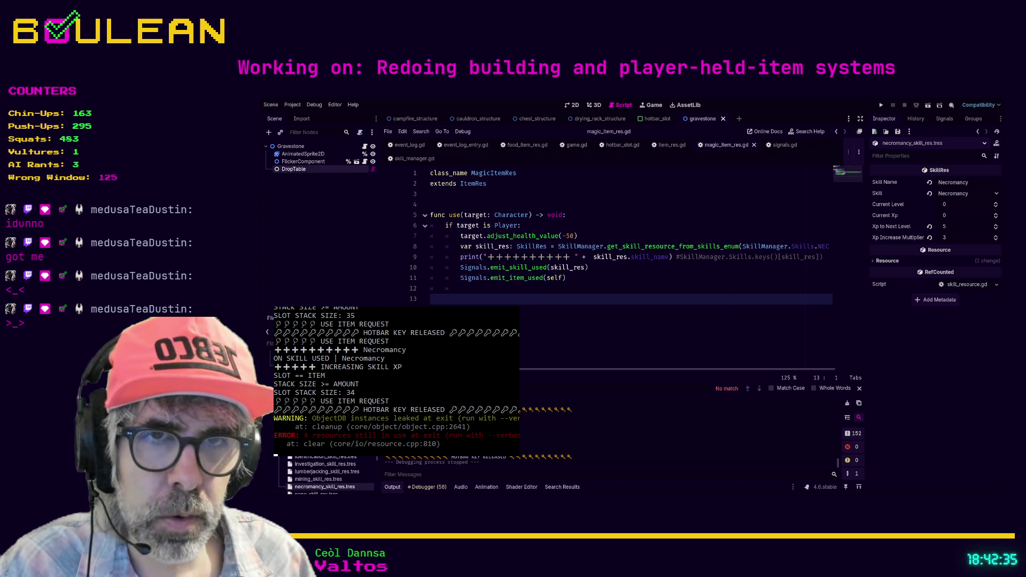
# Set soul_item.tres's Associated Skill to Hunting.
pyautogui.write('soul')
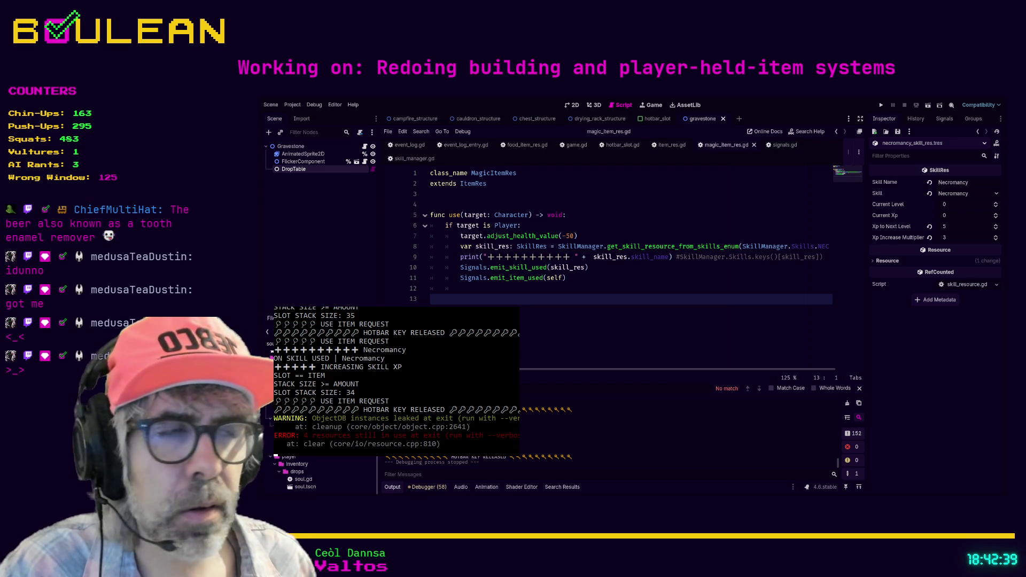
pyautogui.click(304, 449)
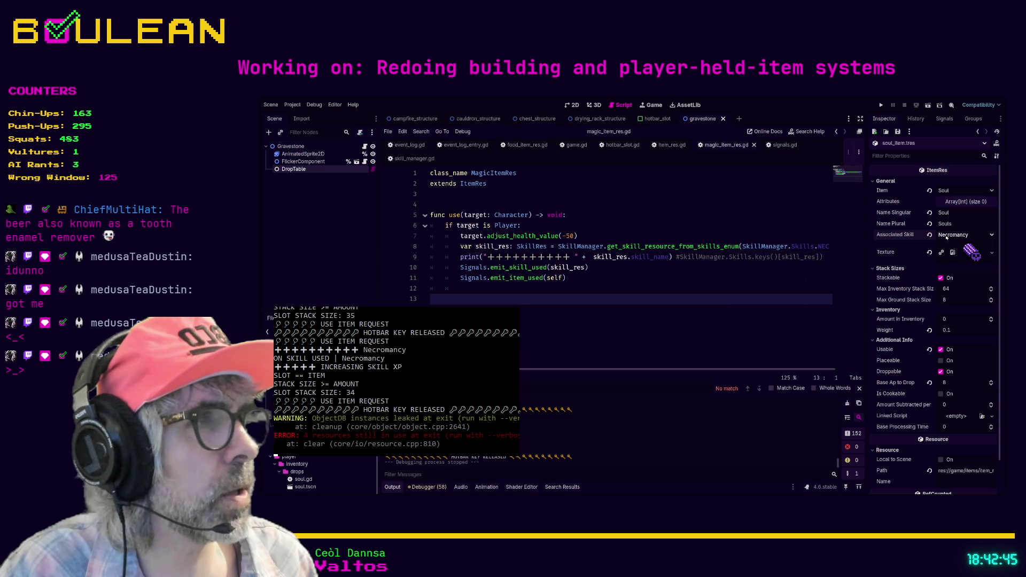
pyautogui.click(929, 235)
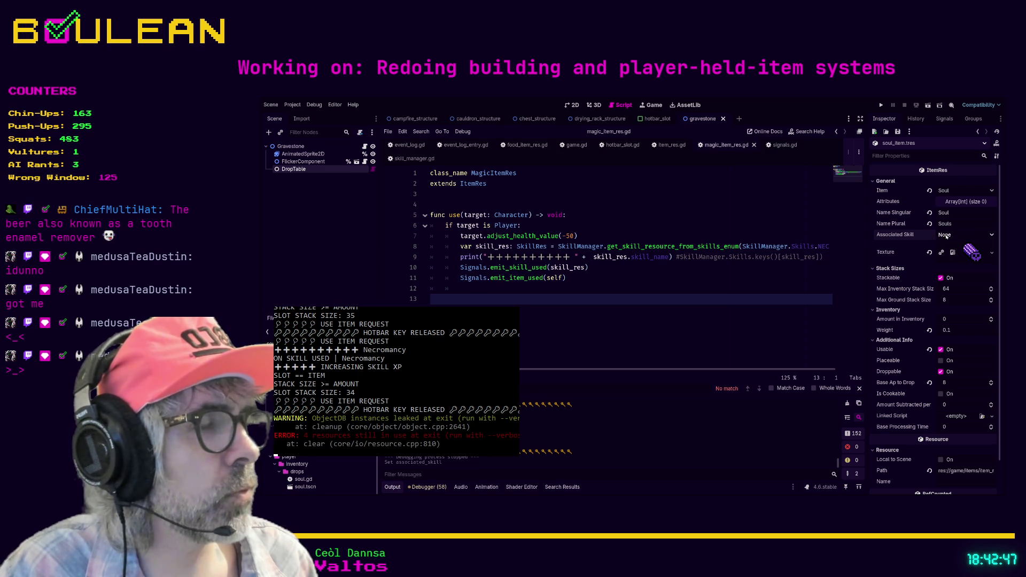
pyautogui.click(775, 272)
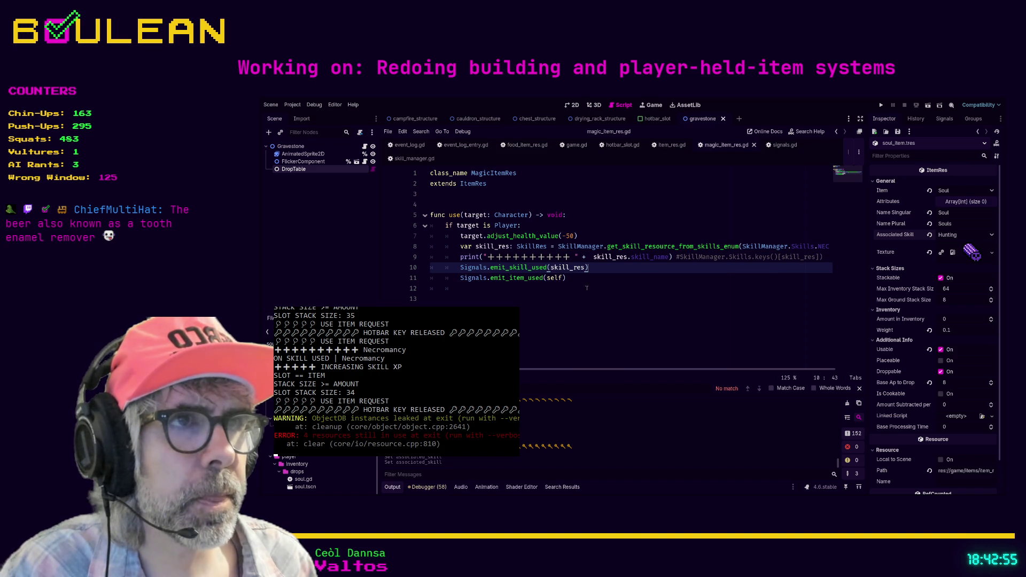
# In magic_item_res.gd, replace the hardcoded NECROMANCY argument with self.associated_skill and run the game.
pyautogui.hscroll(1, 737, 370)
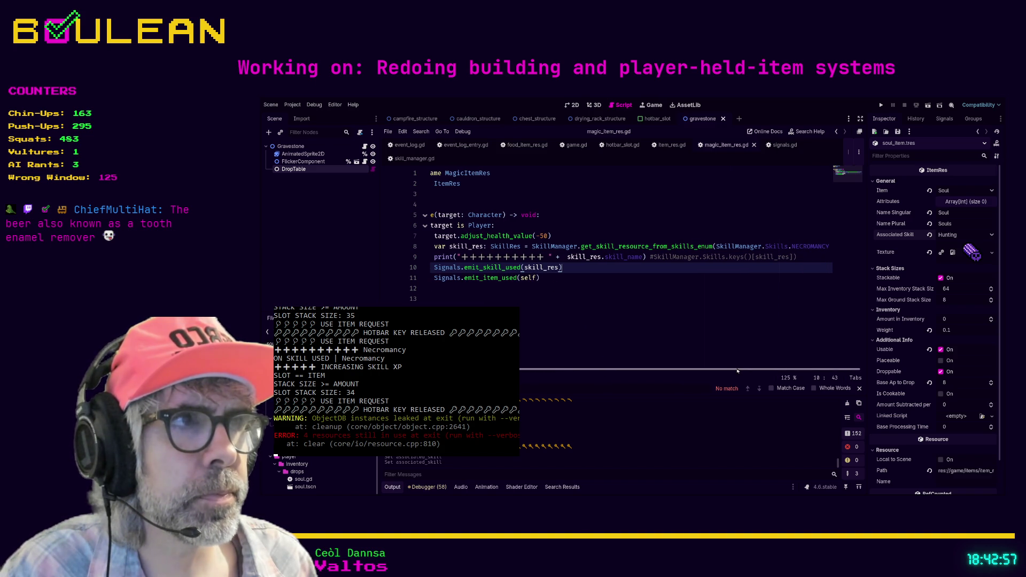
pyautogui.doubleClick(723, 247)
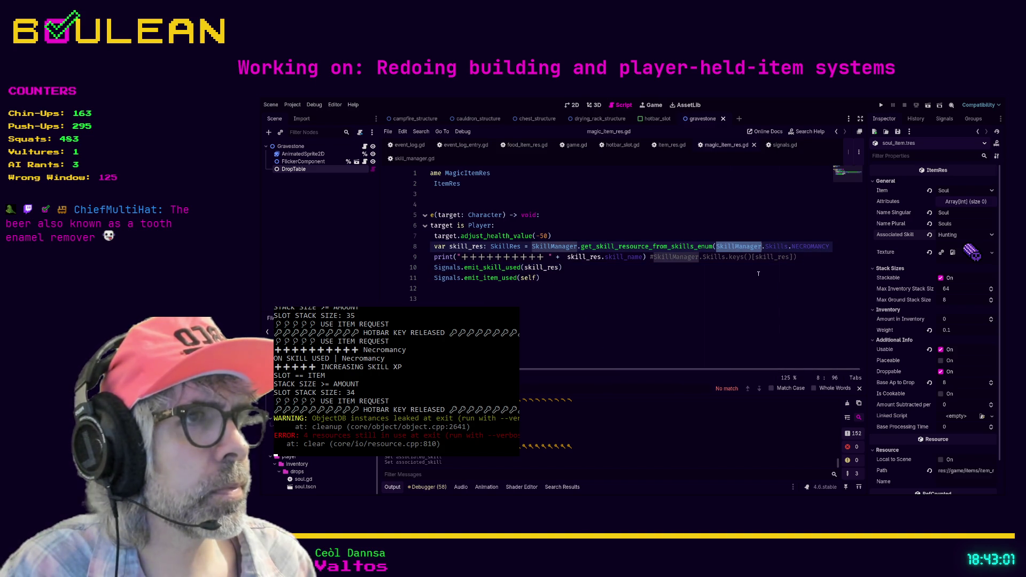
pyautogui.click(715, 246)
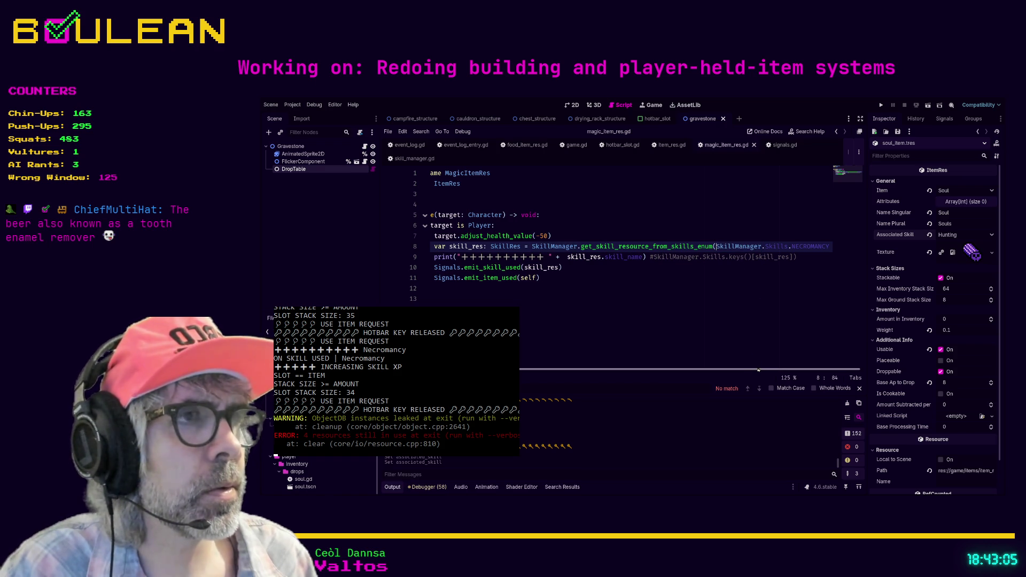
pyautogui.hotkey('shift', 'End')
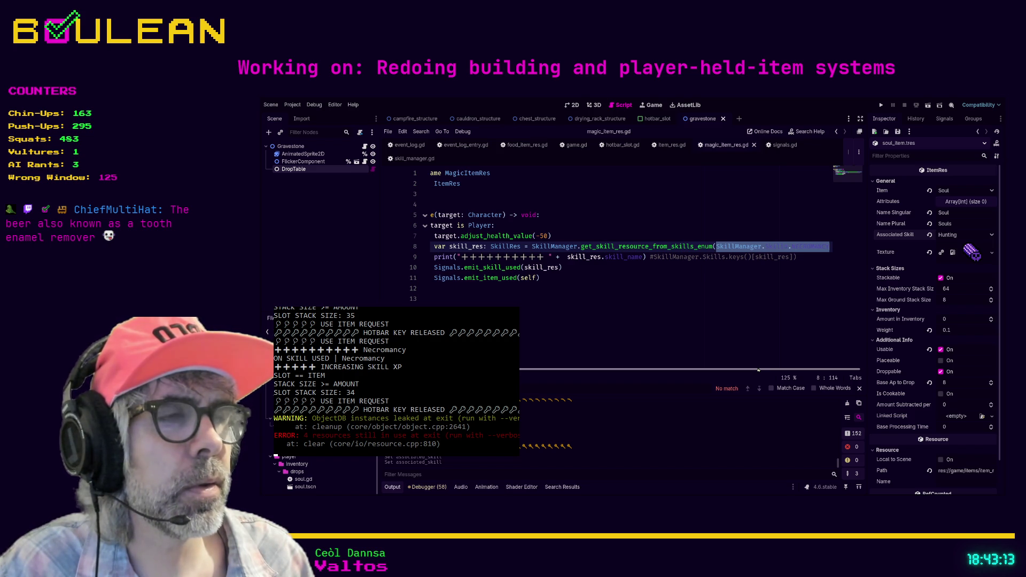
pyautogui.press('BackSpace')
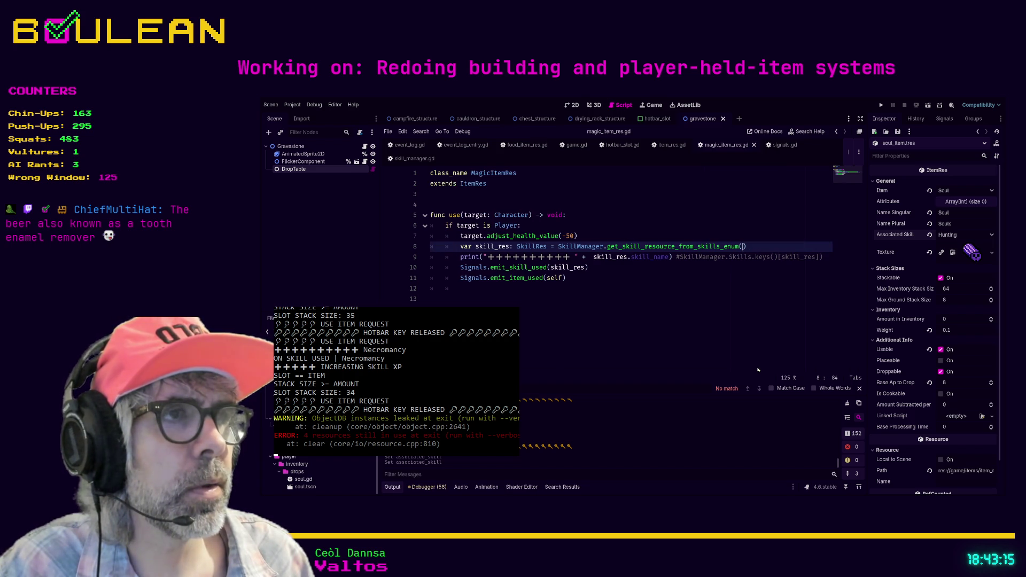
pyautogui.write('elf.a')
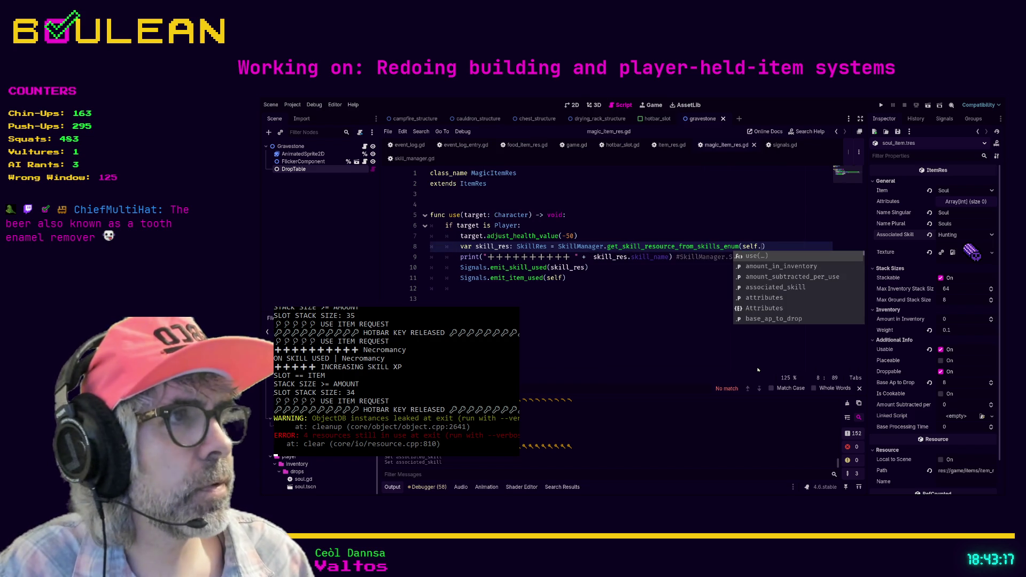
pyautogui.write('sso')
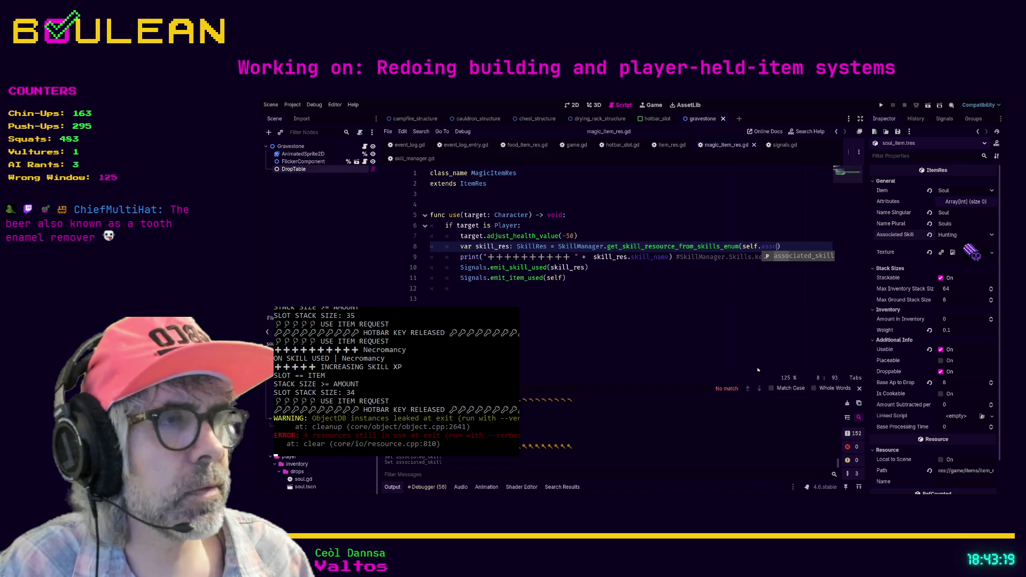
pyautogui.press('Return')
pyautogui.click(702, 316)
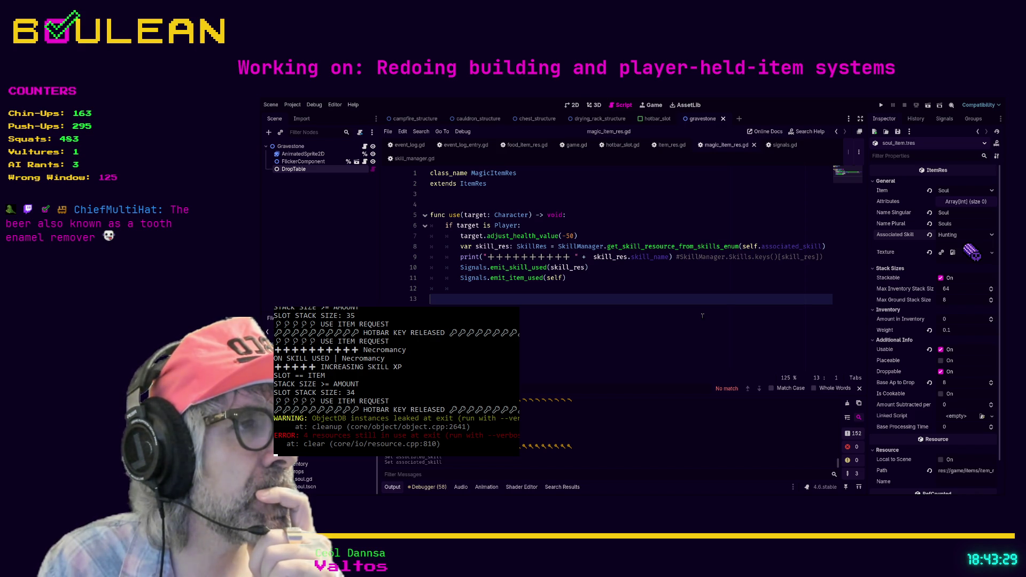
pyautogui.press('F5')
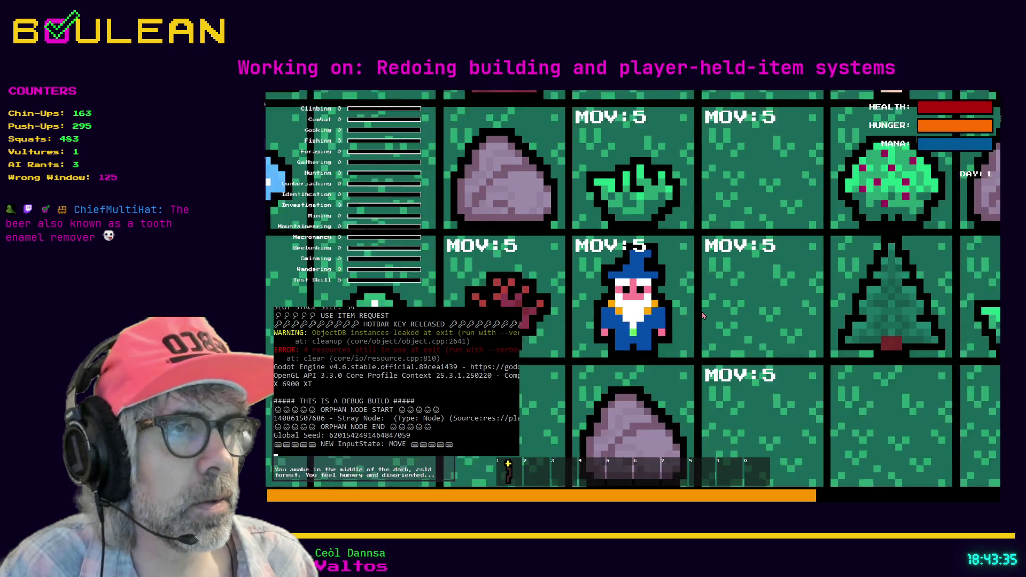
# Attack the goblin and gravestone, eat two souls from slot 2 for Hunting XP, then stop.
pyautogui.press('d')
pyautogui.press('d')
pyautogui.press('d')
pyautogui.press('s')
pyautogui.press('s')
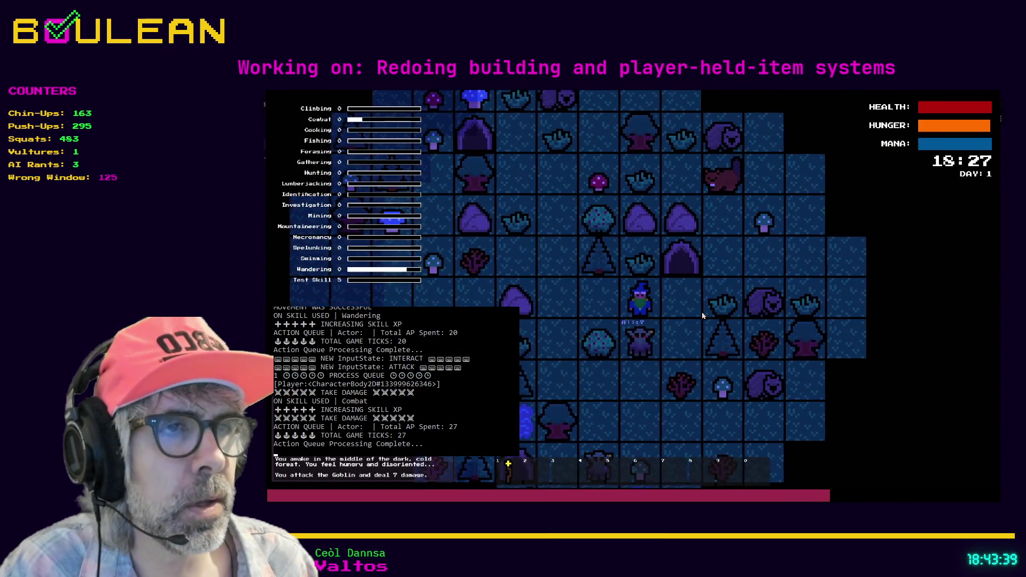
pyautogui.press('s')
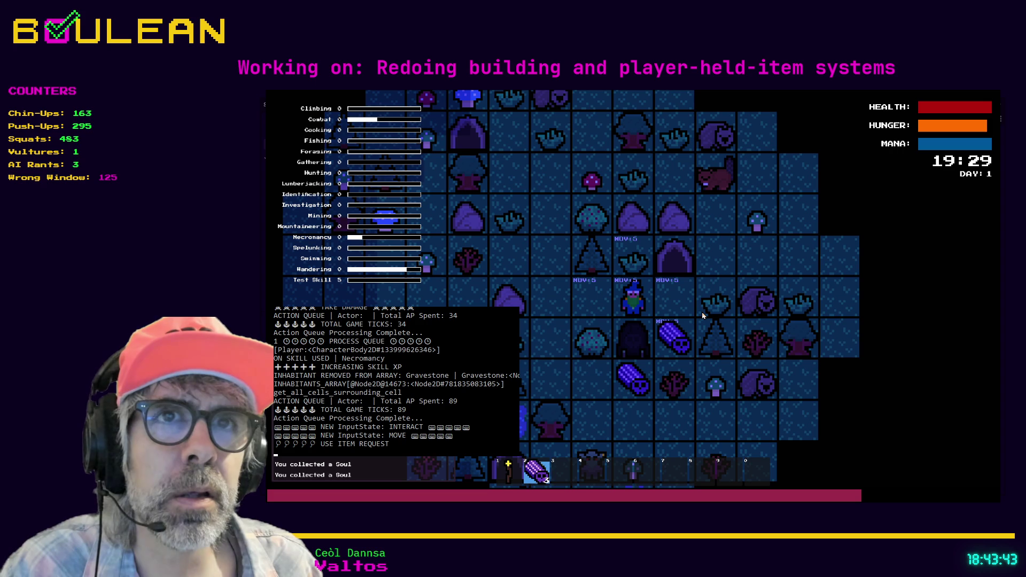
pyautogui.press('2')
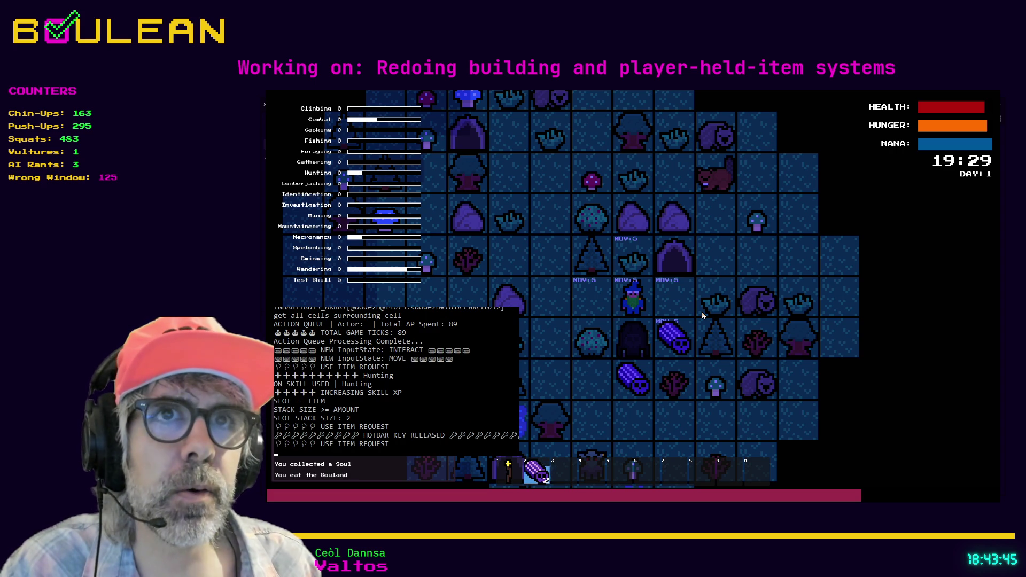
pyautogui.press('2')
pyautogui.press('F8')
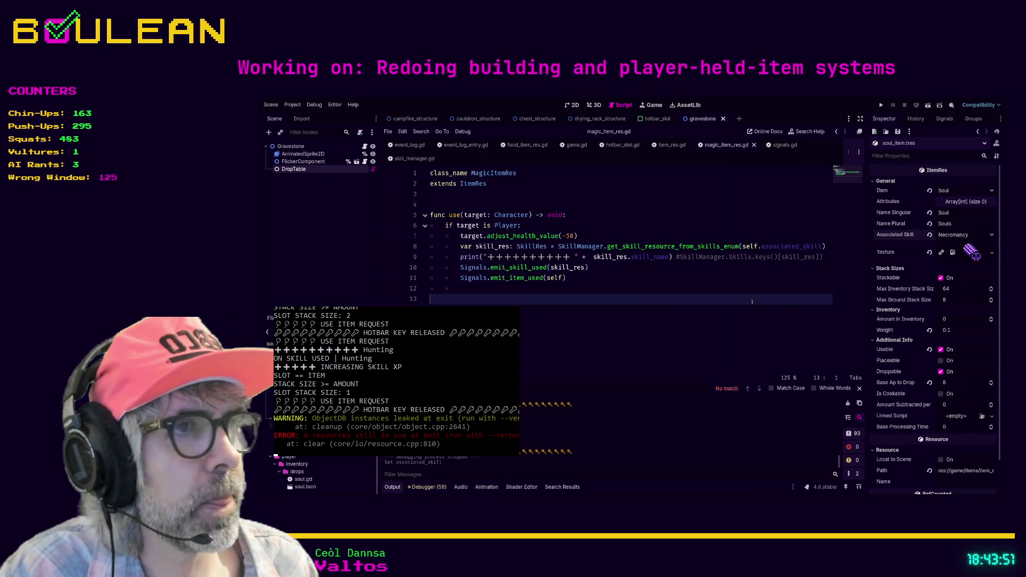
# Relaunch, kill the goblin, break its gravestone, collect and eat souls, then stop the game.
pyautogui.press('F5')
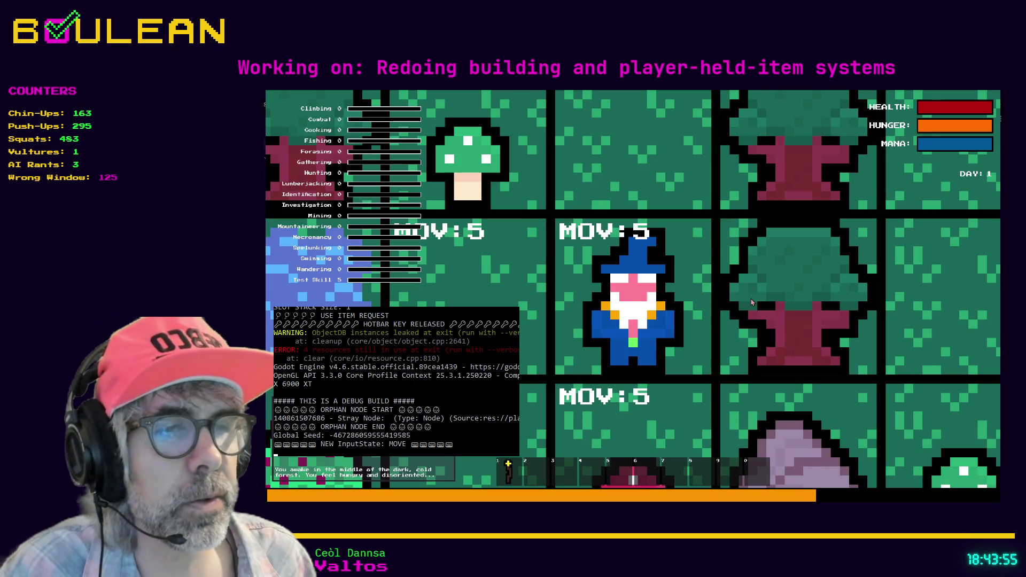
pyautogui.scroll(-3, 751, 302)
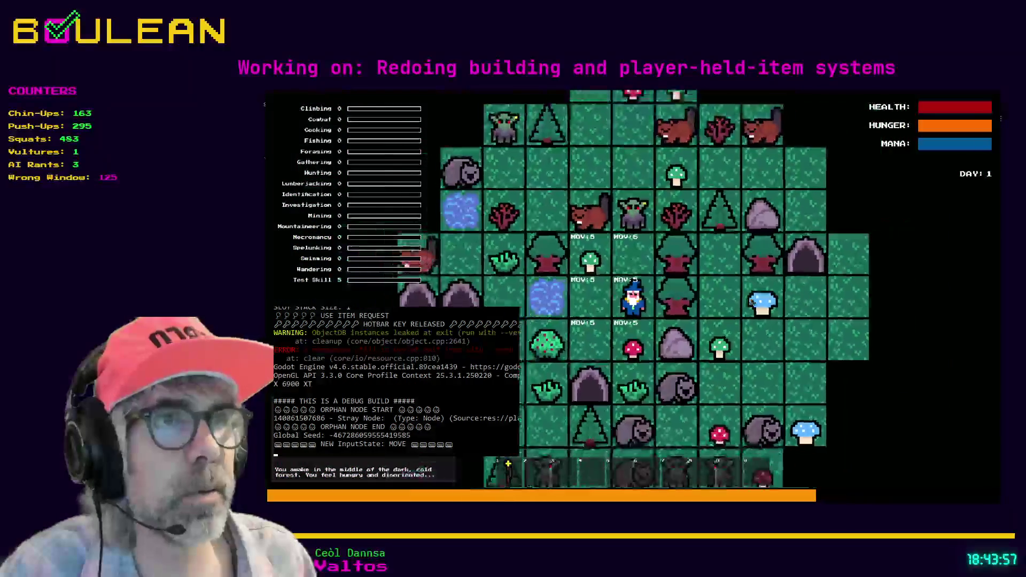
pyautogui.press('Up')
pyautogui.press('Up')
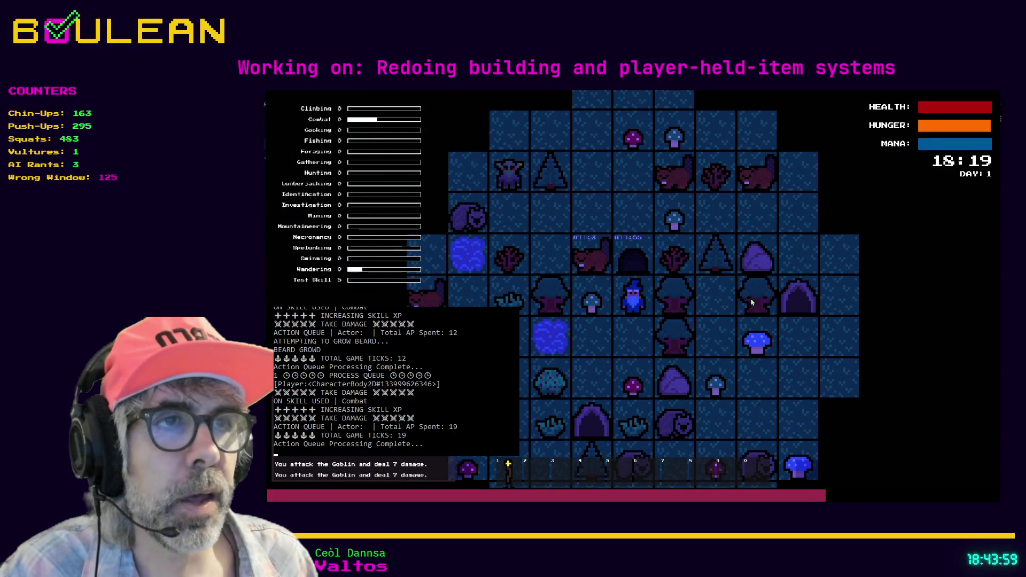
pyautogui.press('Up')
pyautogui.press('Tab')
pyautogui.press('Tab')
pyautogui.press('e')
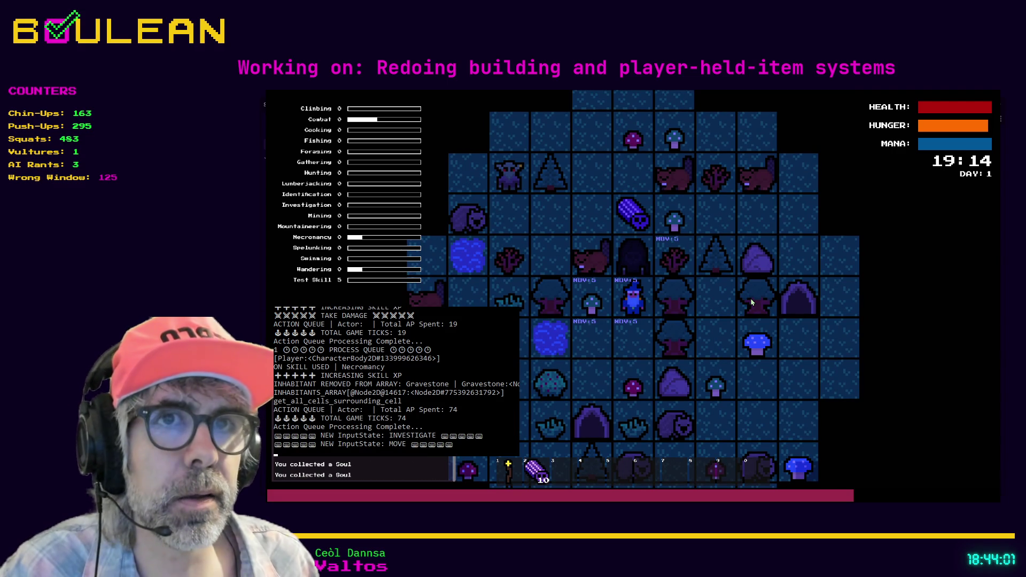
pyautogui.press('2')
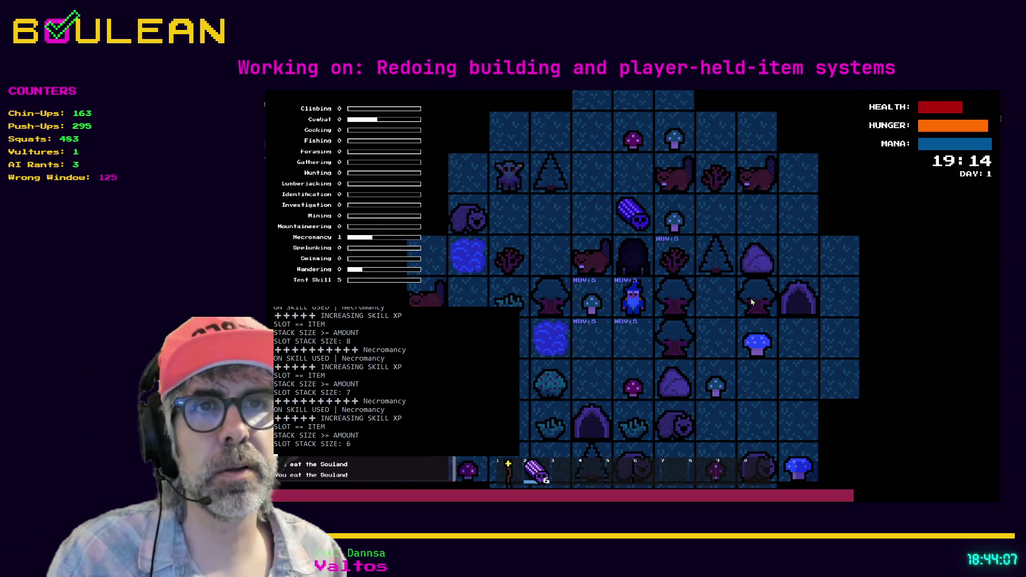
pyautogui.press('F8')
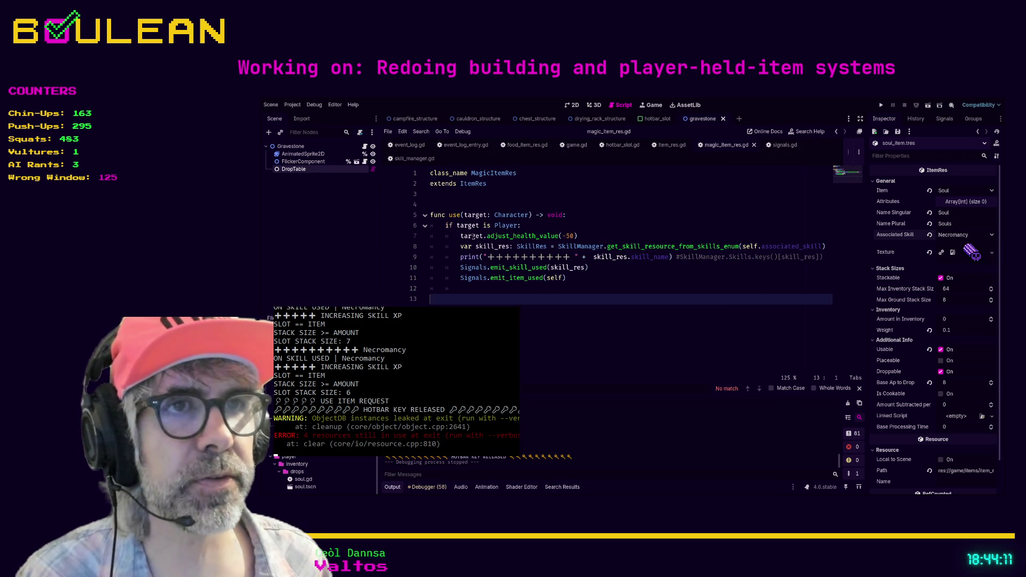
# Cut the print statement from line 9 of the use function and run the game.
pyautogui.click(704, 257)
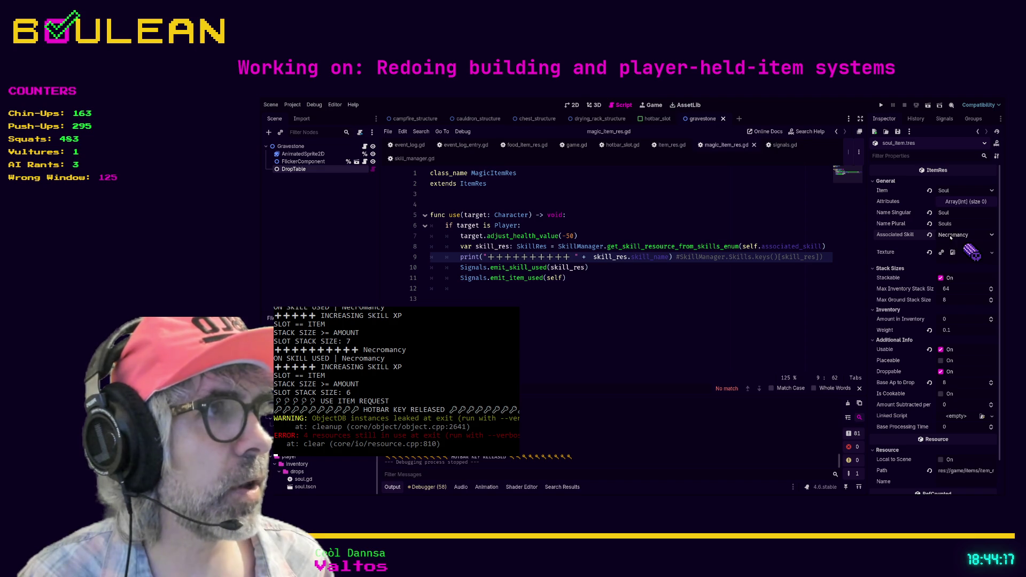
pyautogui.press('Escape')
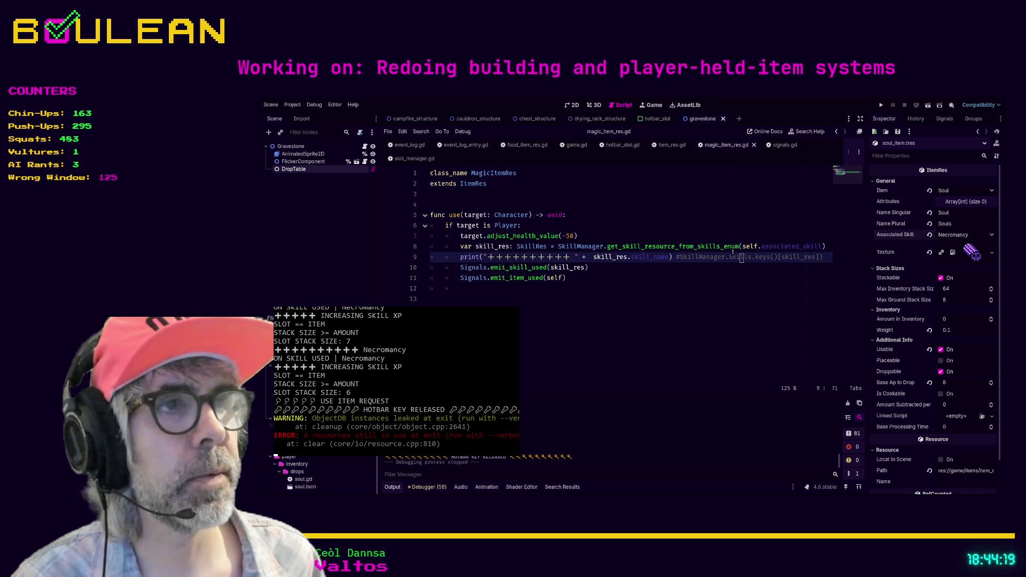
pyautogui.press('Left')
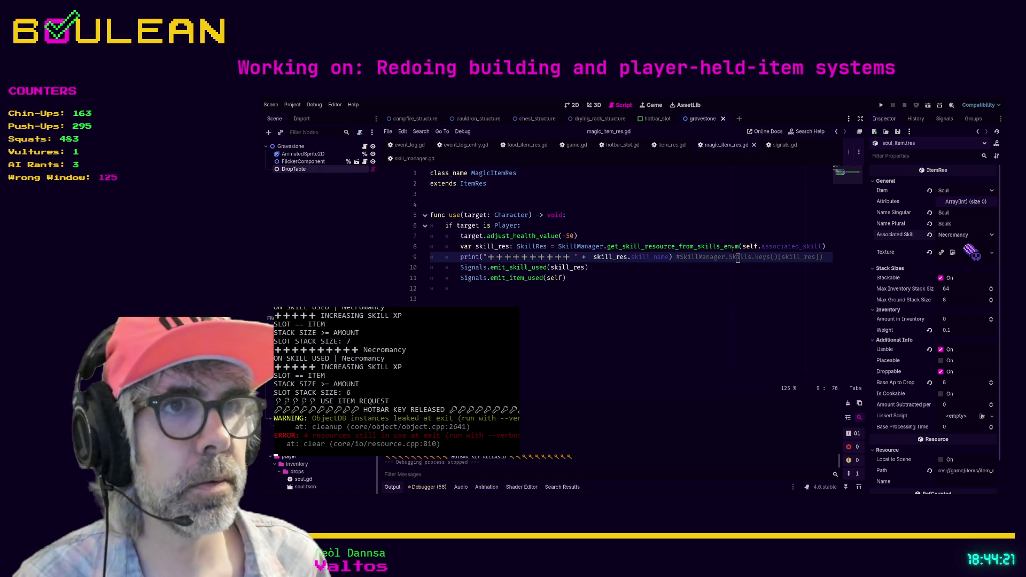
pyautogui.hotkey('ctrl', 'x')
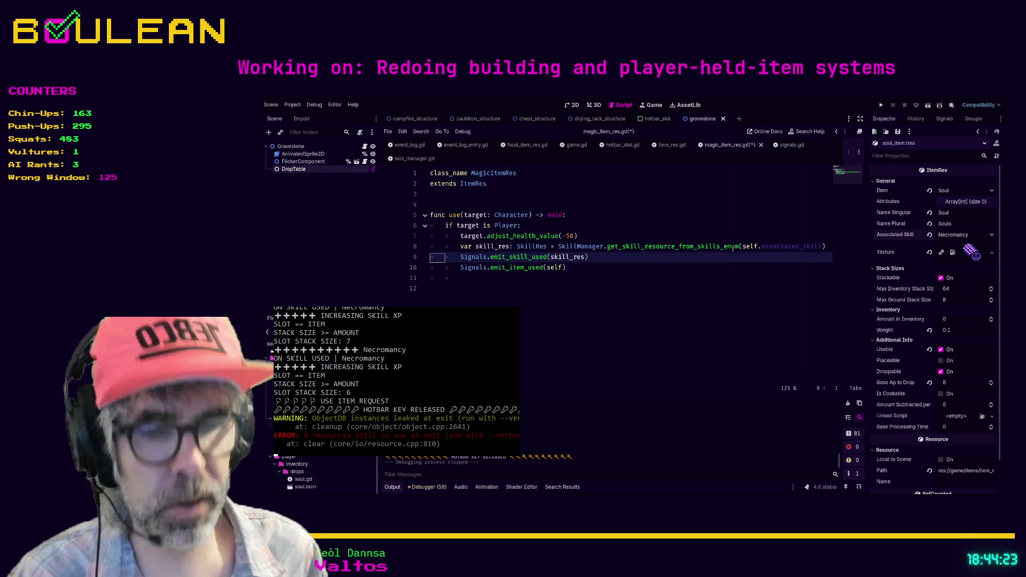
pyautogui.press('Up')
pyautogui.press('Up')
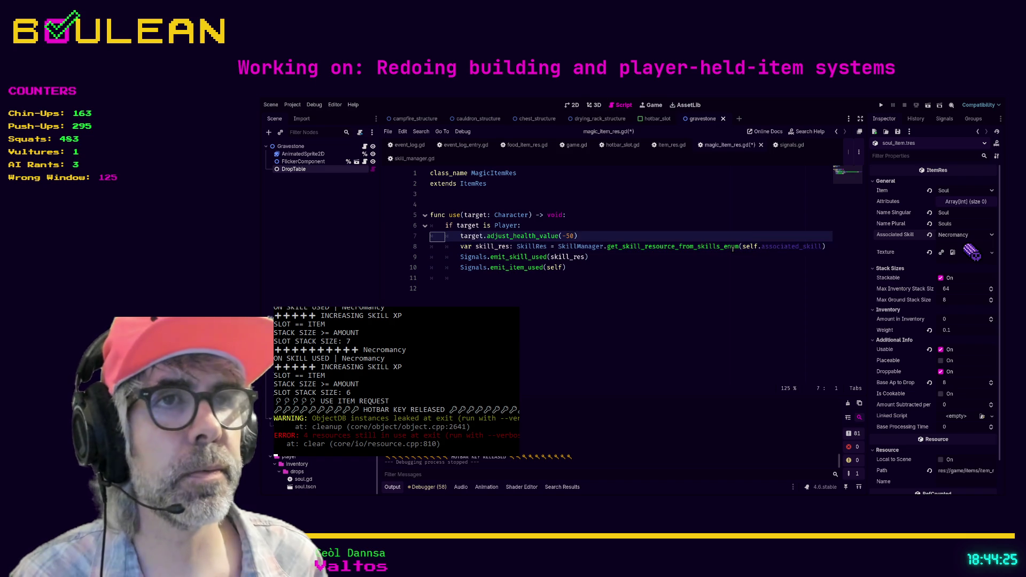
pyautogui.press('Down')
pyautogui.press('Down')
pyautogui.press('Down')
pyautogui.click(620, 269)
pyautogui.press('F5')
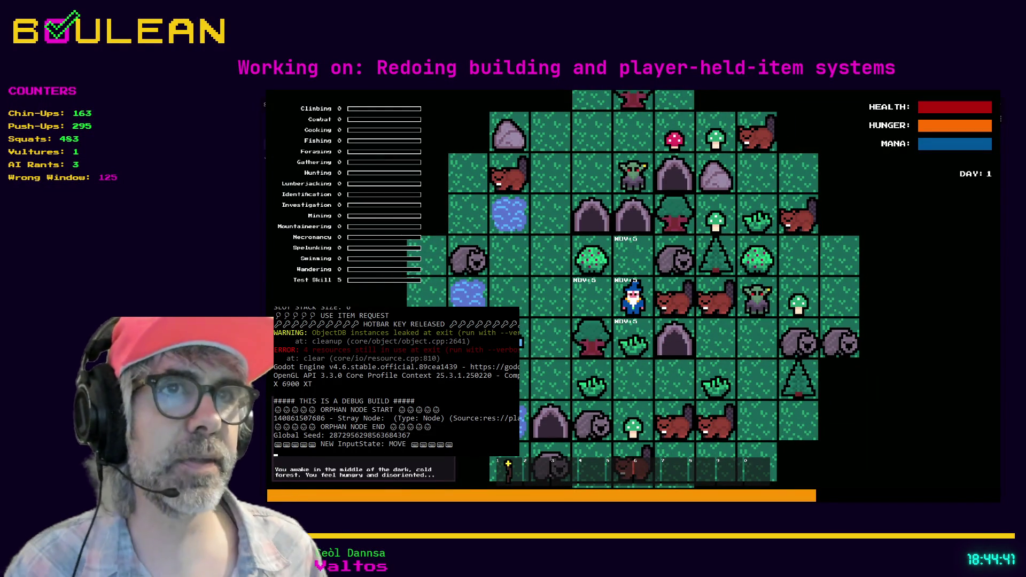
# Walk the wizard through the forest, left and up toward a goblin.
pyautogui.press('Down')
pyautogui.press('Down')
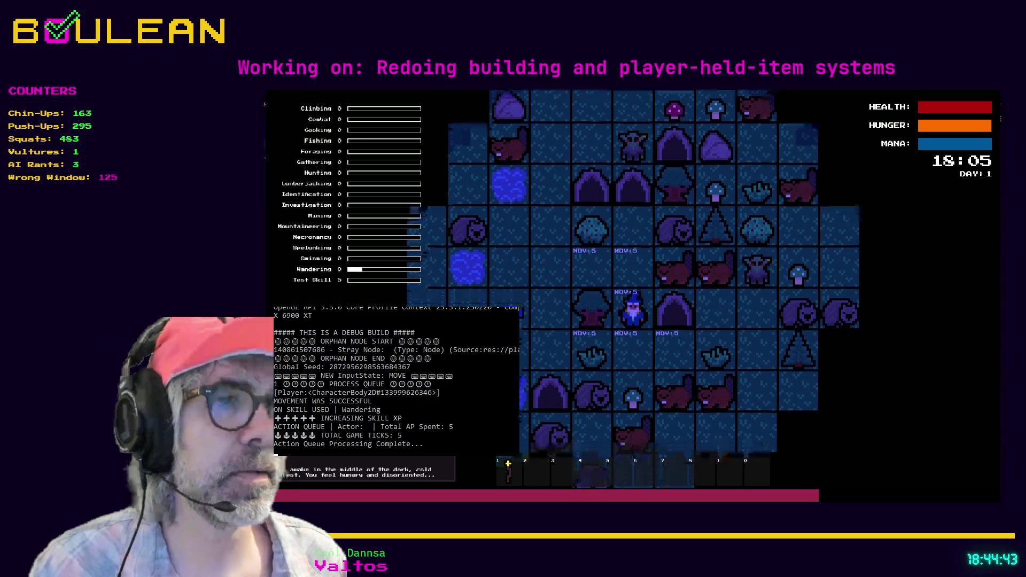
pyautogui.press('Left')
pyautogui.press('Left')
pyautogui.press('Left')
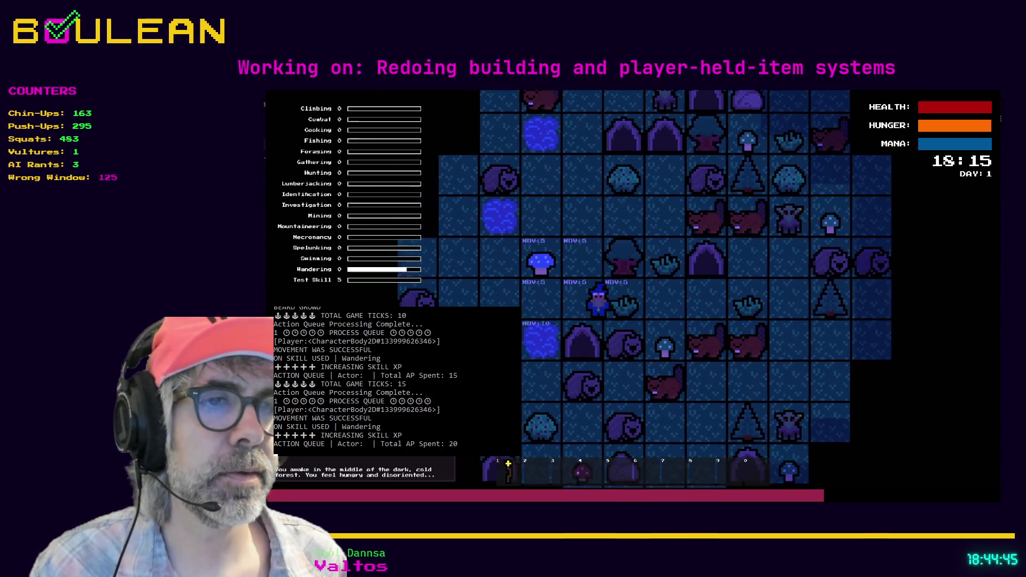
pyautogui.press('Up')
pyautogui.press('Up')
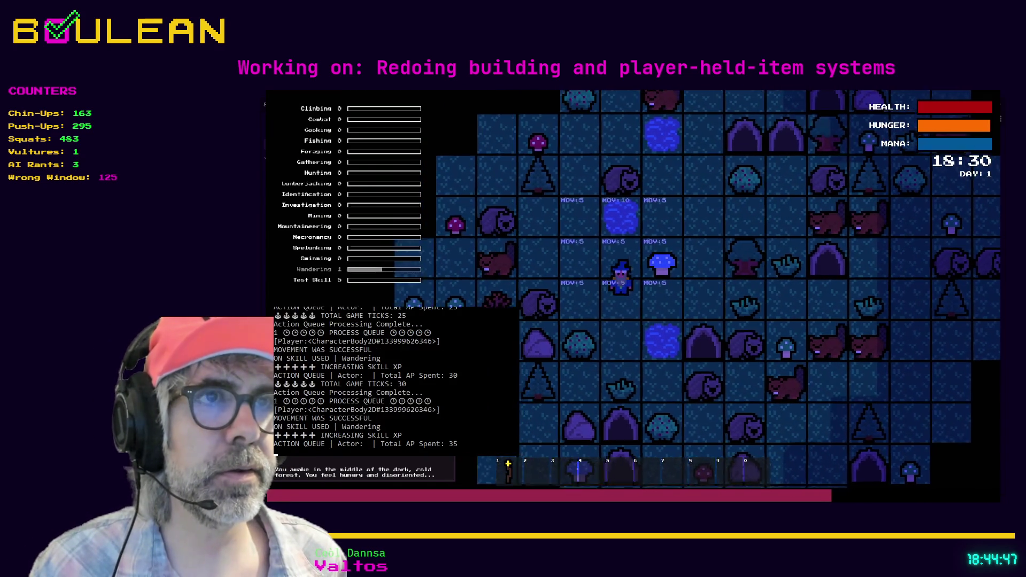
pyautogui.press('Left')
pyautogui.press('Left')
pyautogui.press('Up')
pyautogui.press('Up')
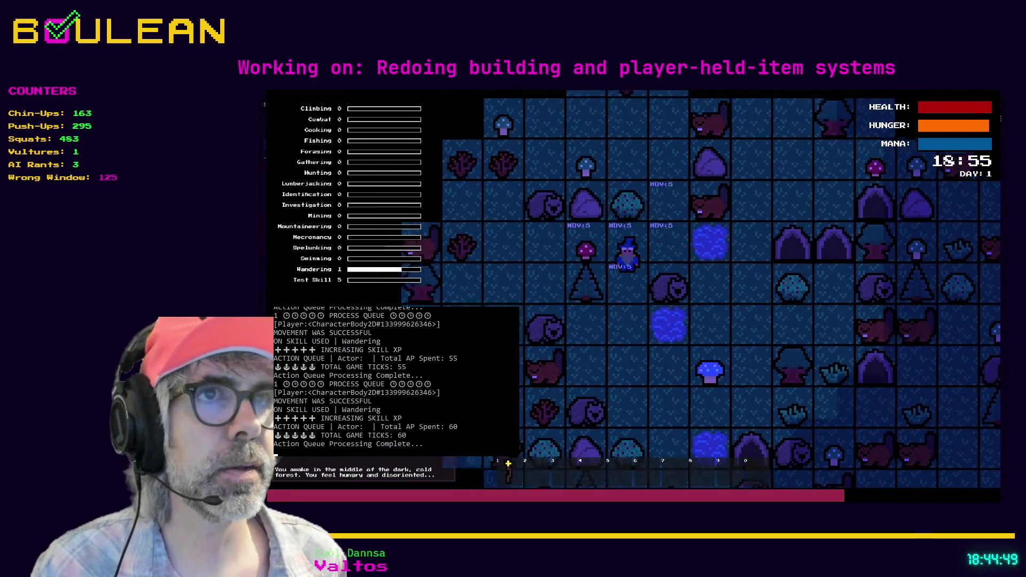
pyautogui.press('Up')
pyautogui.press('Up')
pyautogui.press('Up')
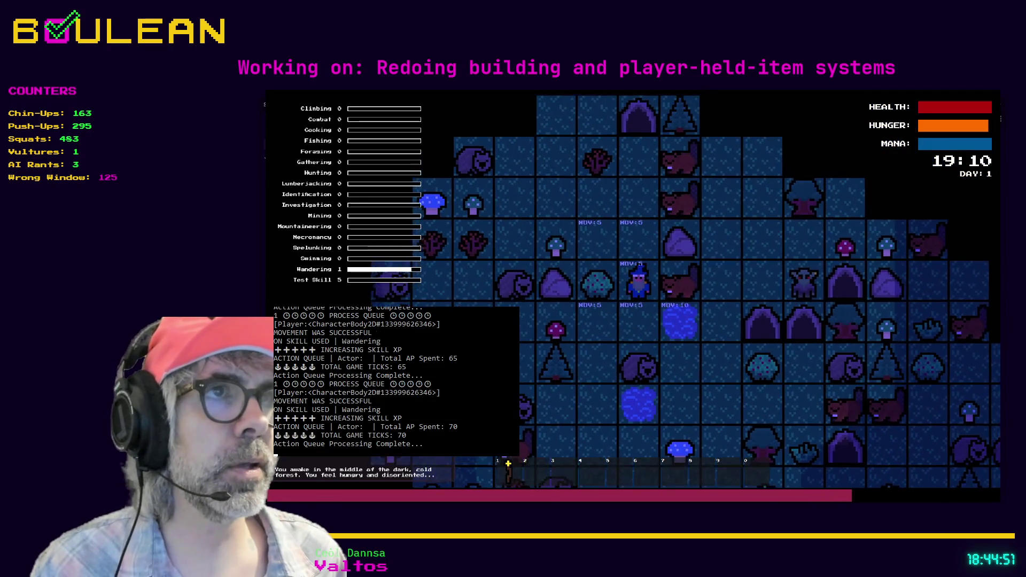
pyautogui.press('Left')
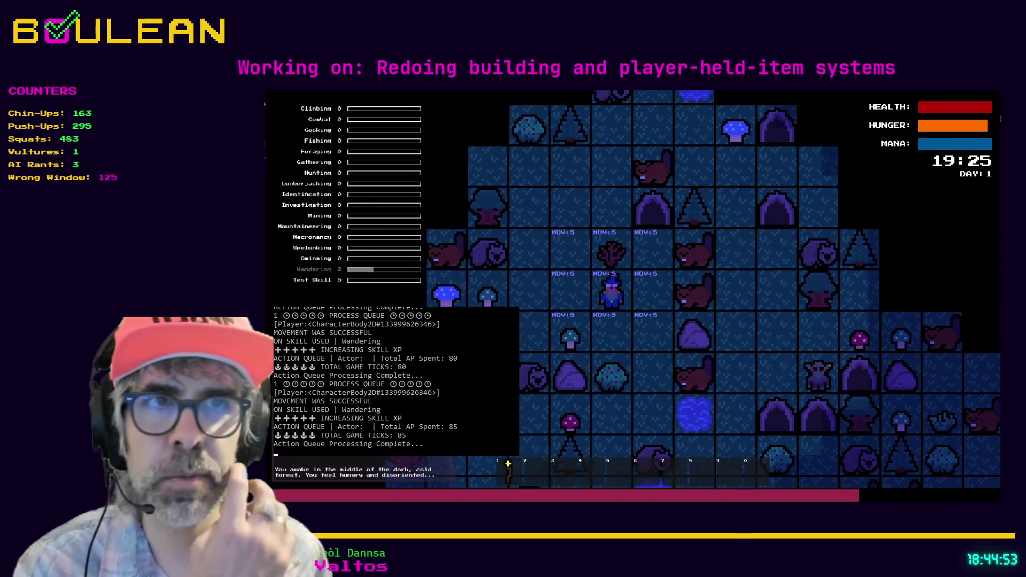
pyautogui.press('Left')
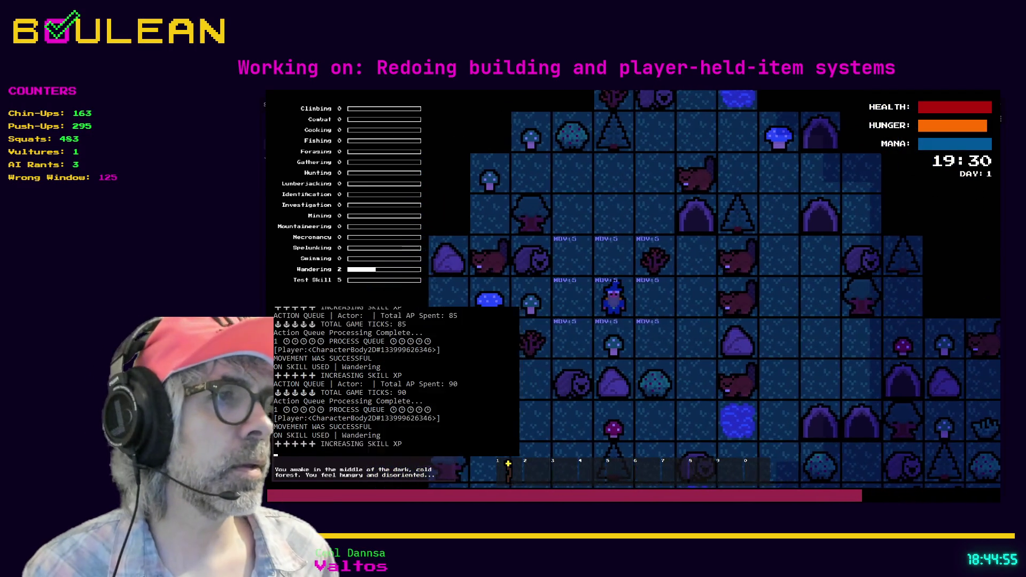
pyautogui.press('Up')
pyautogui.press('Up')
pyautogui.press('Left')
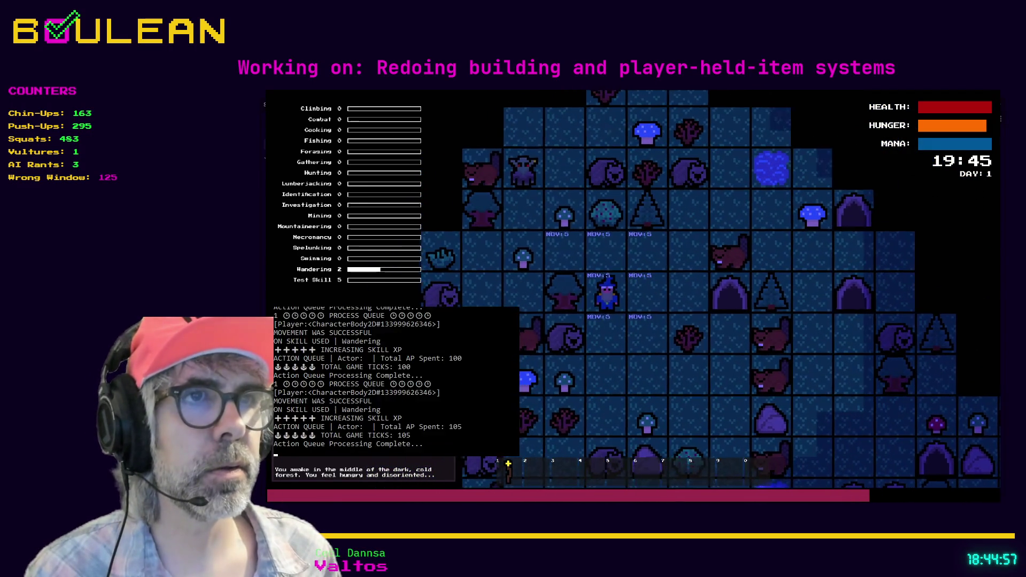
pyautogui.press('Up')
pyautogui.press('Left')
pyautogui.press('Left')
# Kill the goblin, collect souls from its gravestone, and light the torch from slot 1.
pyautogui.press('Up')
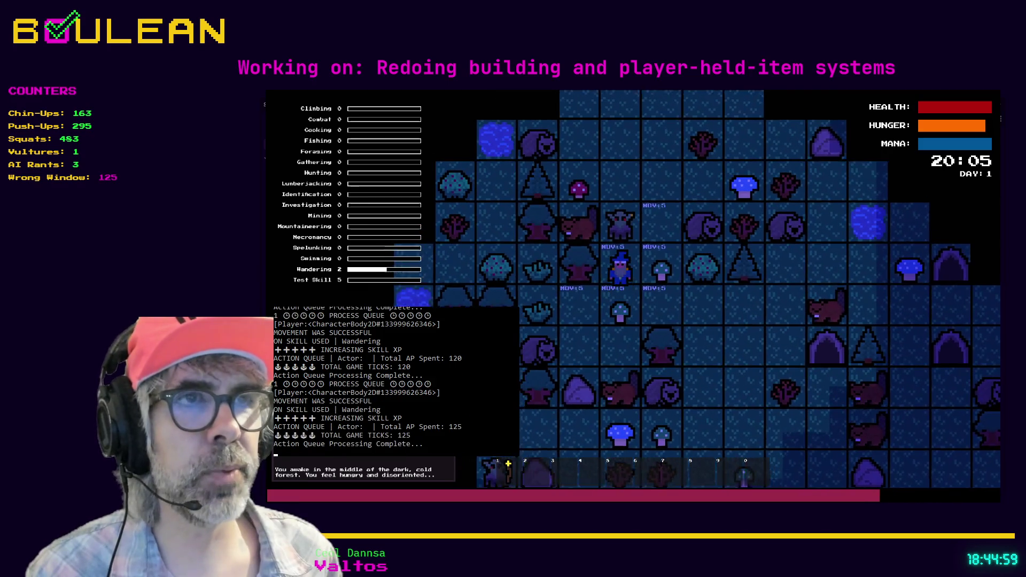
pyautogui.press('Up')
pyautogui.press('Up')
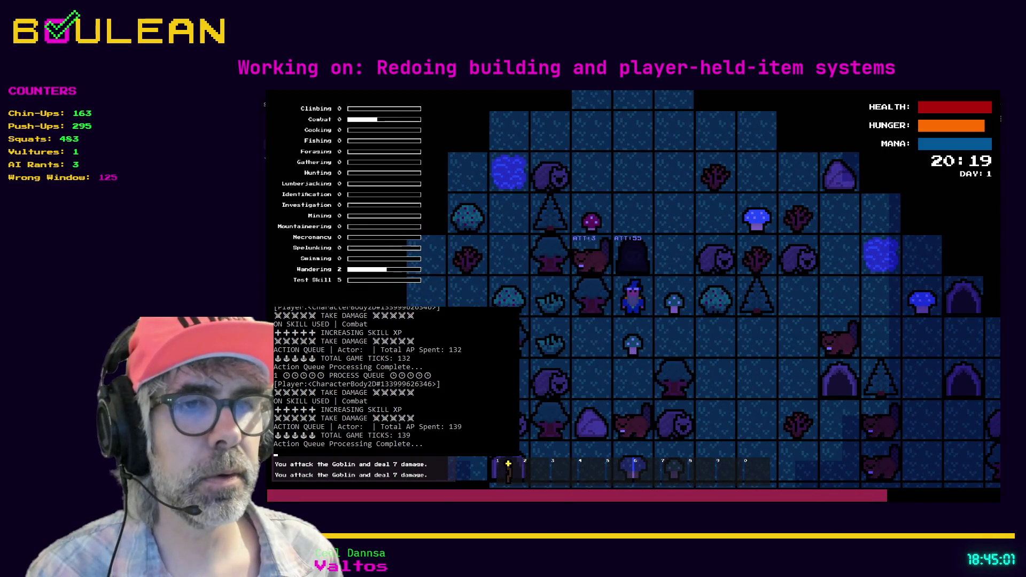
pyautogui.press('Up')
pyautogui.press('e')
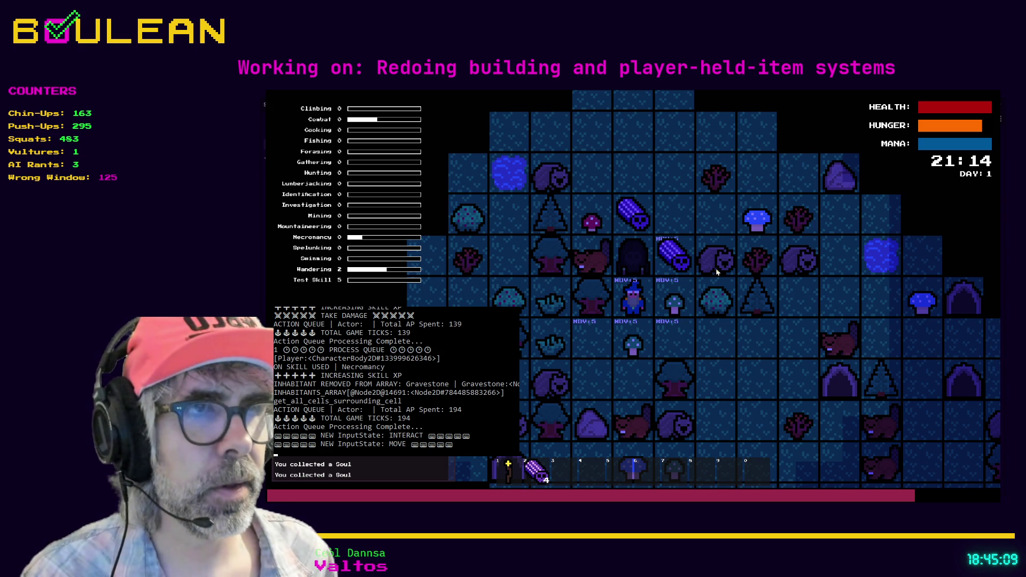
pyautogui.press('a')
pyautogui.press('Up')
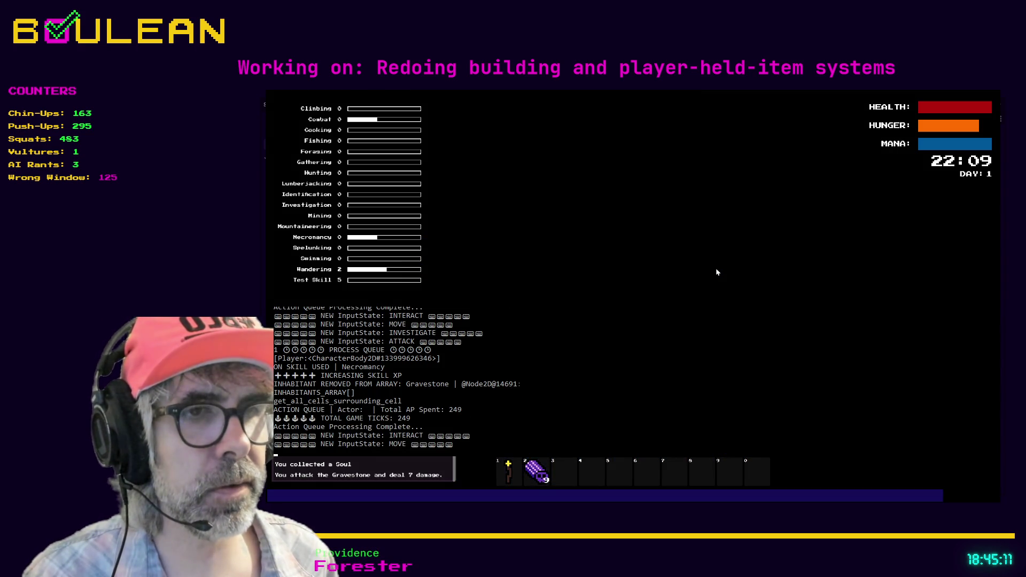
pyautogui.press('1')
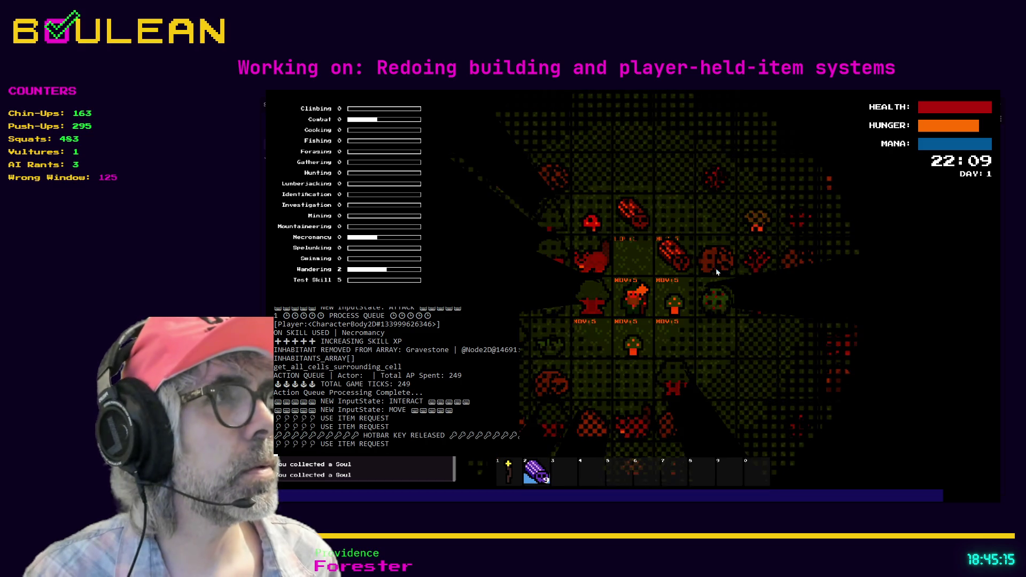
# Eat the entire soul stack from slot 2 to level Necromancy, then stop the game.
pyautogui.press('2')
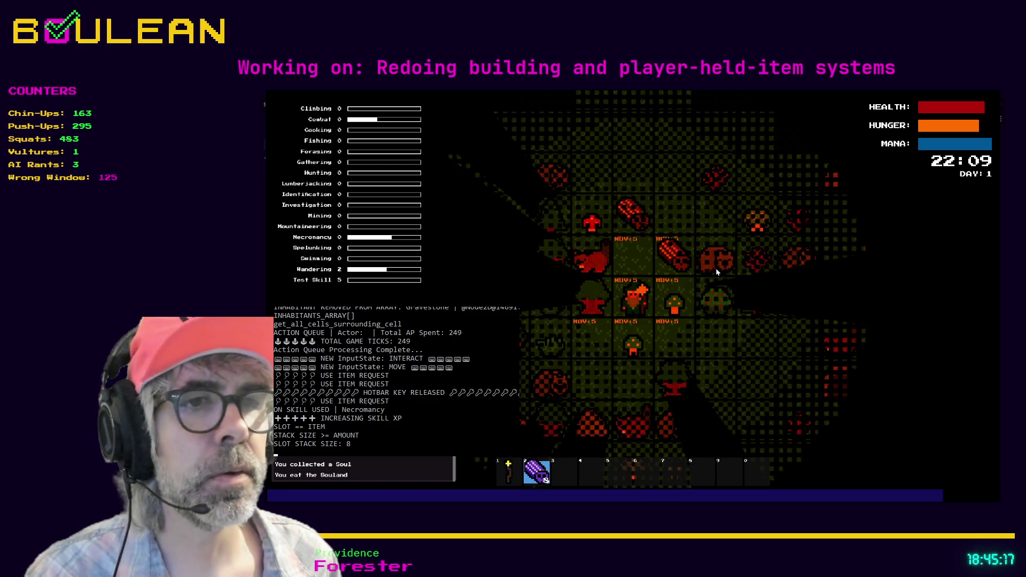
pyautogui.click(716, 270)
pyautogui.click(716, 270)
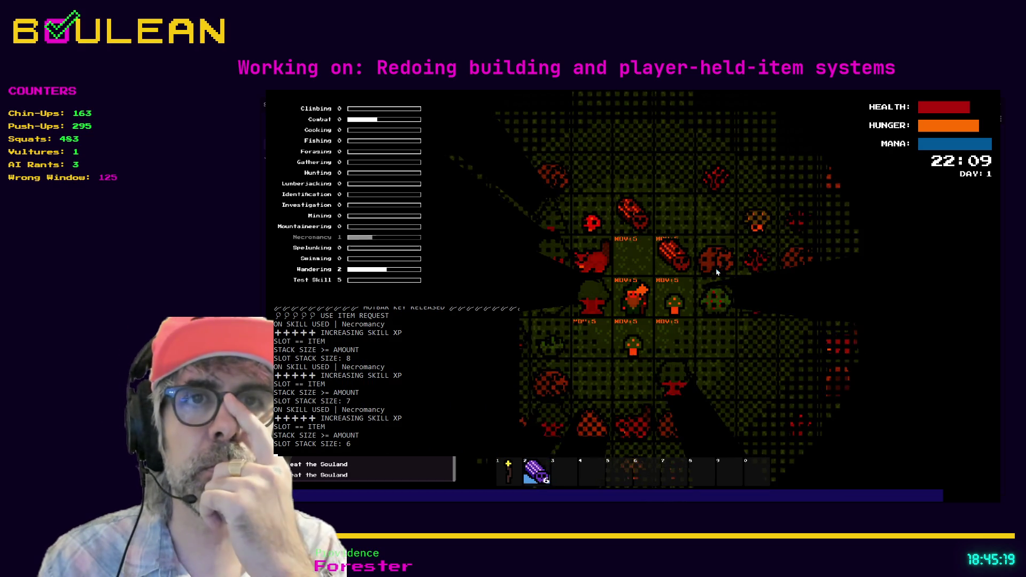
pyautogui.click(716, 270)
pyautogui.click(717, 270)
pyautogui.click(716, 270)
pyautogui.click(716, 270)
pyautogui.click(716, 270)
pyautogui.click(716, 270)
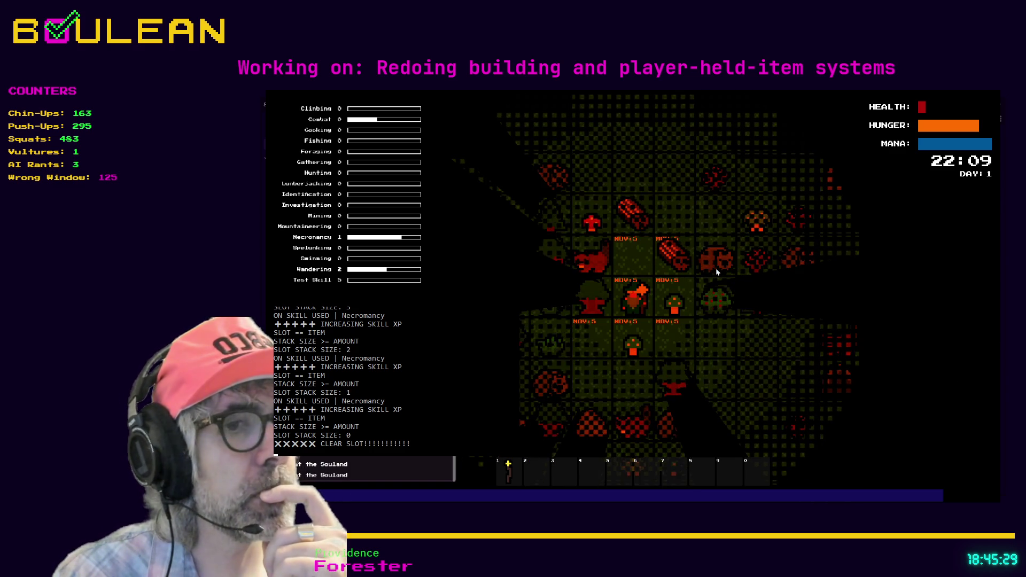
pyautogui.click(716, 271)
pyautogui.click(716, 268)
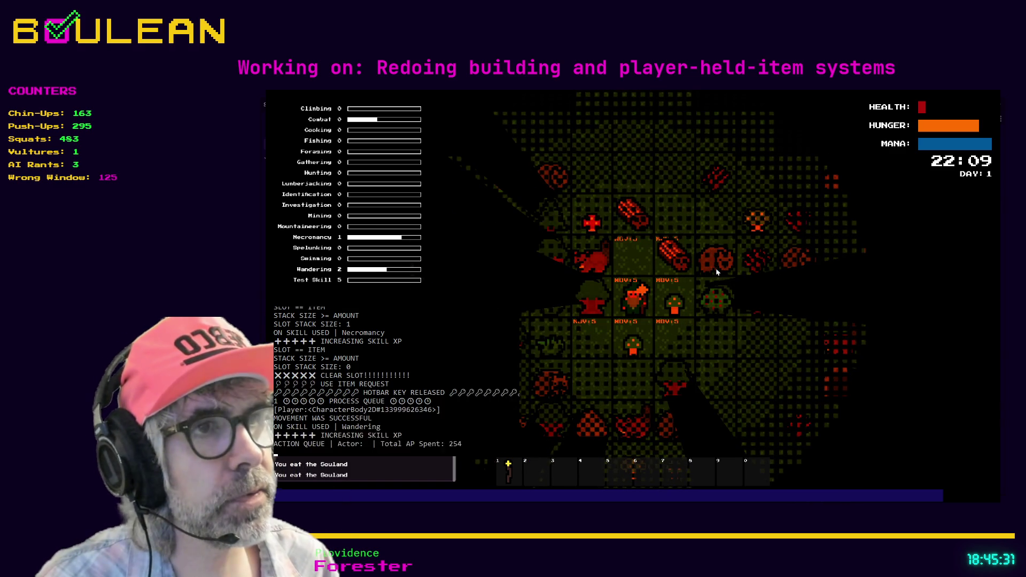
pyautogui.click(716, 270)
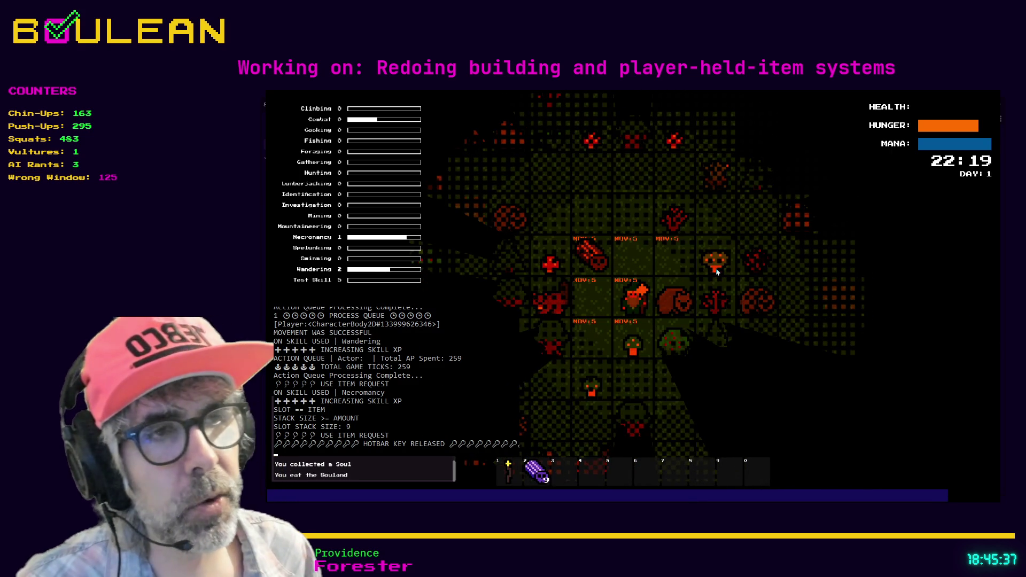
pyautogui.press('F8')
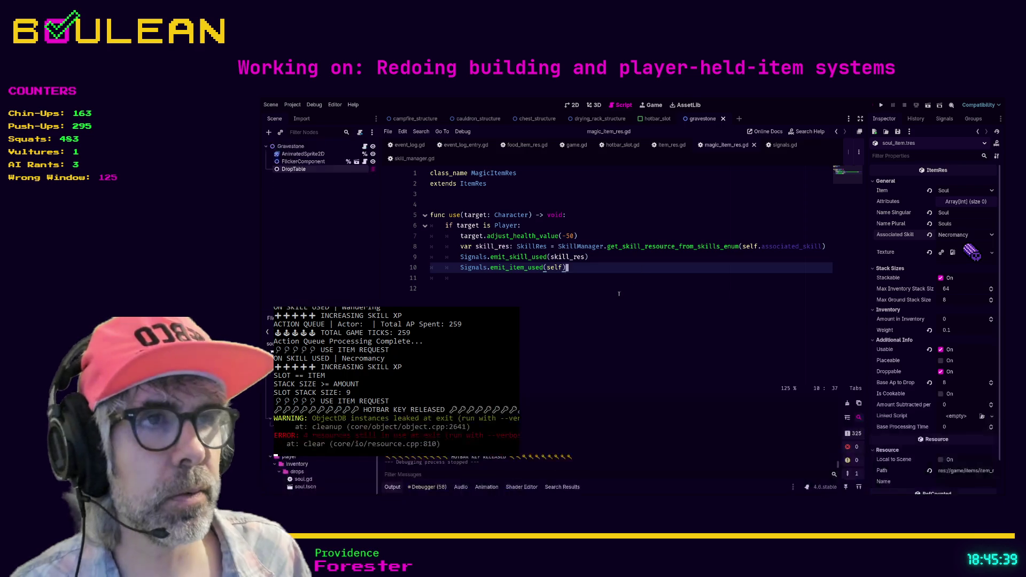
# Return to the script and search all project files for DEBUGGING (66 matches, 19 files).
pyautogui.click(619, 293)
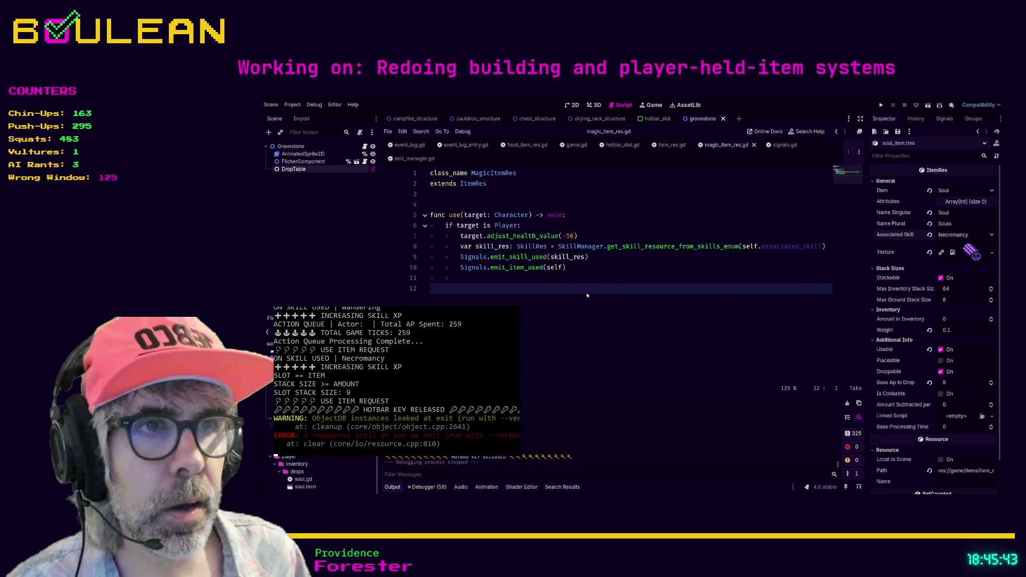
pyautogui.hotkey('ctrl', 'shift', 'f')
pyautogui.press('Return')
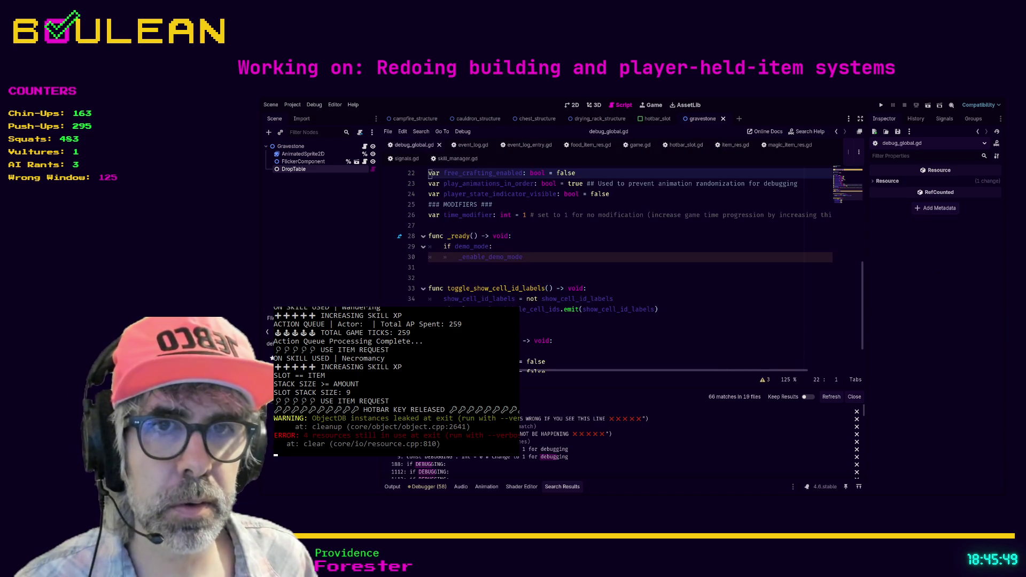
# In debug_global.gd, change the player_state value on line 42 from true to false and run.
pyautogui.click(585, 276)
pyautogui.hotkey('ctrl', 'f')
pyautogui.write('player_state')
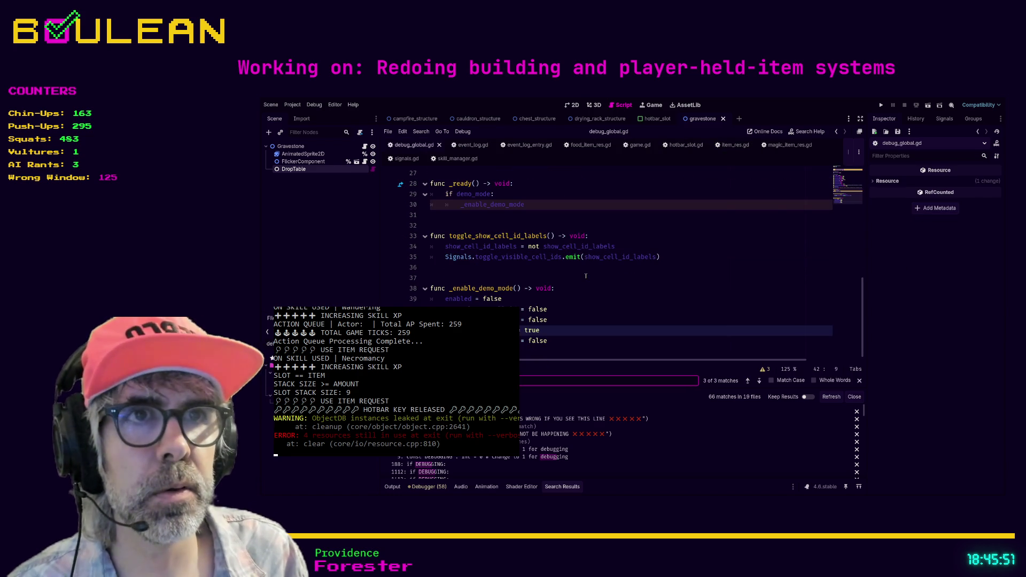
pyautogui.doubleClick(532, 331)
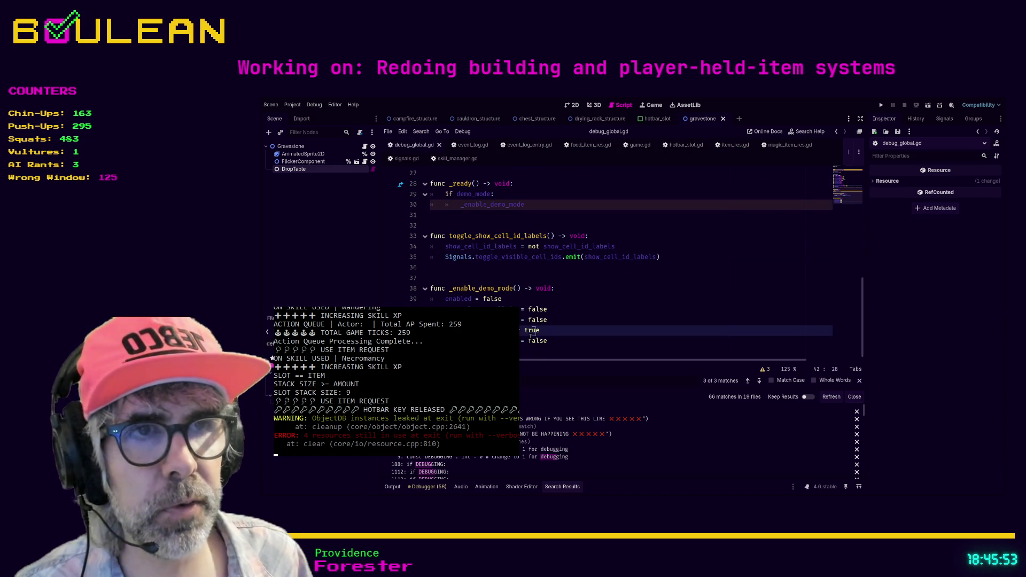
pyautogui.press('Left')
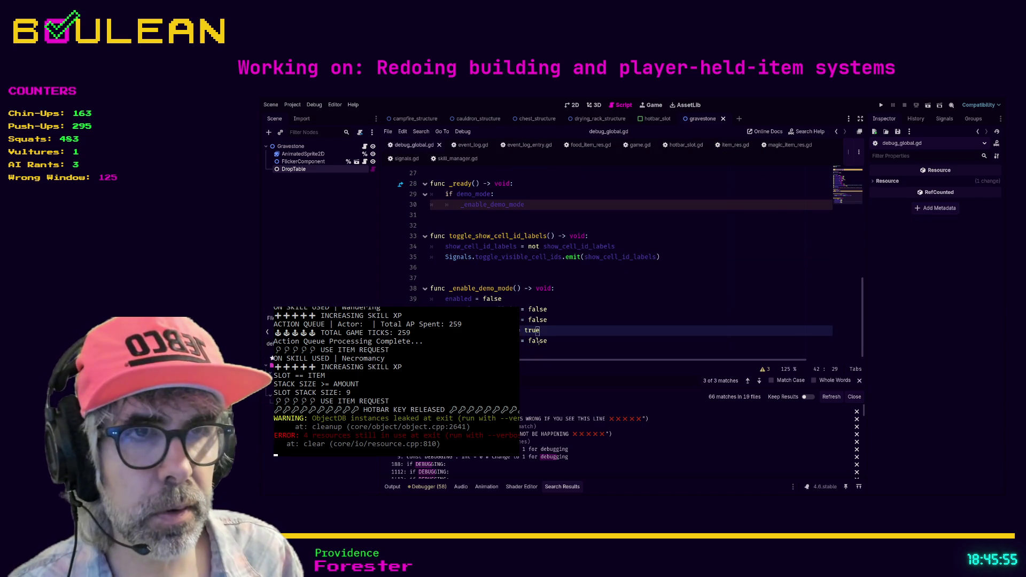
pyautogui.press('Left')
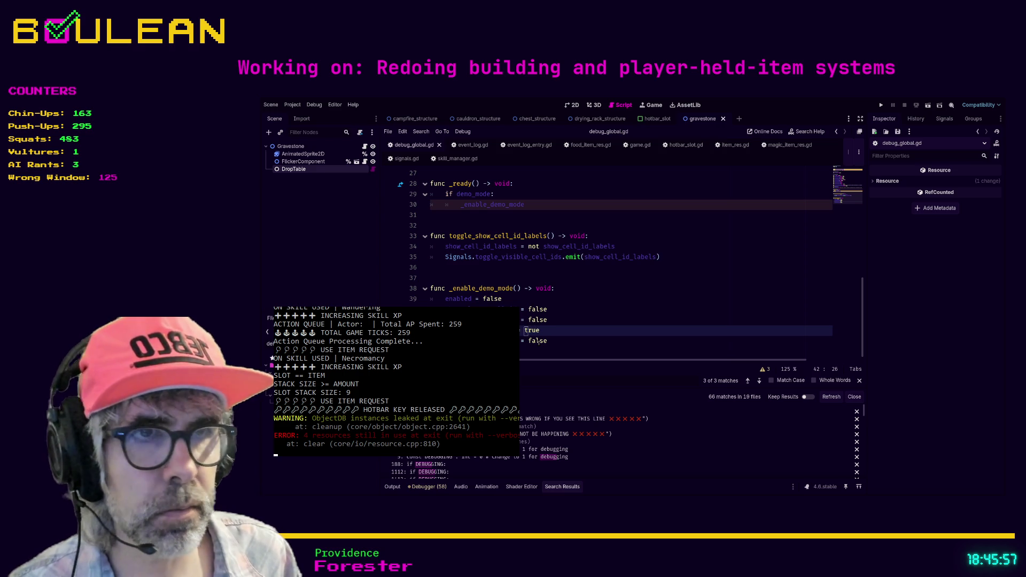
pyautogui.write('false')
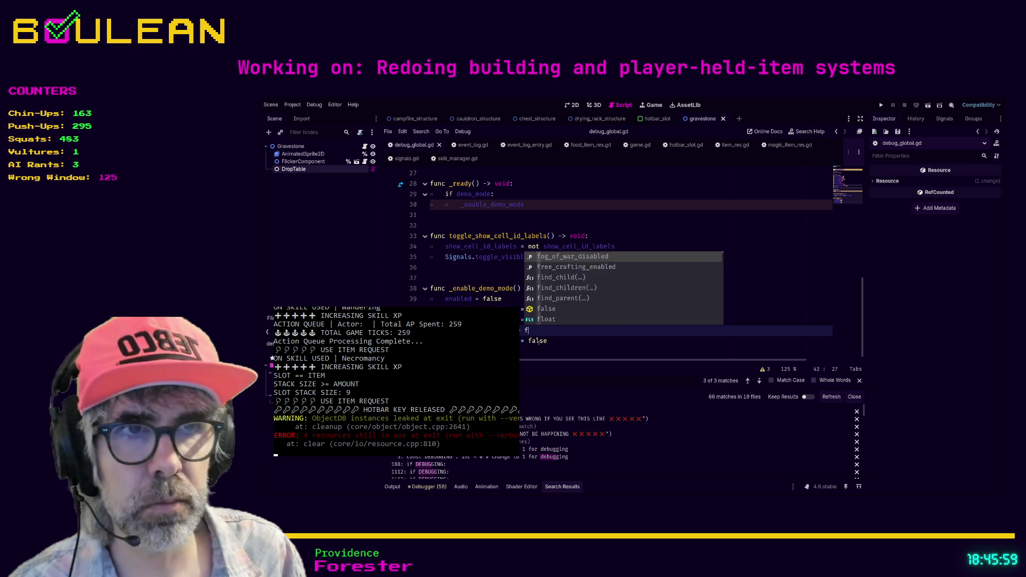
pyautogui.click(585, 340)
pyautogui.hotkey('ctrl', 's')
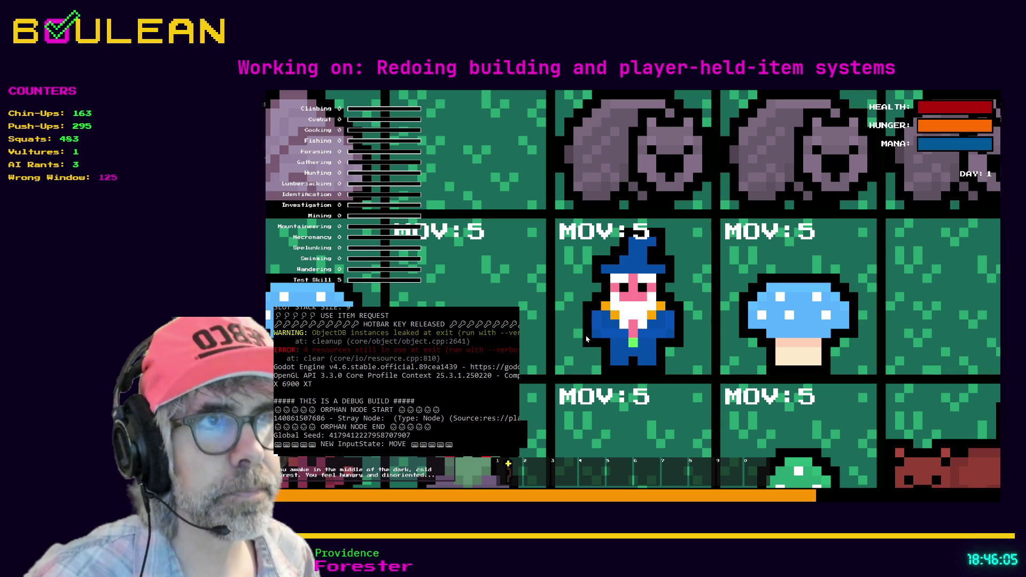
# Break the gravestone beside the wizard and eat the soul stack for Necromancy XP.
pyautogui.scroll(-2, 586, 338)
pyautogui.press('Down')
pyautogui.press('Left')
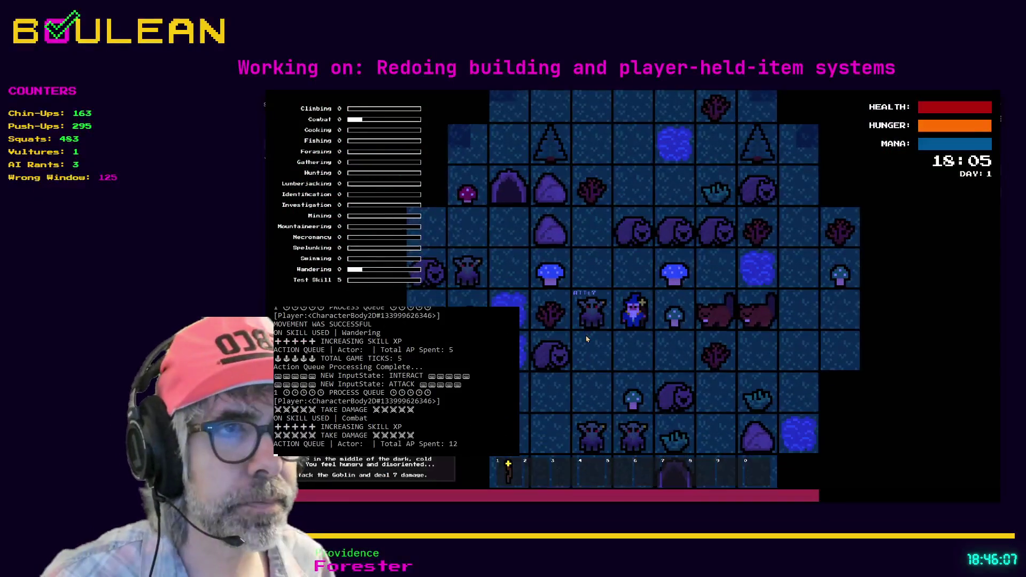
pyautogui.press('Left')
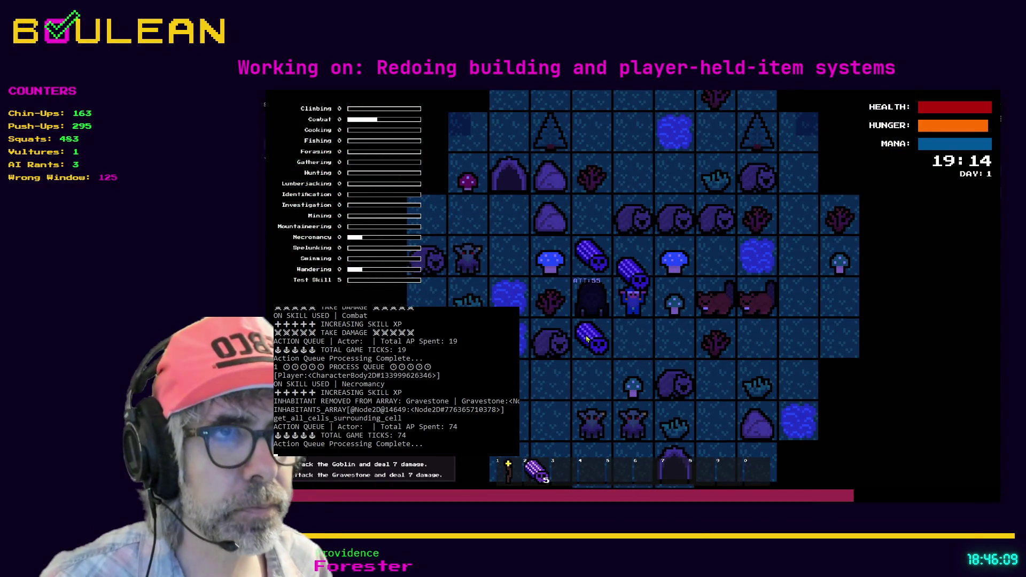
pyautogui.press('2')
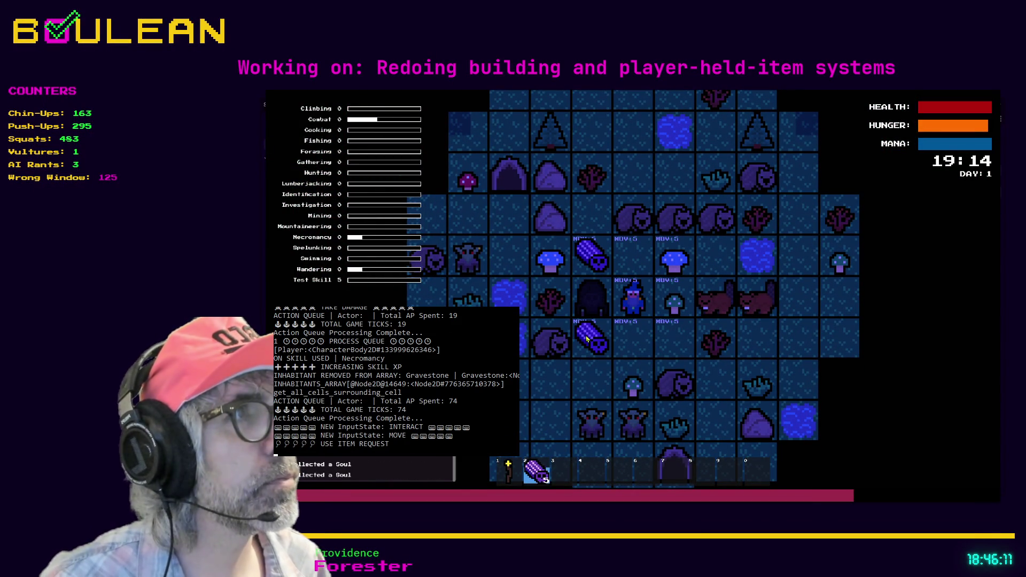
pyautogui.click(586, 339)
pyautogui.click(586, 339)
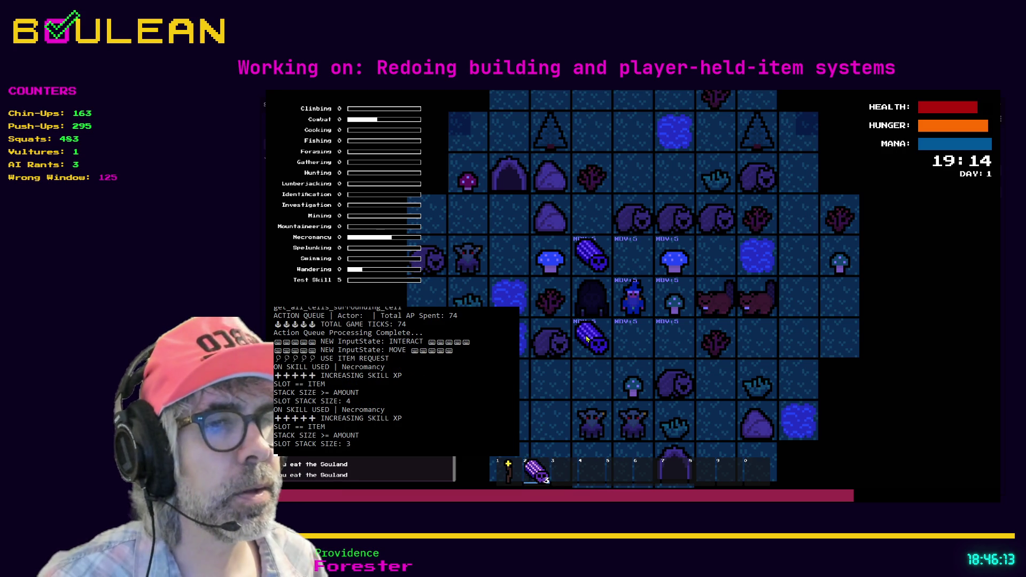
pyautogui.click(586, 338)
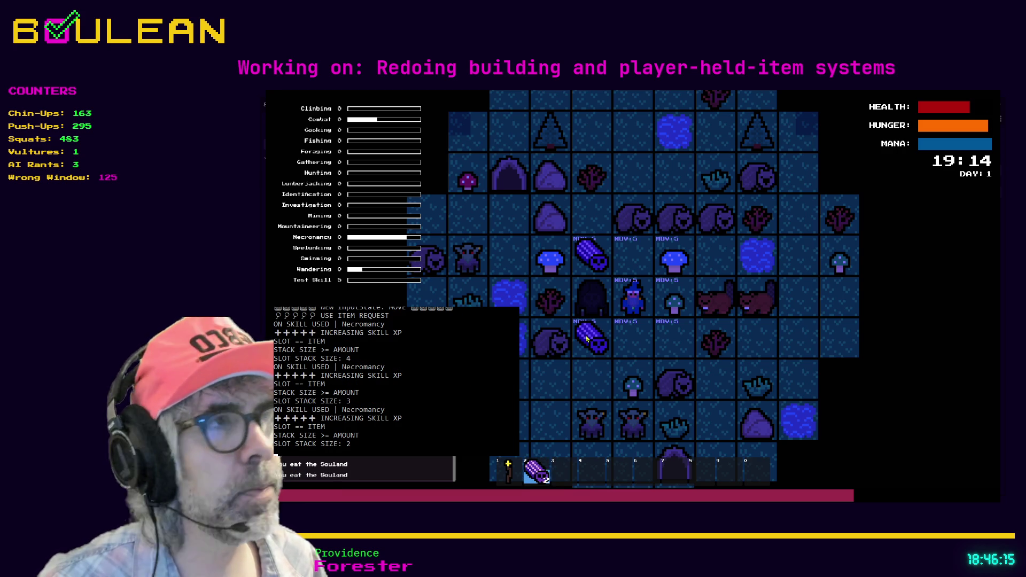
pyautogui.click(586, 339)
pyautogui.click(586, 339)
pyautogui.click(586, 338)
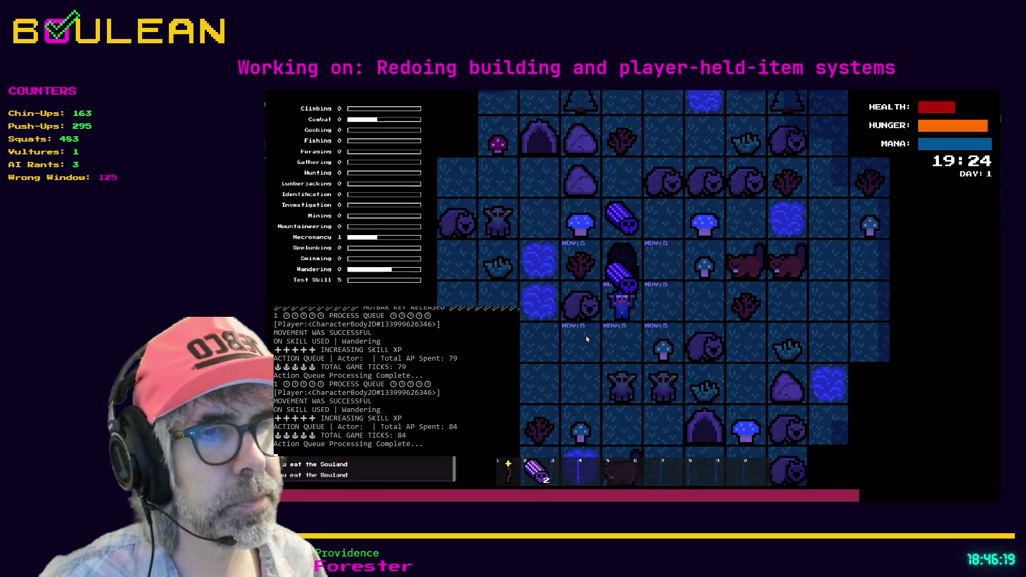
# Break the northern gravestone and keep eating souls until Necromancy reaches level 2.
pyautogui.scroll(3, 582, 339)
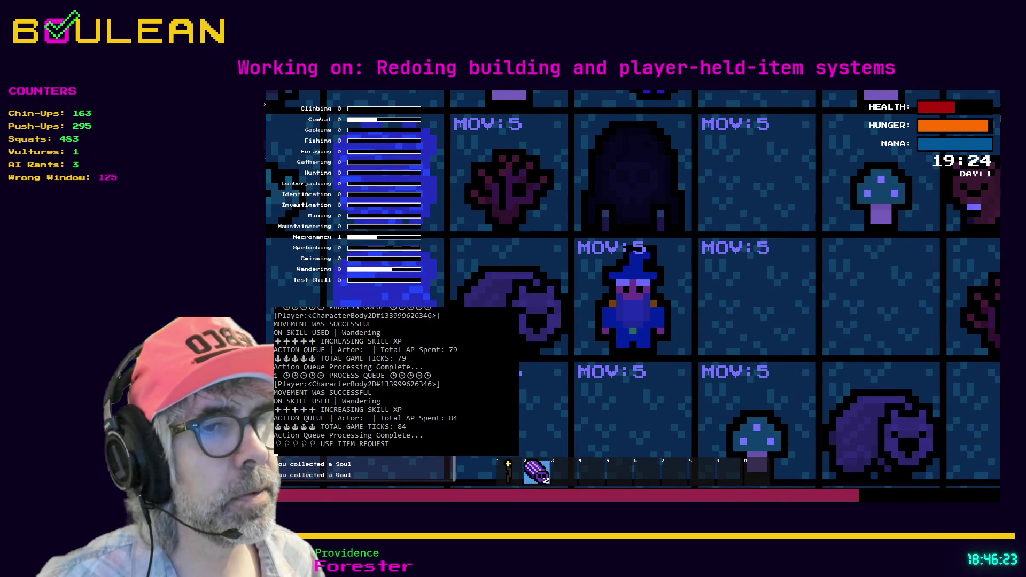
pyautogui.click(571, 336)
pyautogui.press('2')
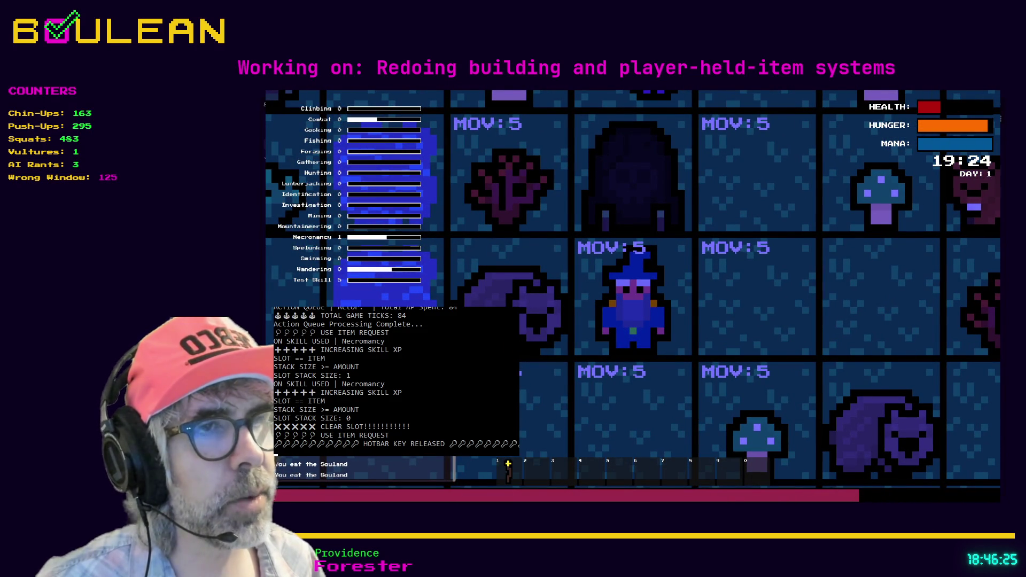
pyautogui.click(633, 176)
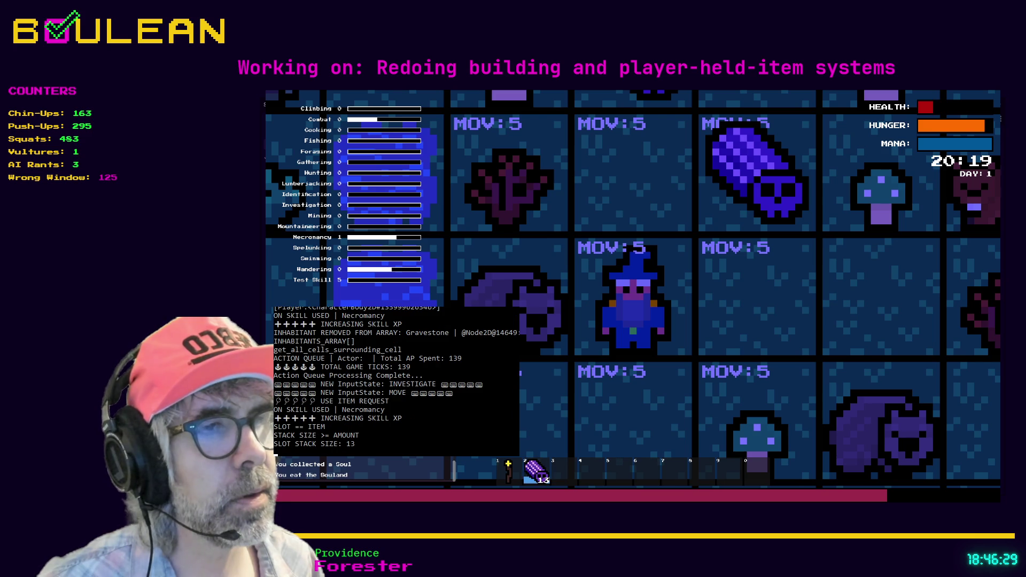
pyautogui.press('2')
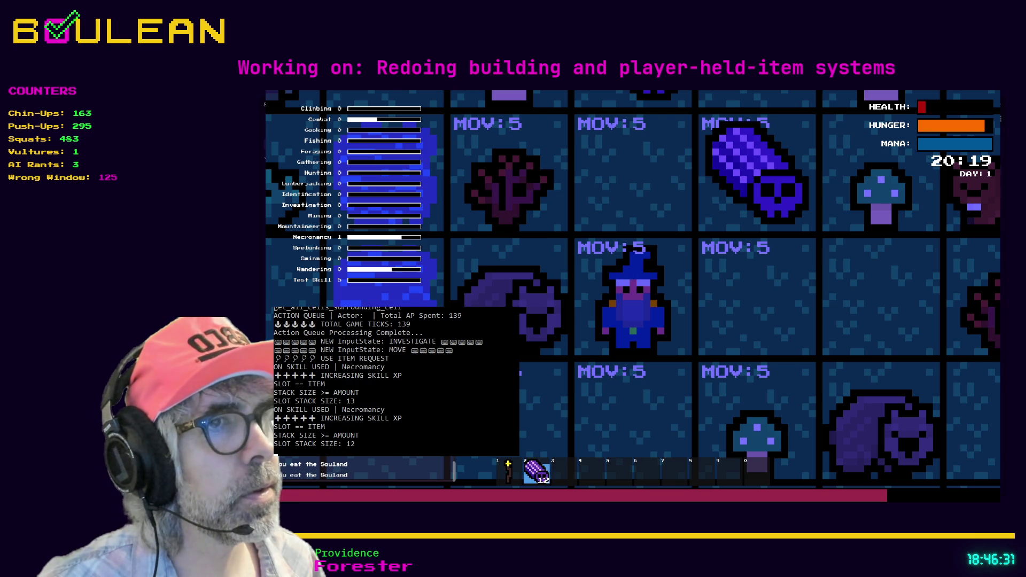
pyautogui.press('2')
pyautogui.press('2')
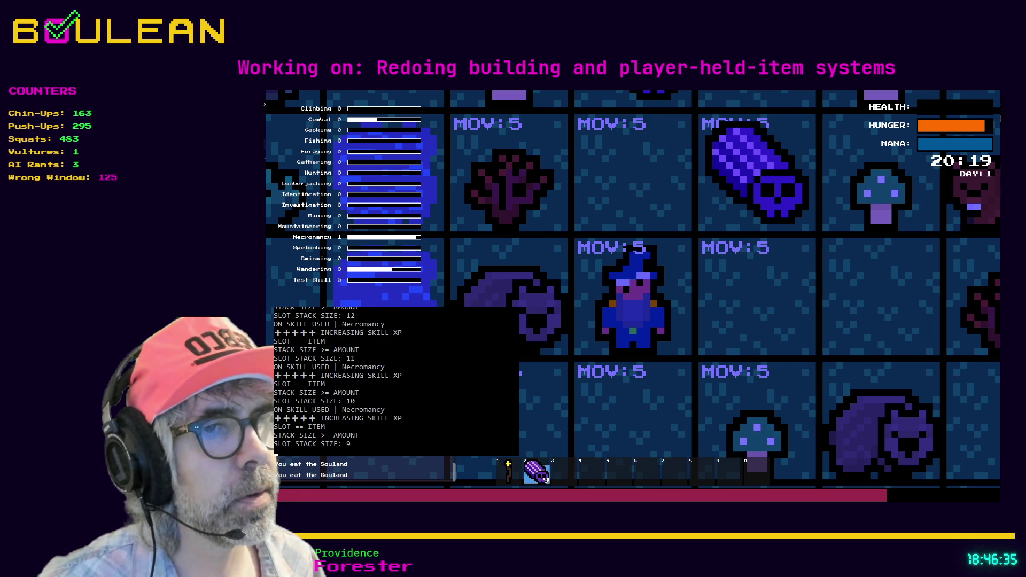
pyautogui.press('2')
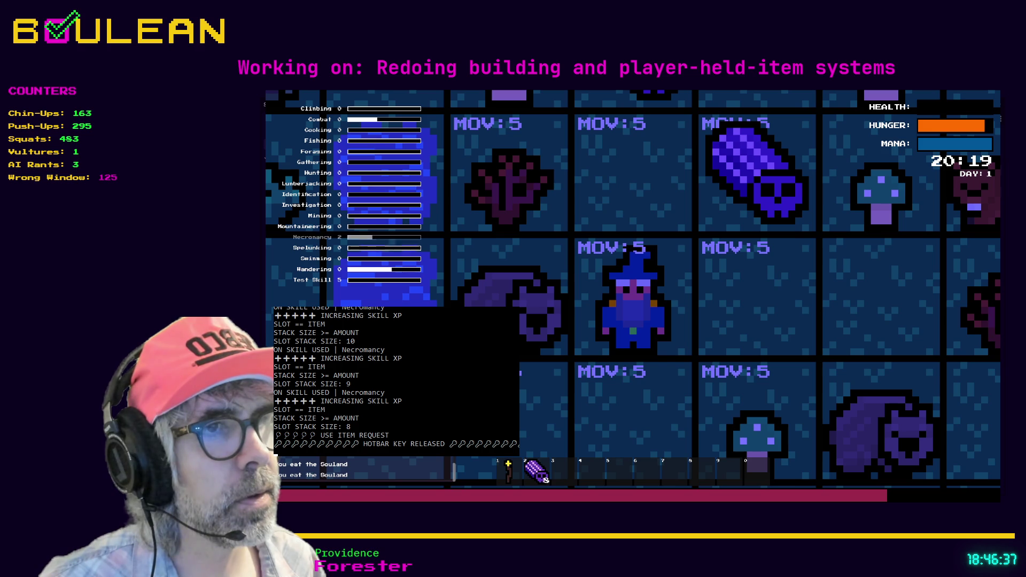
# Pick up the dropped soul, eat more souls down to a stack of 8, and stop the game.
pyautogui.press('w')
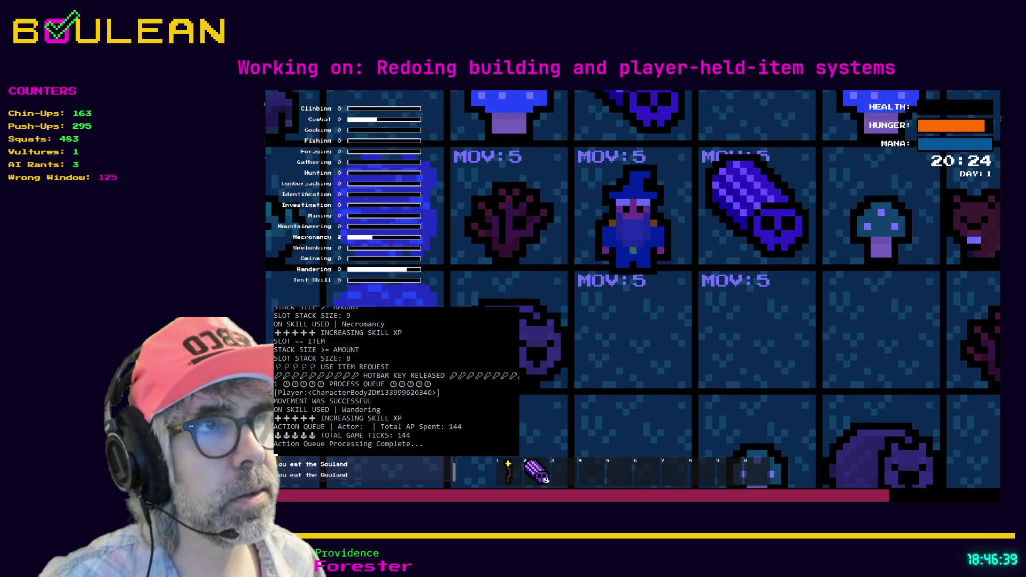
pyautogui.press('d')
pyautogui.press('2')
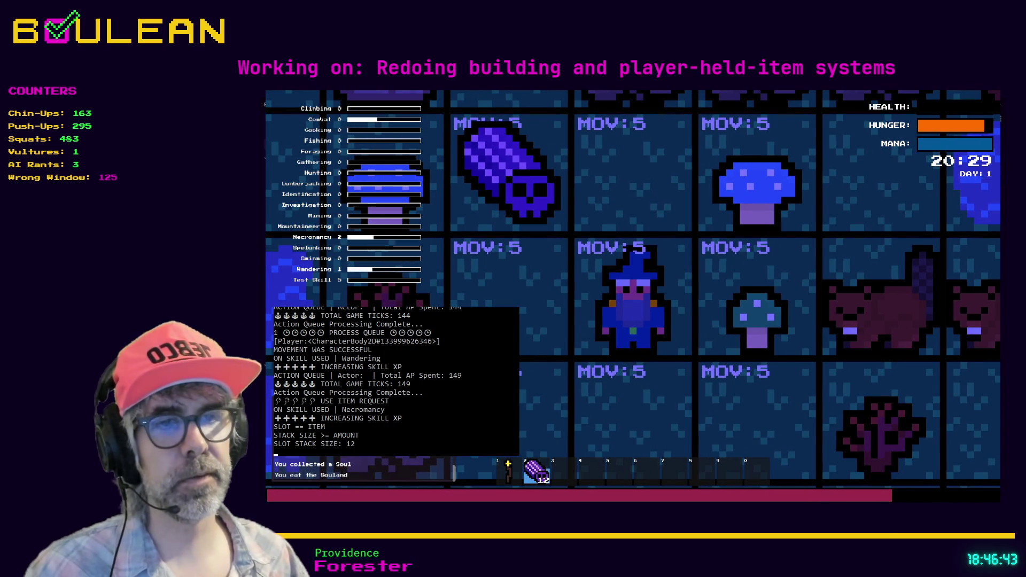
pyautogui.press('2')
pyautogui.press('2')
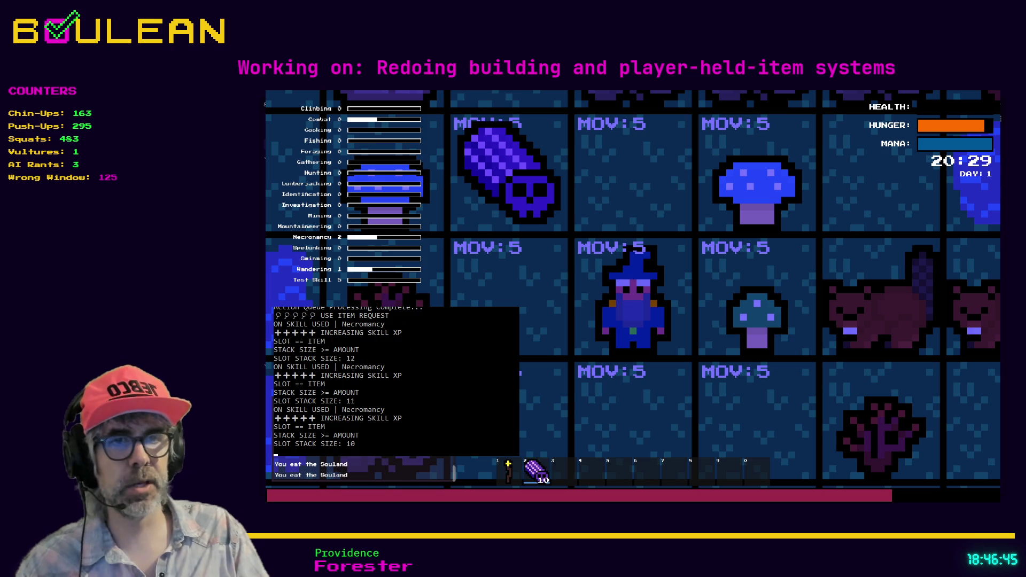
pyautogui.press('2')
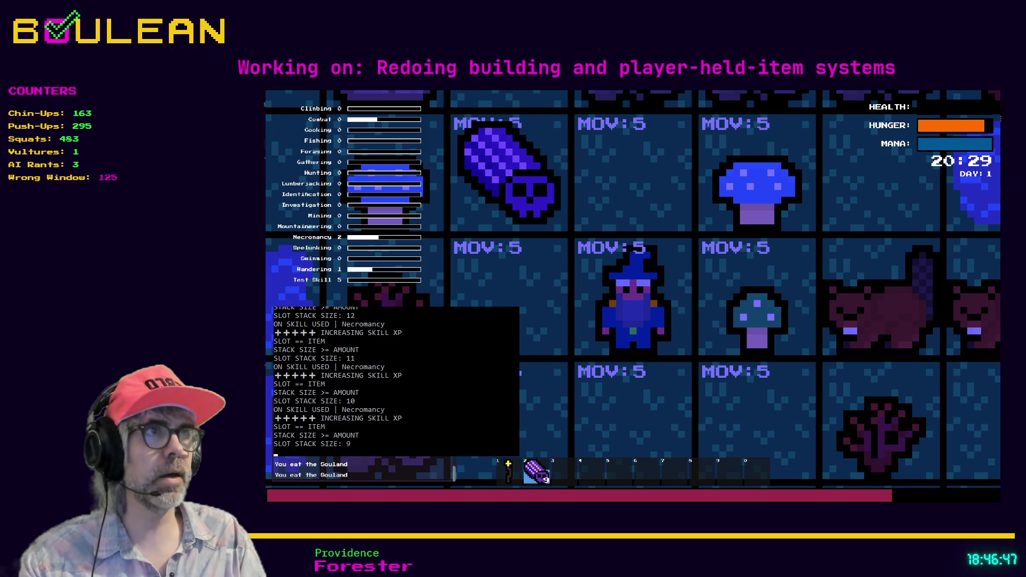
pyautogui.press('2')
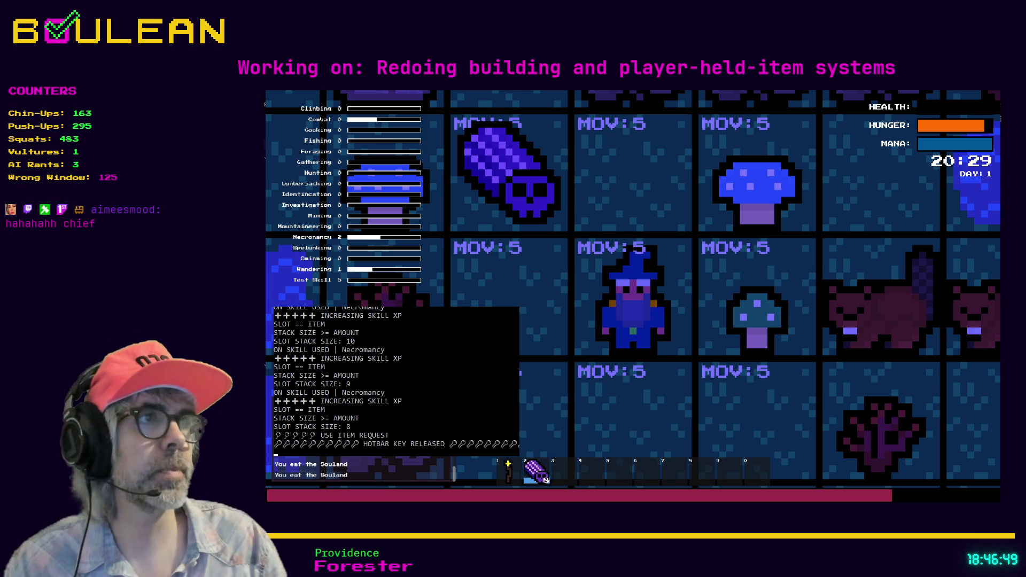
pyautogui.press('F8')
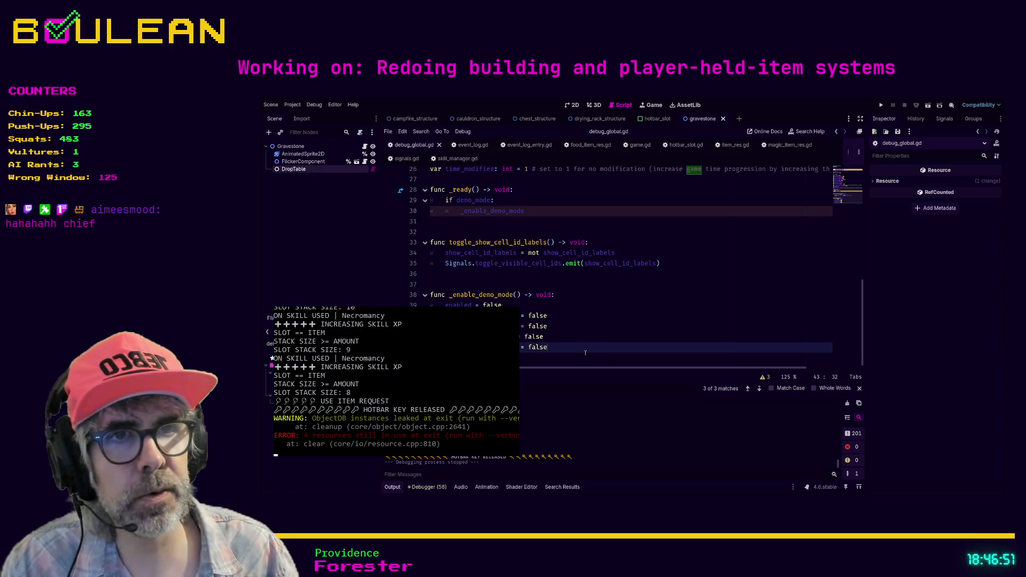
# Edit the end of line 42 in debug_global.gd, typing '= true', and save the script.
pyautogui.doubleClick(552, 316)
pyautogui.scroll(3, 572, 310)
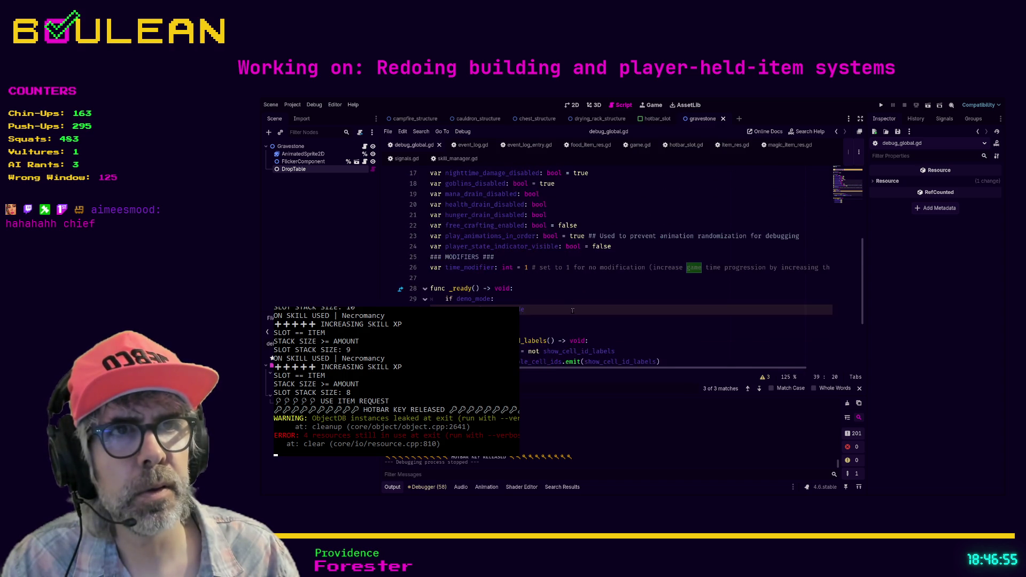
pyautogui.scroll(1, 572, 310)
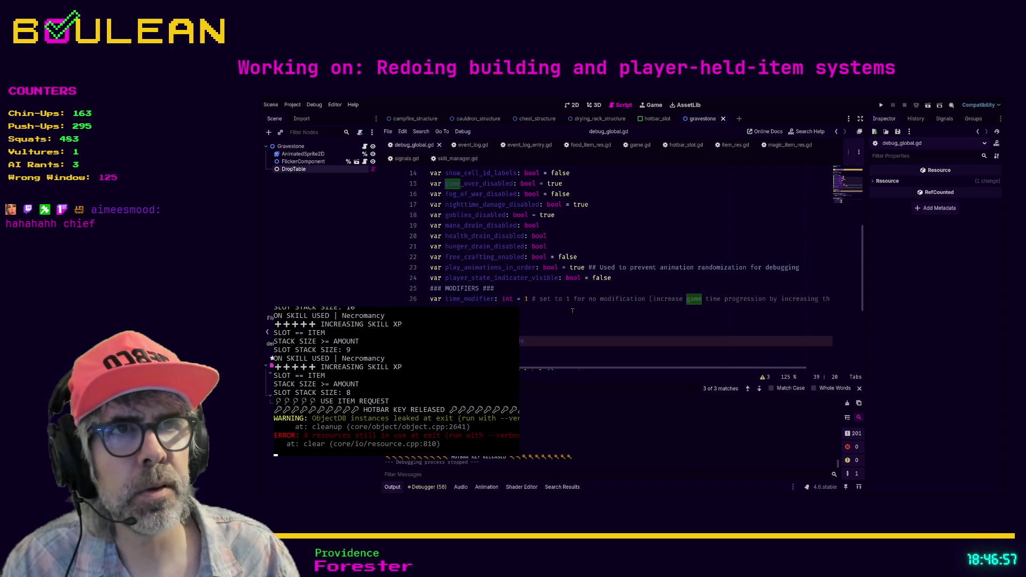
pyautogui.scroll(2, 572, 311)
pyautogui.scroll(3, 518, 197)
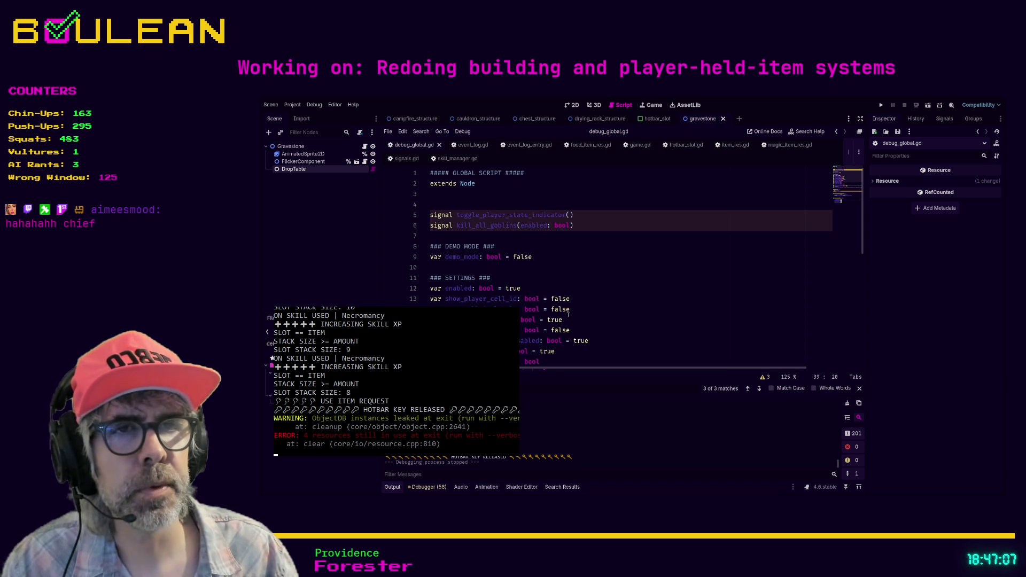
pyautogui.scroll(-1, 568, 315)
pyautogui.scroll(-6, 567, 310)
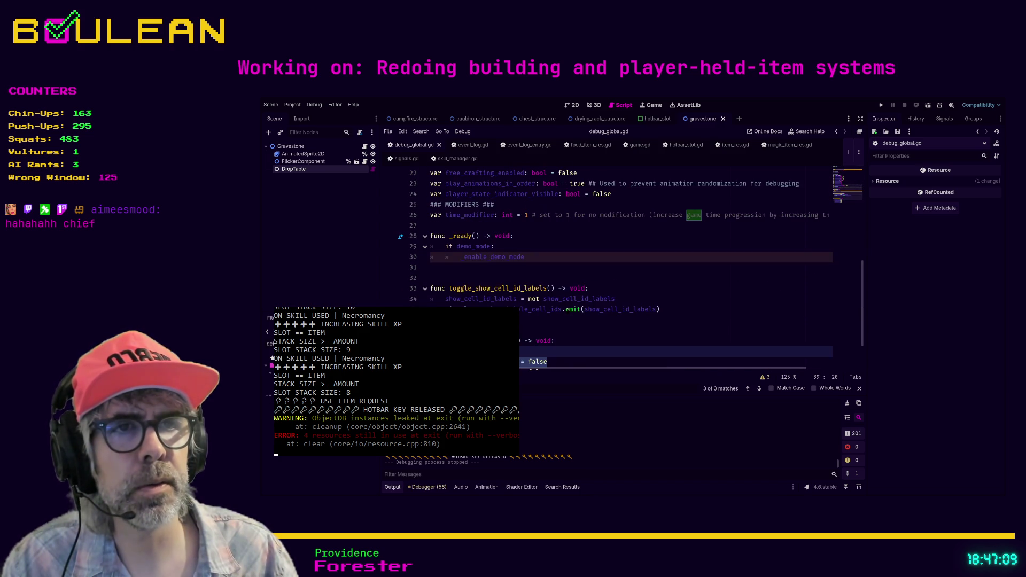
pyautogui.scroll(-1, 567, 310)
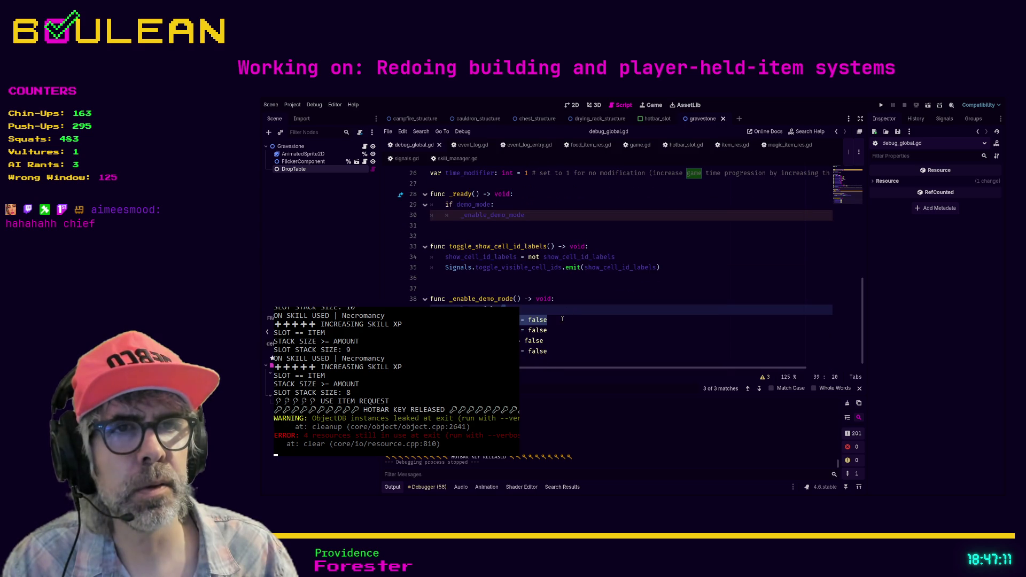
pyautogui.click(562, 319)
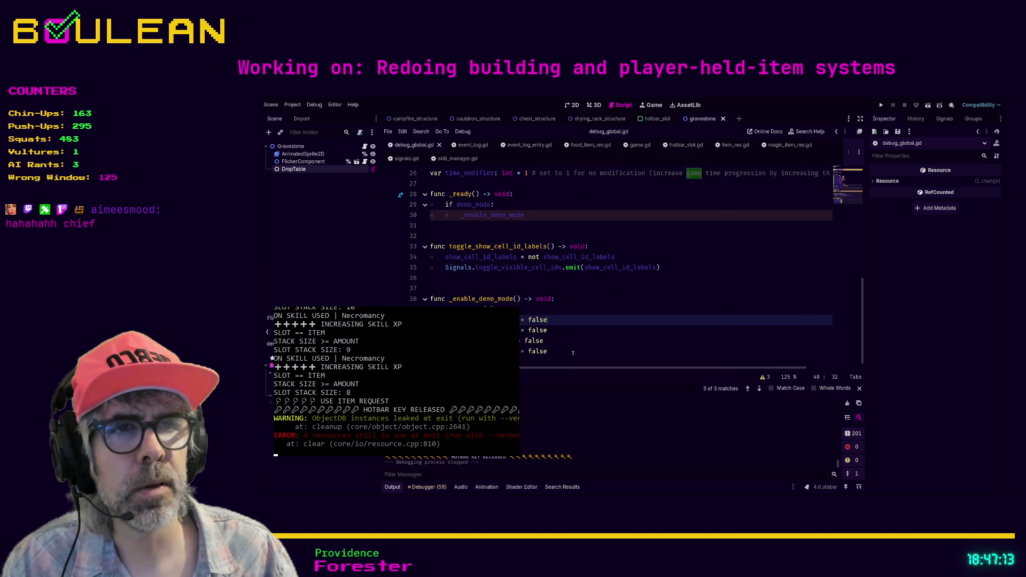
pyautogui.click(571, 340)
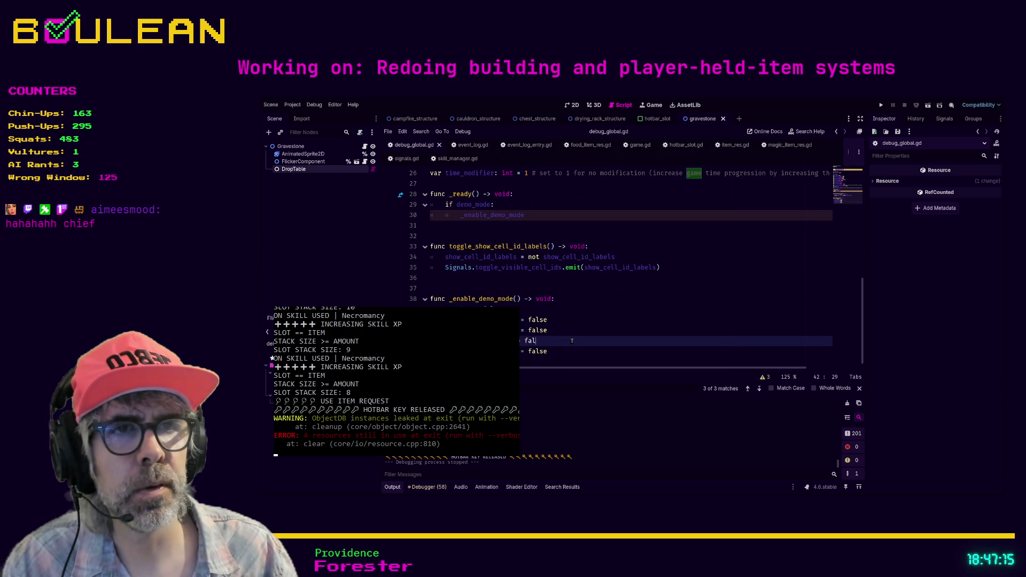
pyautogui.write('= true')
pyautogui.scroll(8, 578, 314)
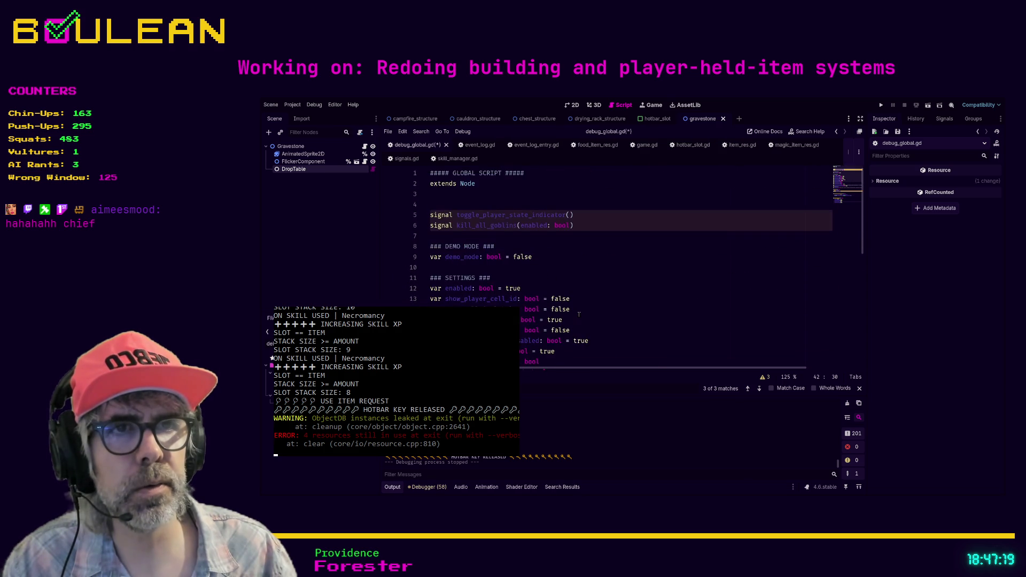
pyautogui.click(593, 293)
pyautogui.hotkey('ctrl', 's')
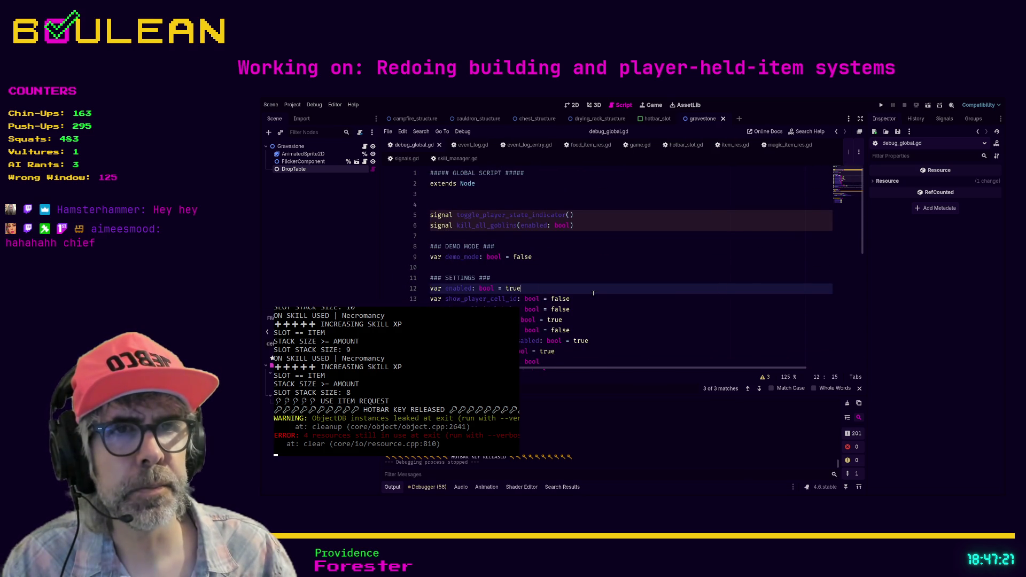
# Change game_over_disabled and the line 18 flag from true to false, then run the game.
pyautogui.doubleClick(556, 319)
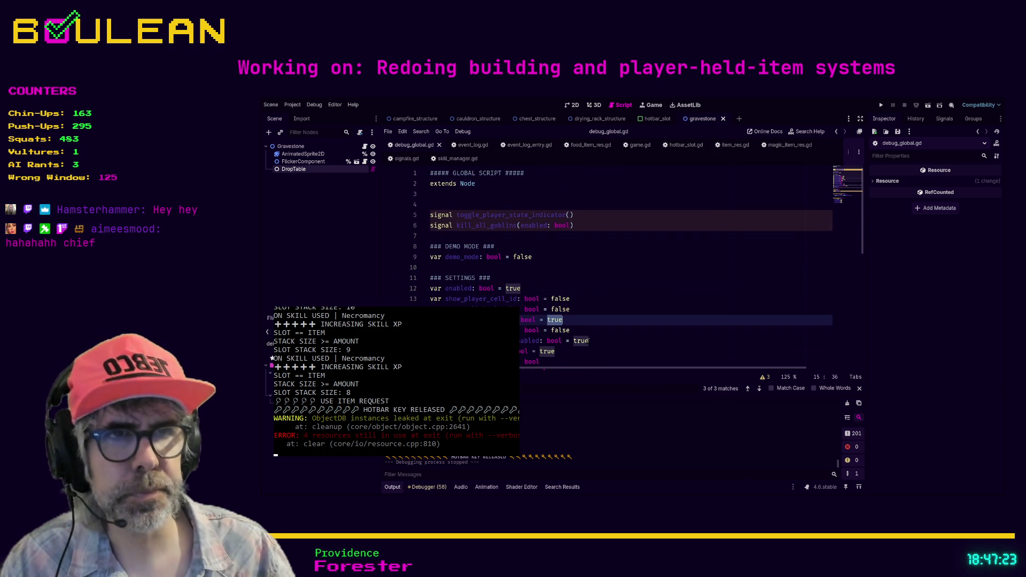
pyautogui.write('fals')
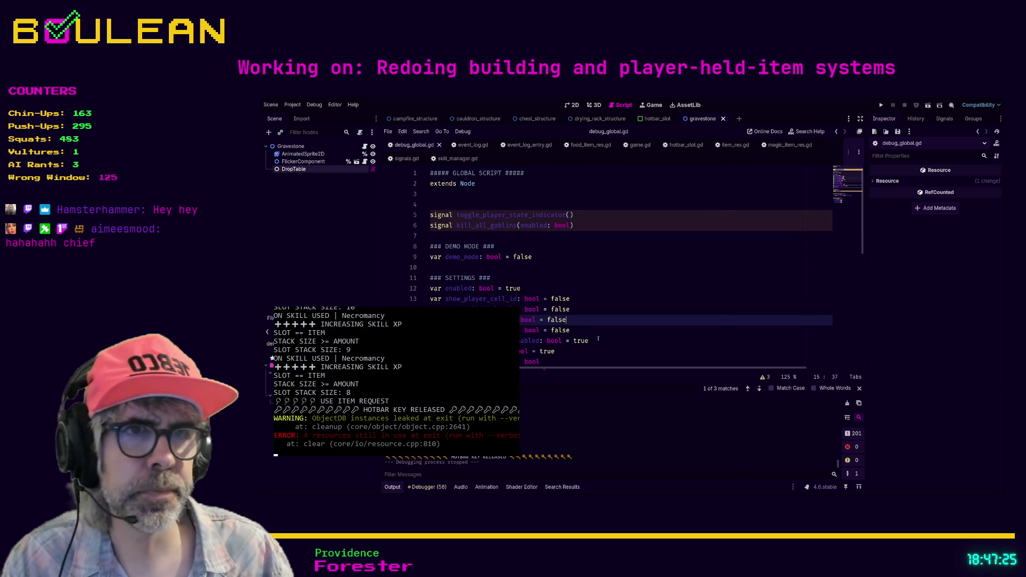
pyautogui.click(595, 340)
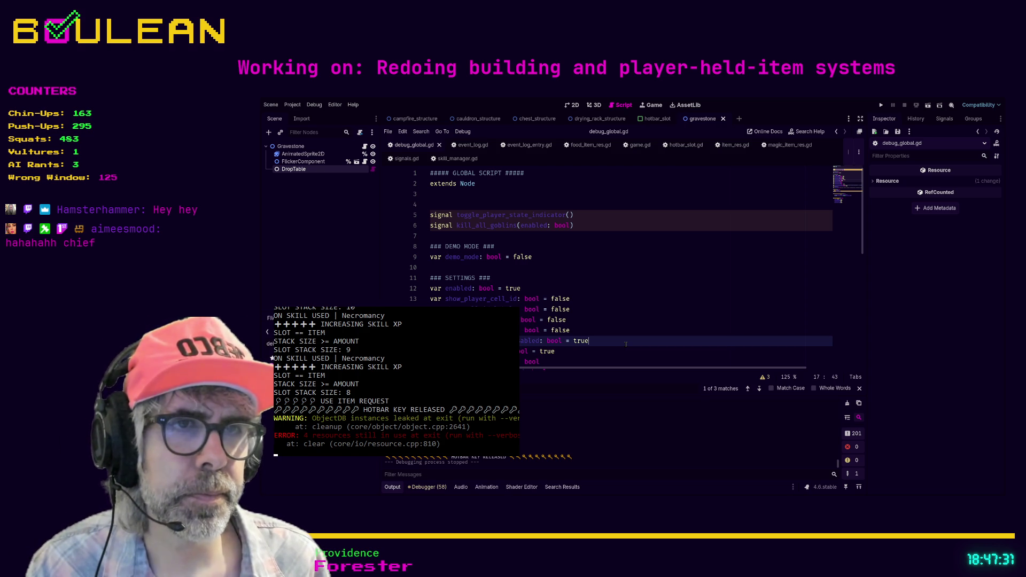
pyautogui.scroll(-1, 626, 344)
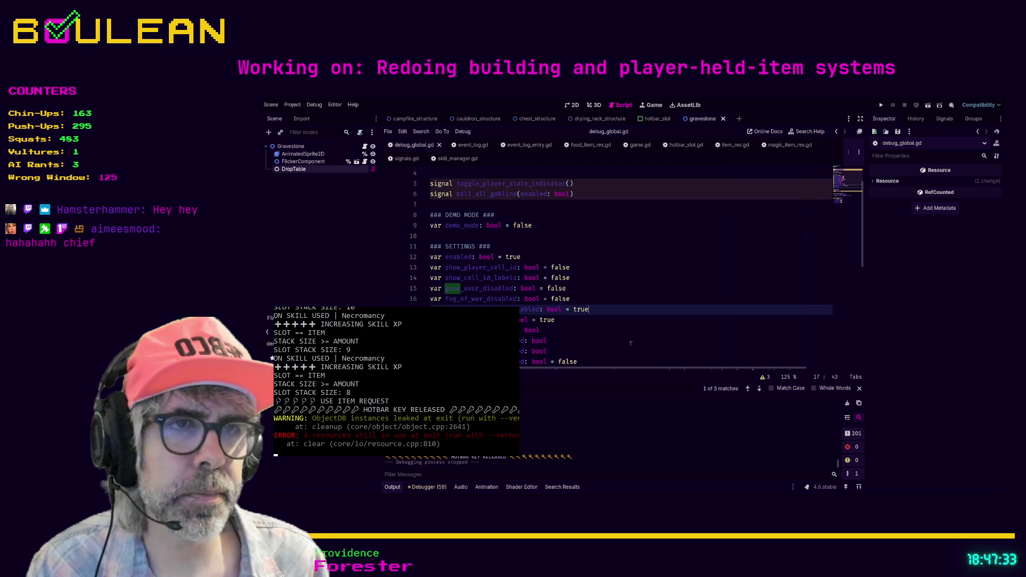
pyautogui.doubleClick(550, 319)
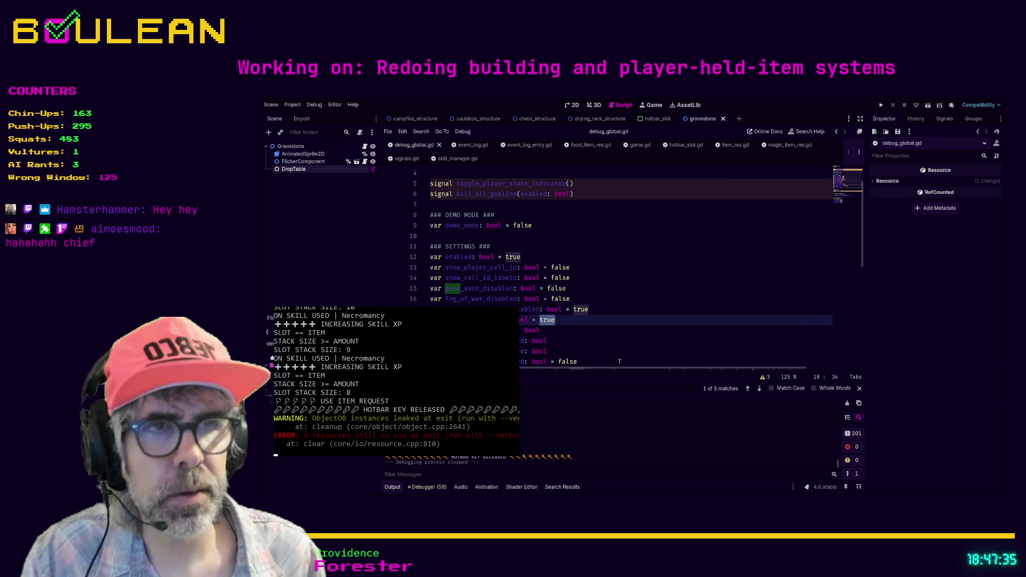
pyautogui.write('fals')
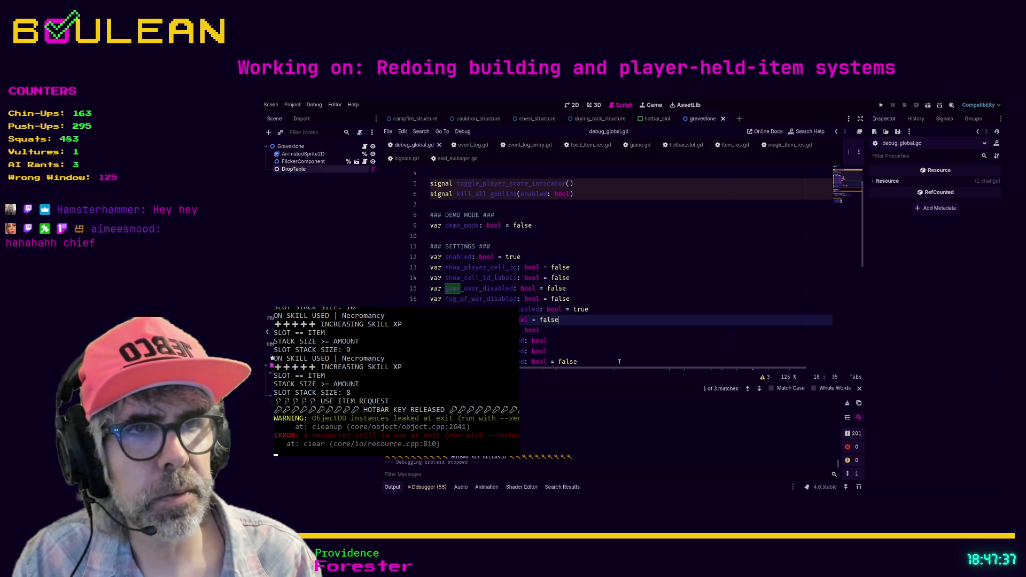
pyautogui.press('F5')
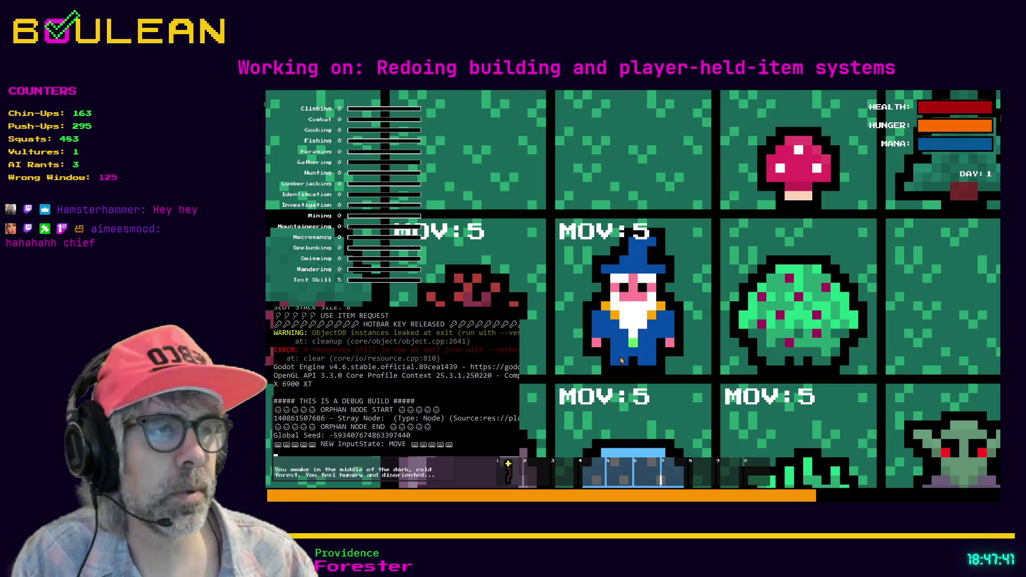
# Zoom out, attack the goblin, strike the gravestone, and collect the released Souls.
pyautogui.scroll(-3, 621, 361)
pyautogui.press('Down')
pyautogui.press('Right')
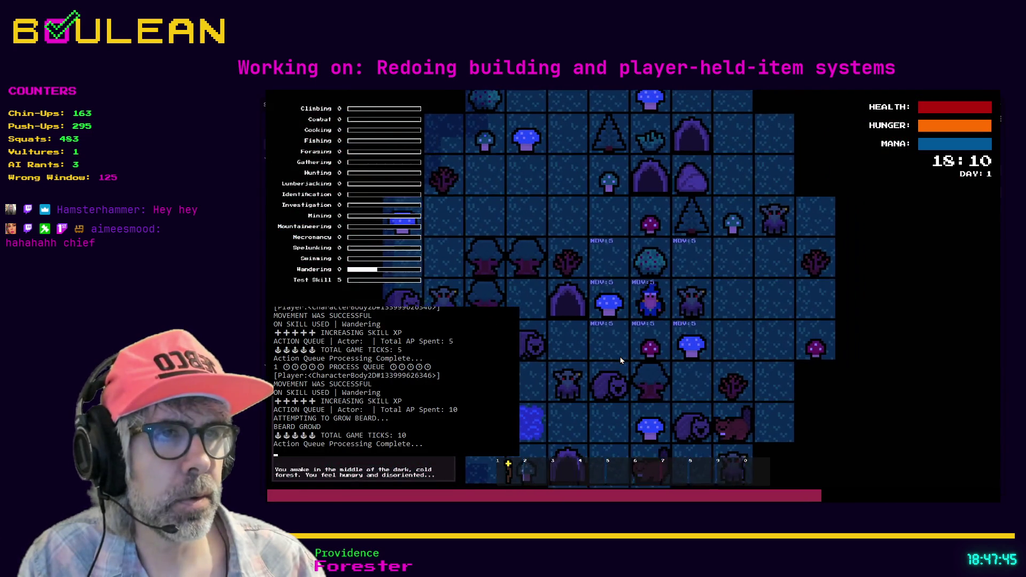
pyautogui.press('Right')
pyautogui.press('Right')
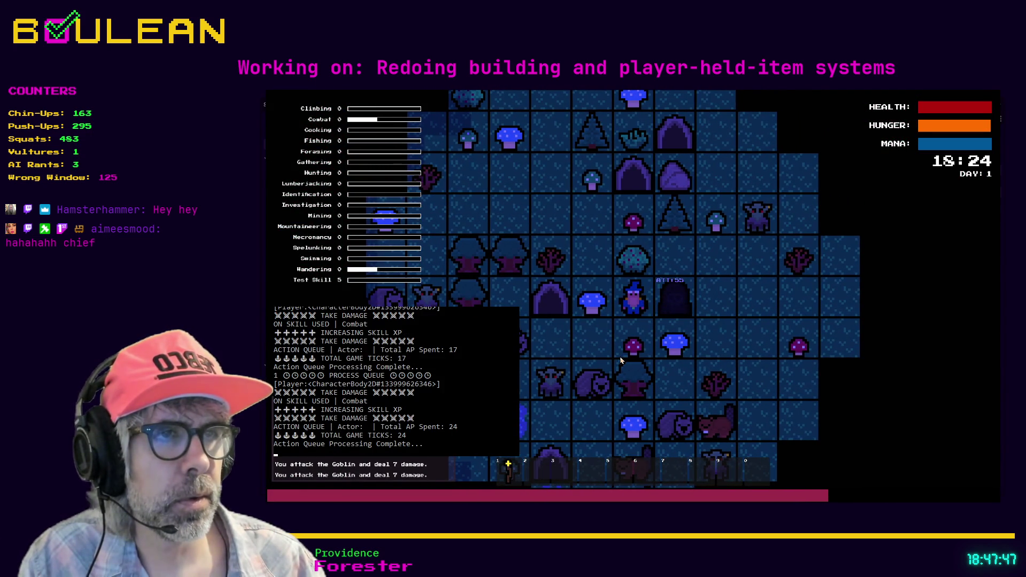
pyautogui.press('Right')
pyautogui.press('Right')
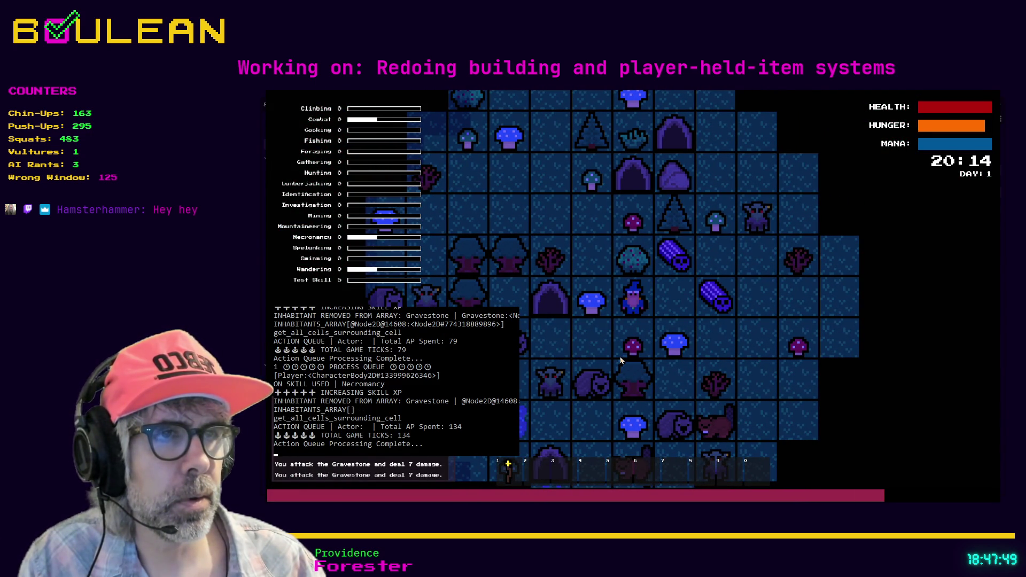
pyautogui.press('Right')
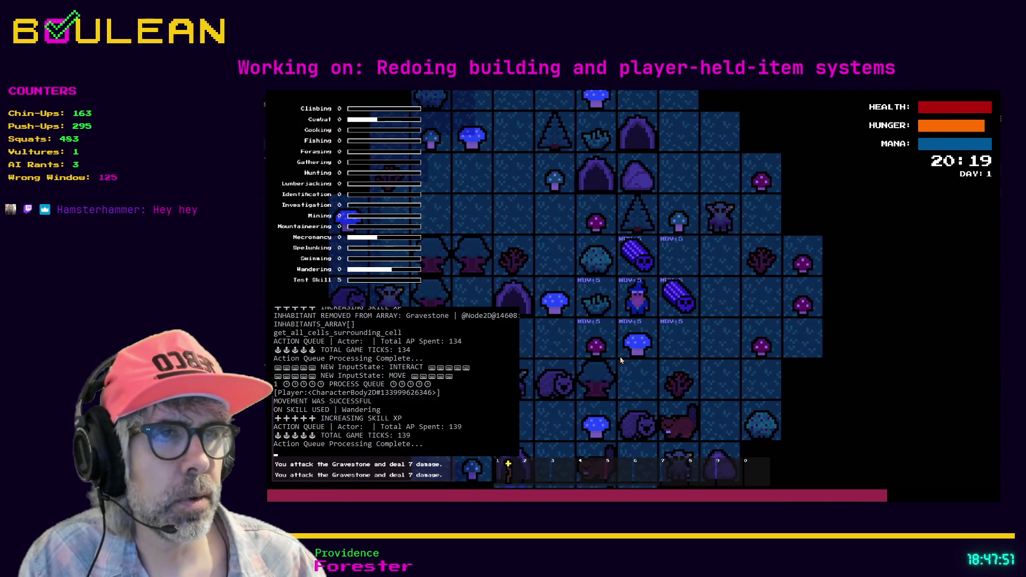
pyautogui.press('Right')
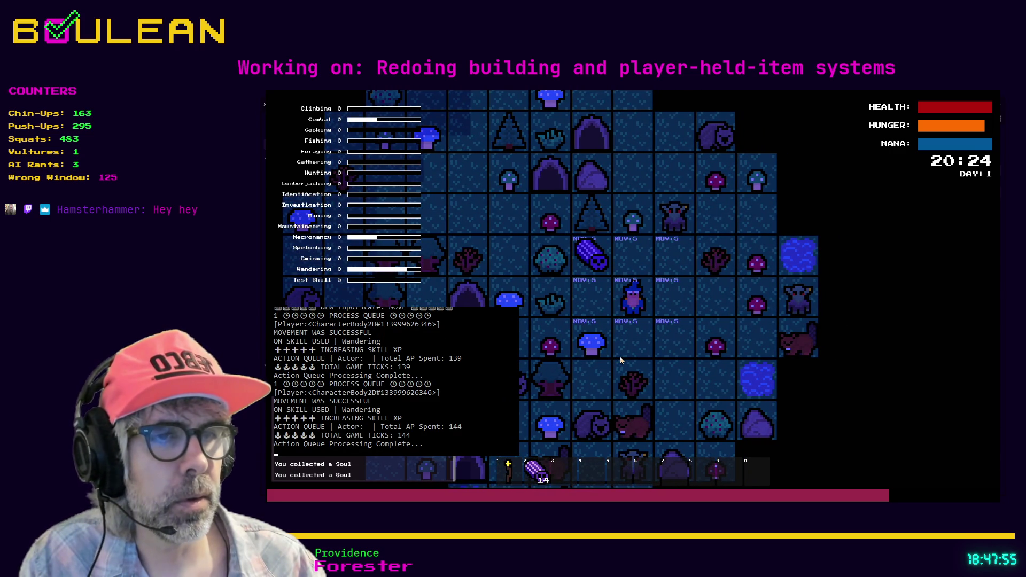
# Consume Souls from hotbar slot 2 until Necromancy reaches 1 and GAME OVER appears.
pyautogui.press('2')
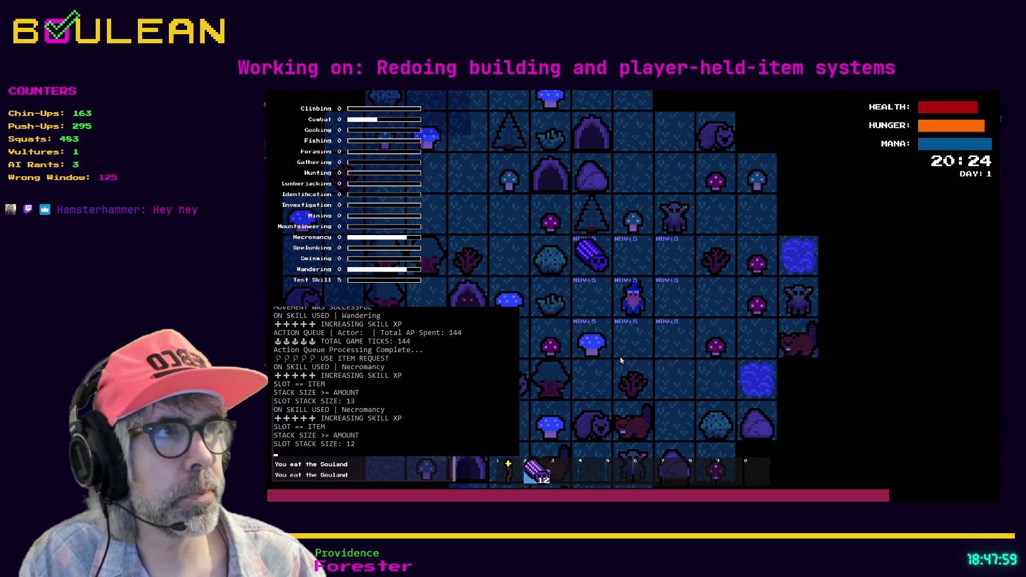
pyautogui.press('2')
pyautogui.press('2')
pyautogui.press('2')
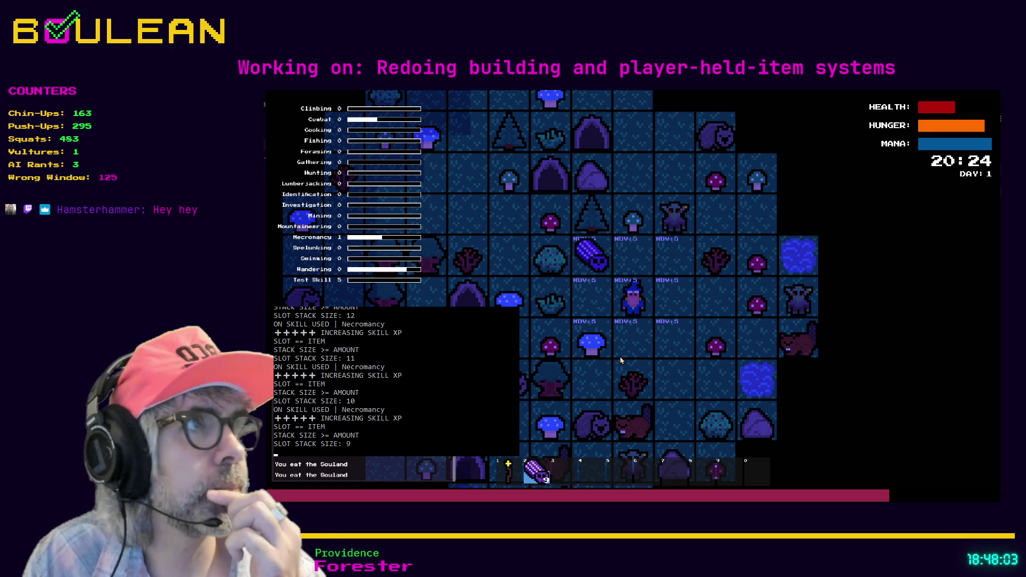
pyautogui.press('2')
pyautogui.press('2')
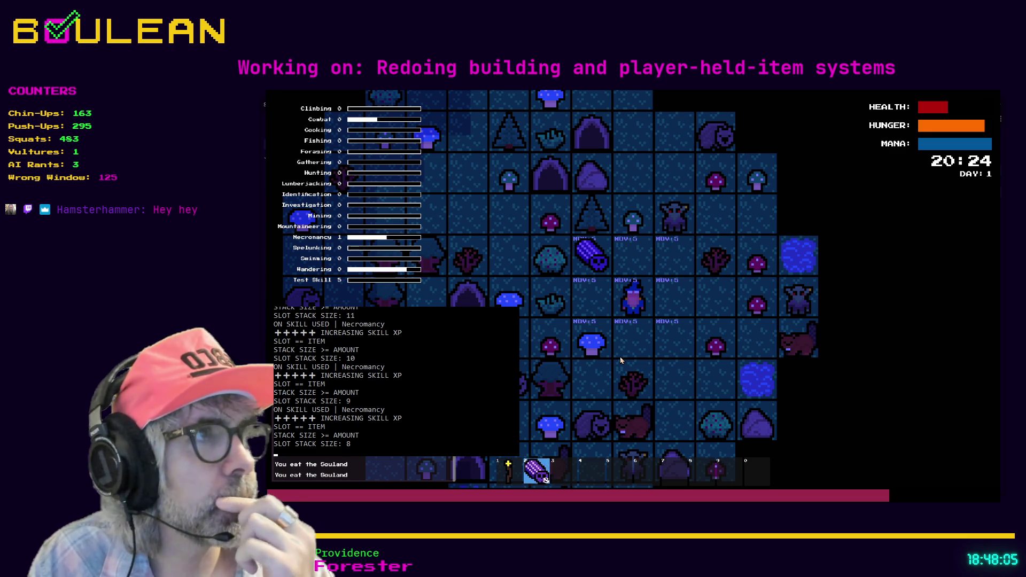
pyautogui.press('2')
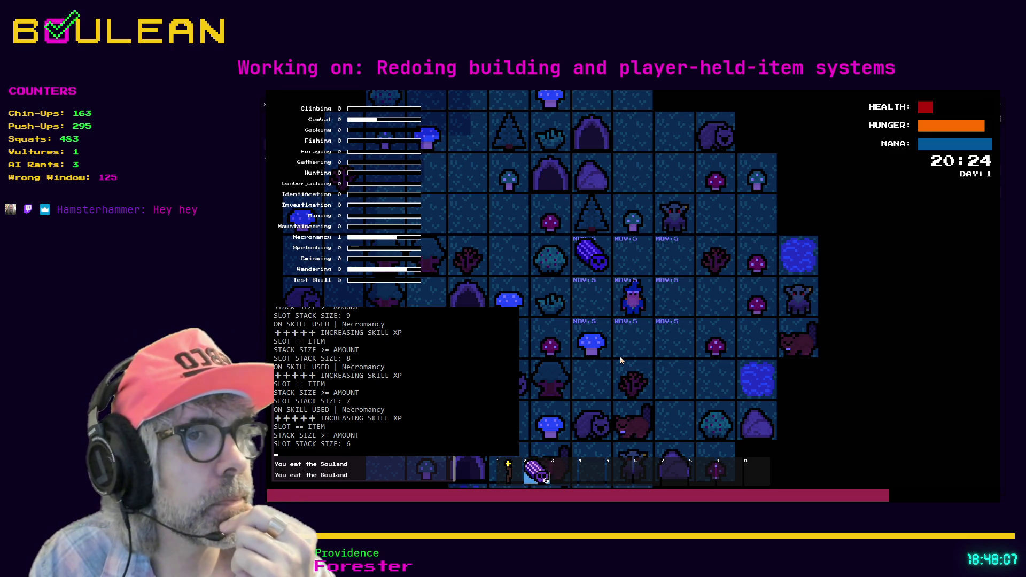
pyautogui.press('2')
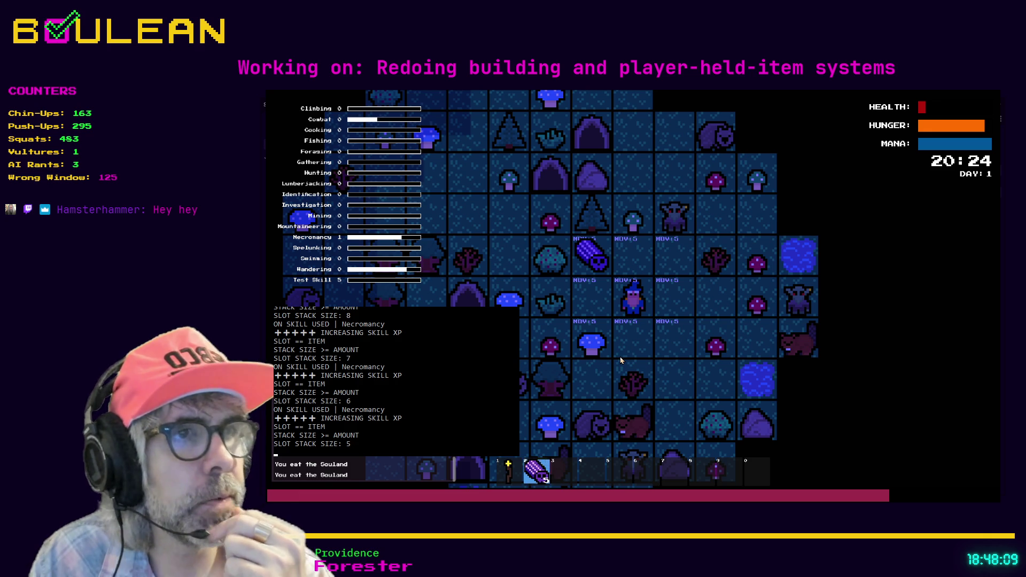
pyautogui.press('2')
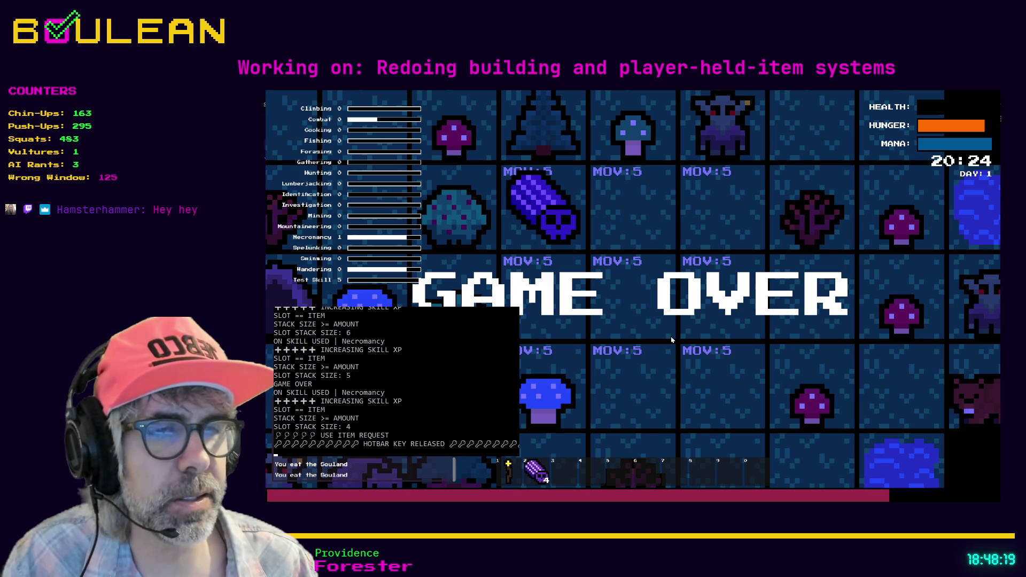
pyautogui.press('2')
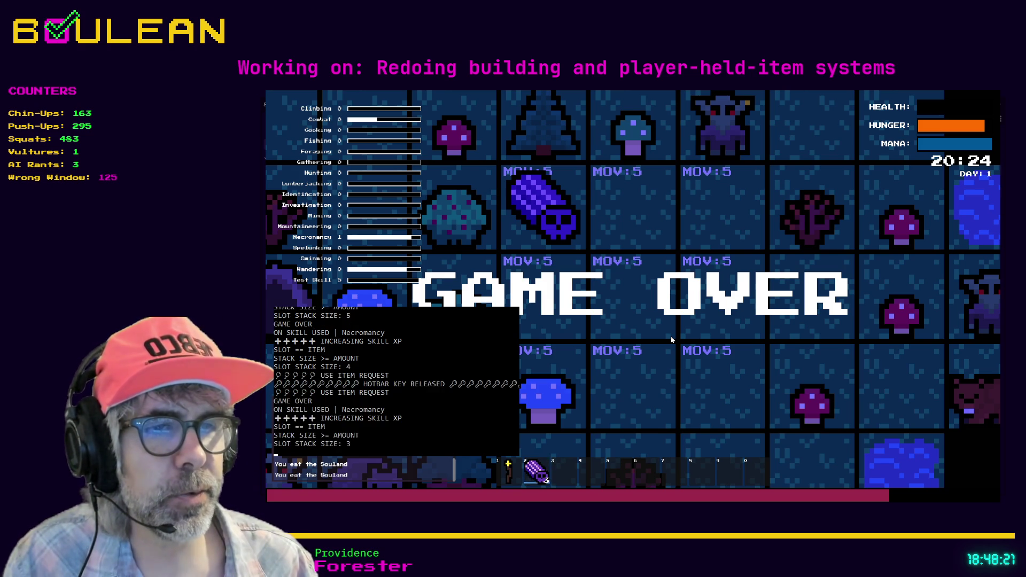
pyautogui.press('s')
pyautogui.press('s')
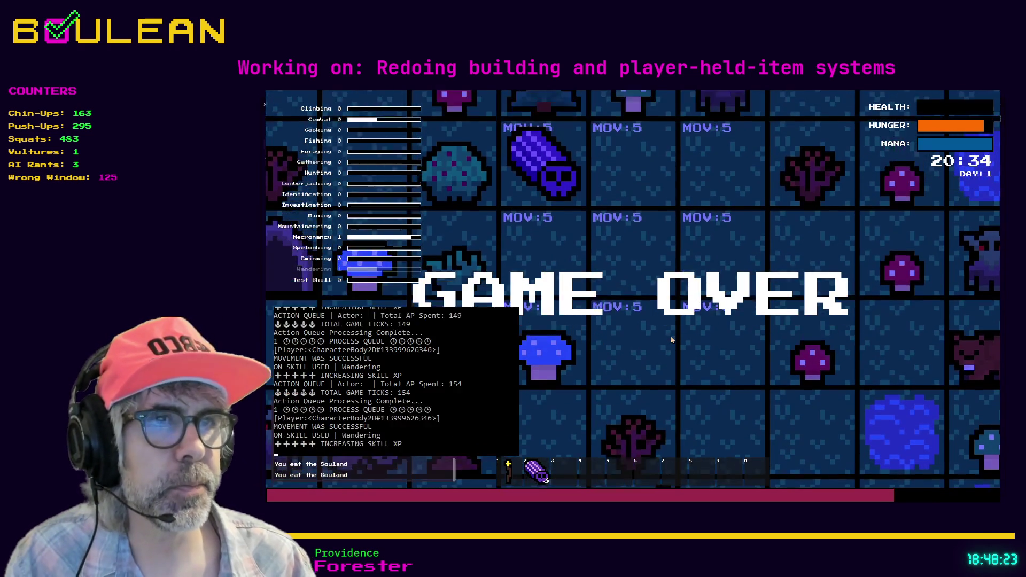
pyautogui.press('a')
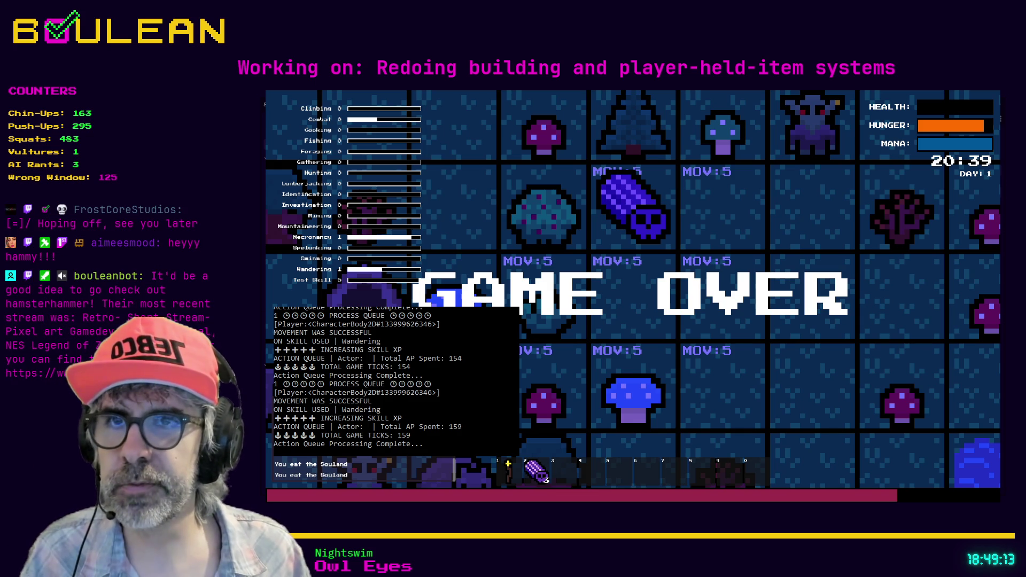
# Hide the debug console overlay, then restart the game on a fresh world.
pyautogui.press('`')
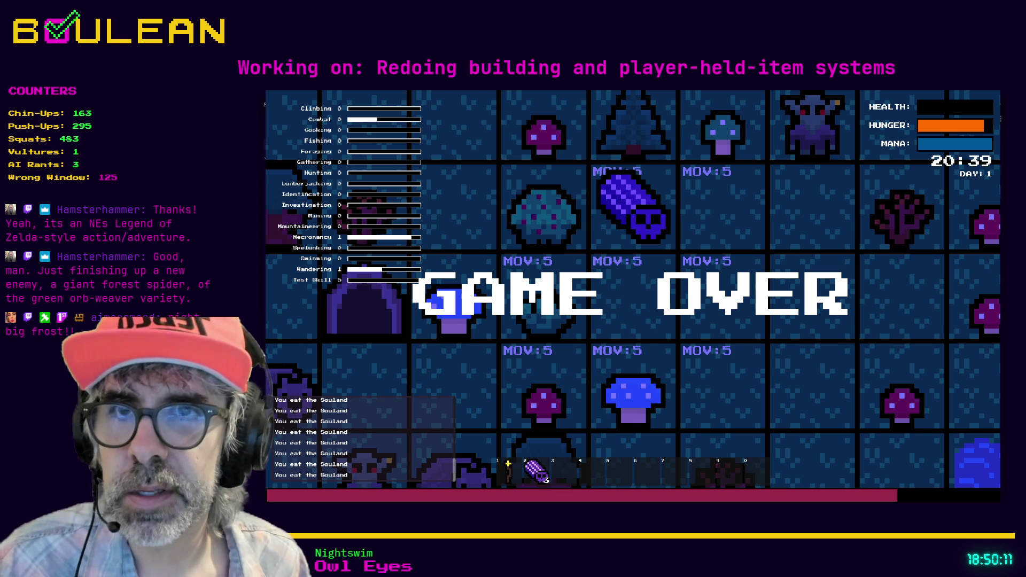
pyautogui.click(624, 328)
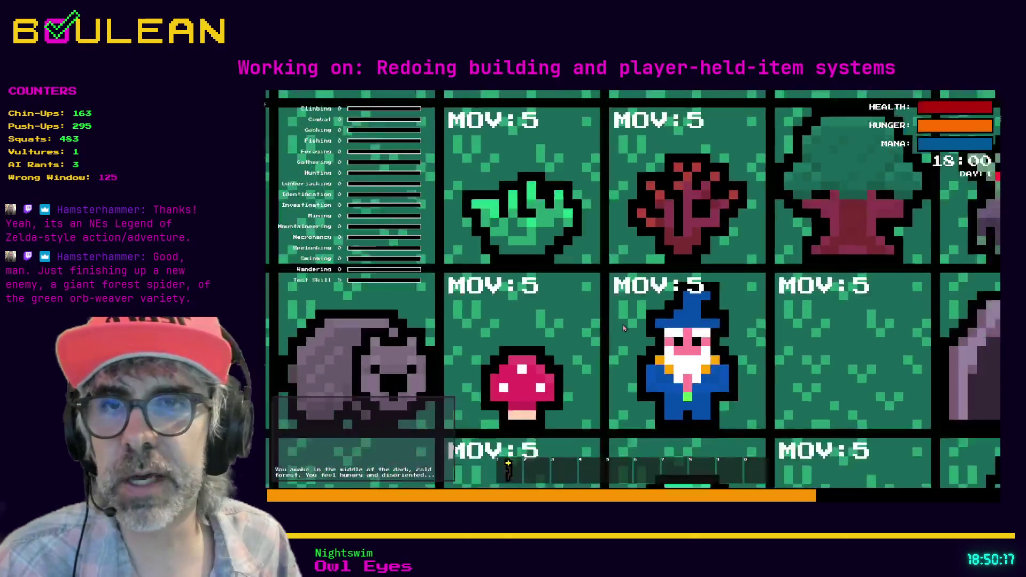
# Stop and relaunch the game with F8 and F5, zooming out on the new map.
pyautogui.press('i')
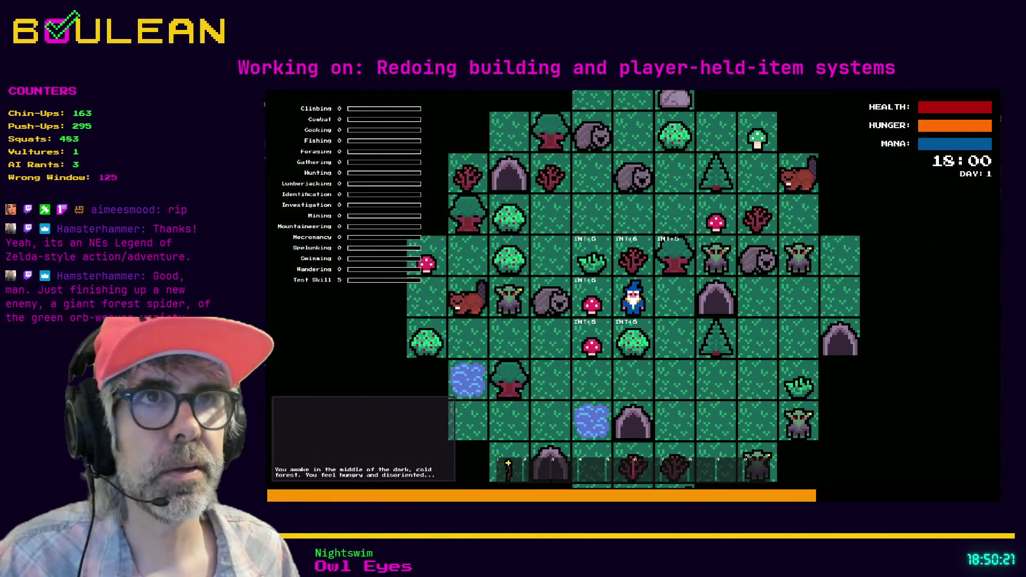
pyautogui.press('F8')
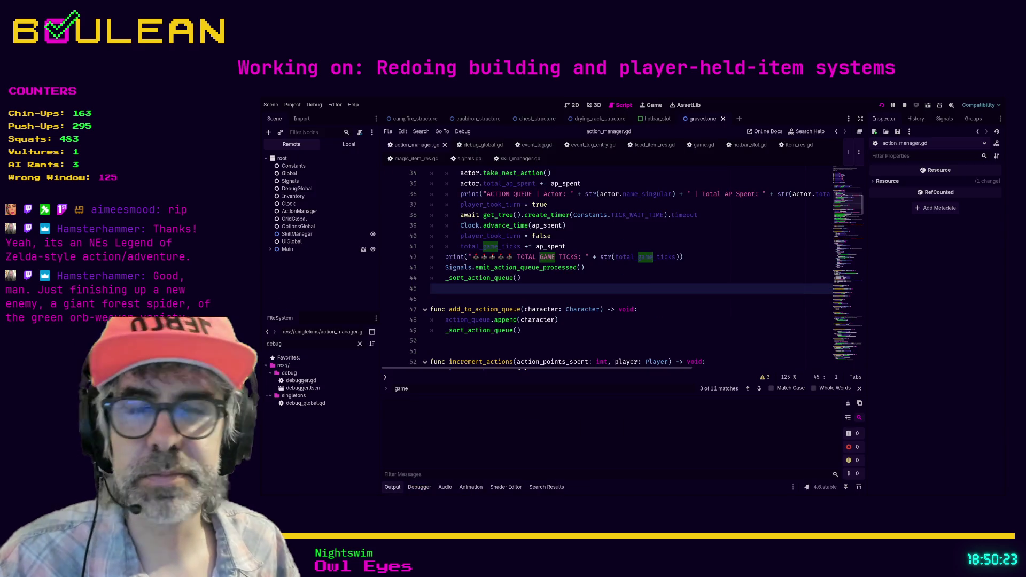
pyautogui.press('F5')
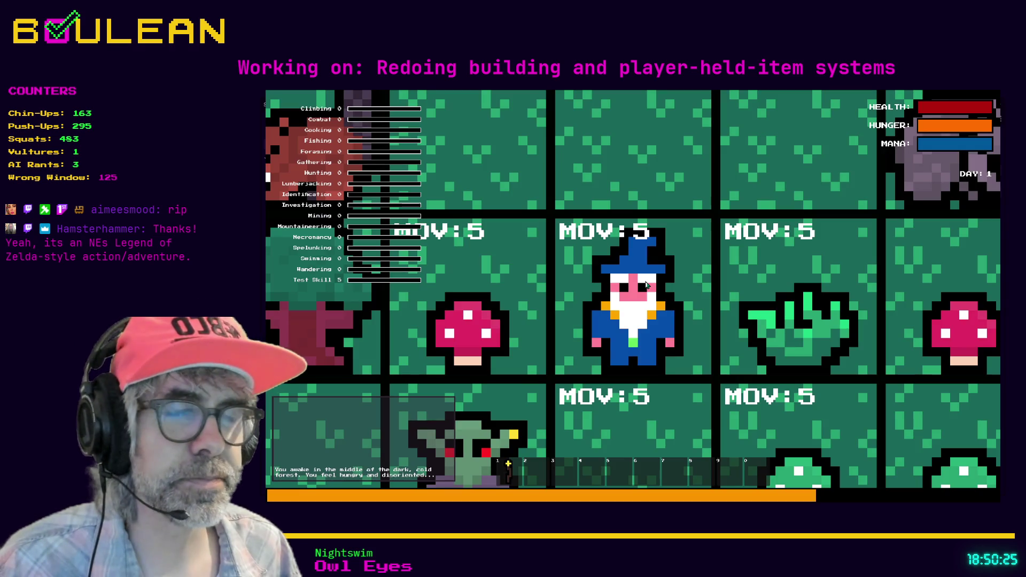
pyautogui.scroll(-3, 646, 285)
pyautogui.scroll(-2, 646, 284)
# Collect the two nearby red mushrooms and eat both from hotbar slot 2.
pyautogui.press('e')
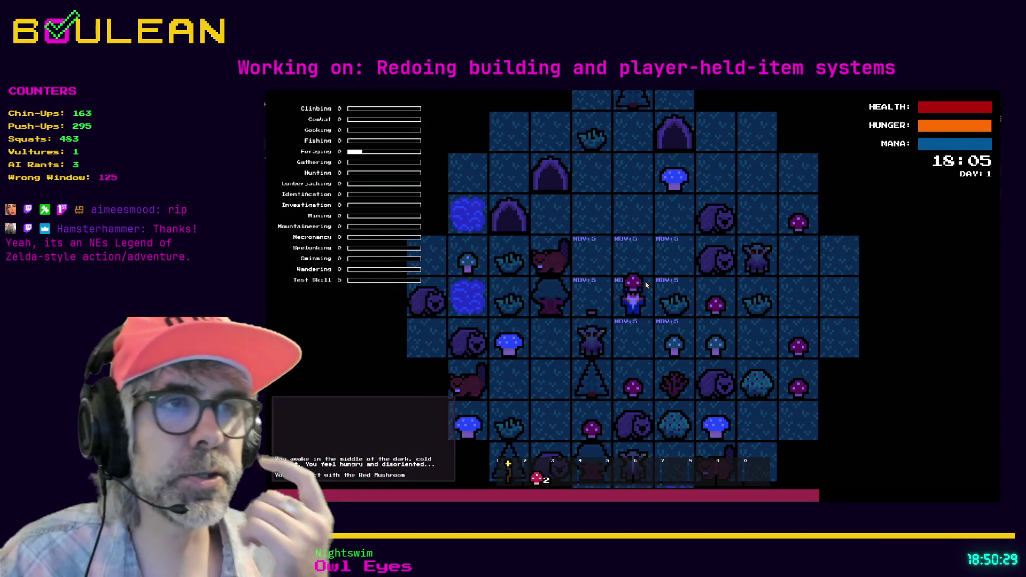
pyautogui.press('e')
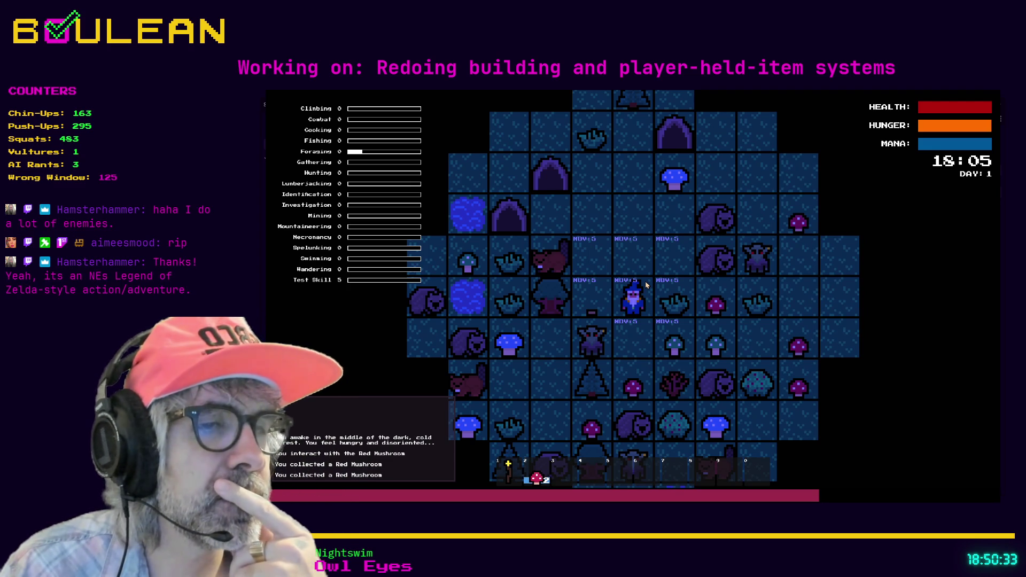
pyautogui.press('2')
pyautogui.press('e')
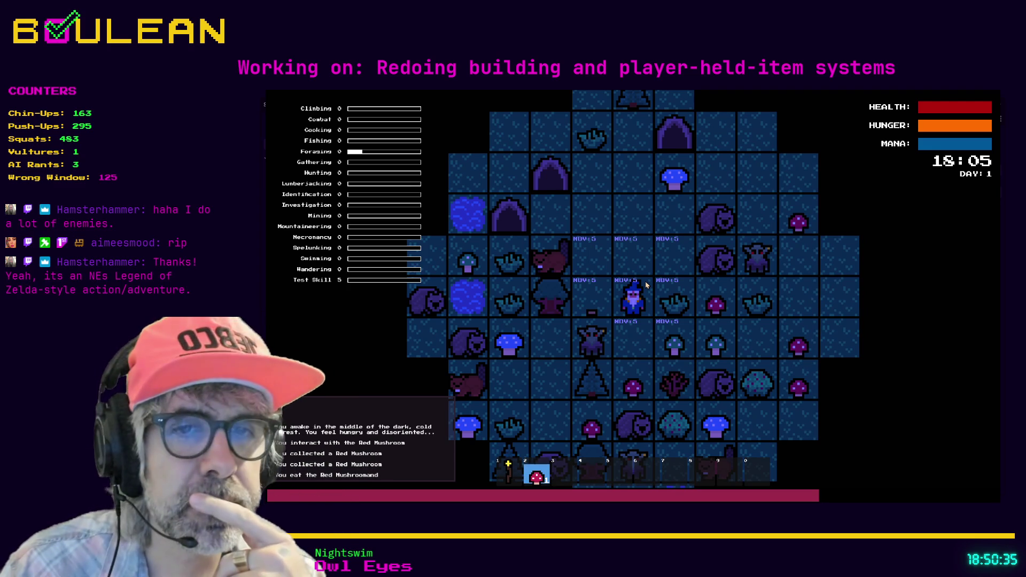
pyautogui.press('e')
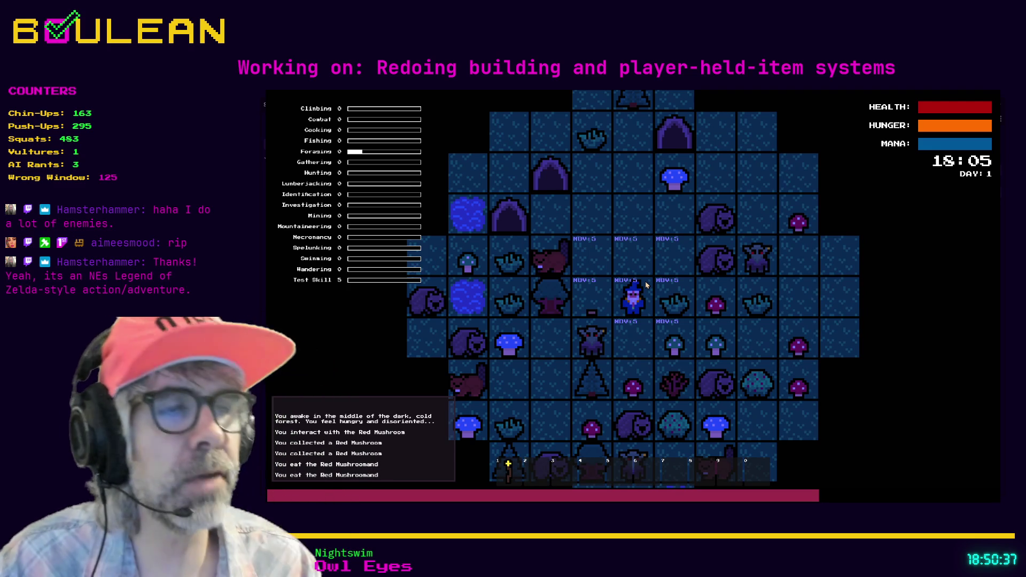
# Step onto the Green Mushroom to collect it, then eat it from slot 2.
pyautogui.press('s')
pyautogui.press('d')
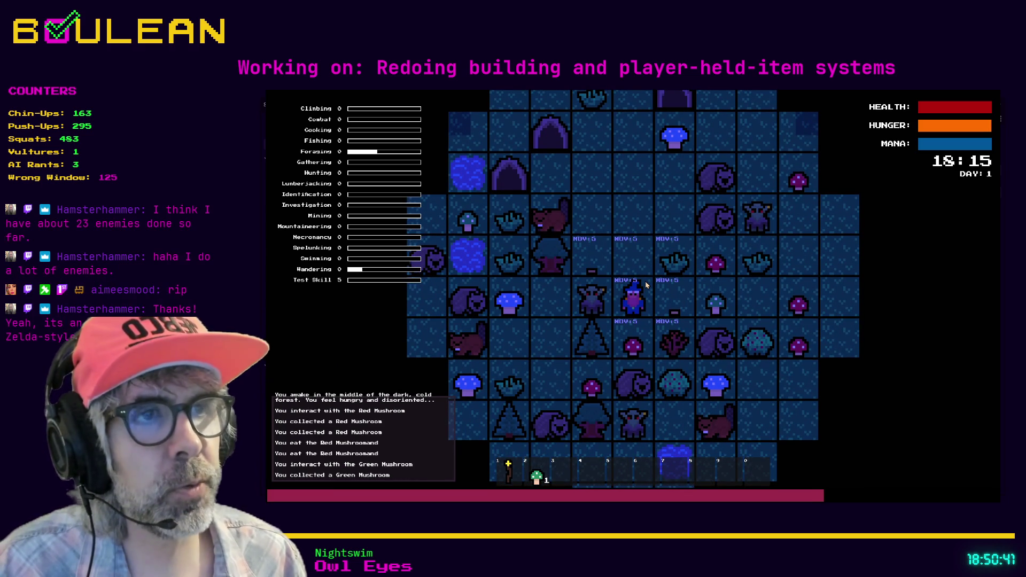
pyautogui.press('i')
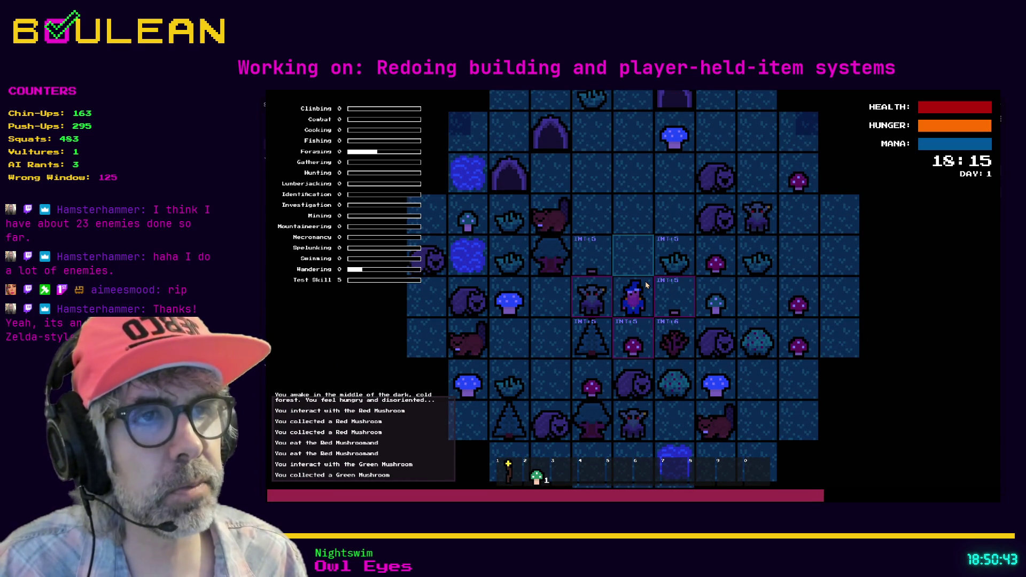
pyautogui.press('Escape')
pyautogui.press('2')
pyautogui.press('e')
# Pick up the red mushrooms below the wizard, eat them, and stop the game.
pyautogui.press('i')
pyautogui.press('Down')
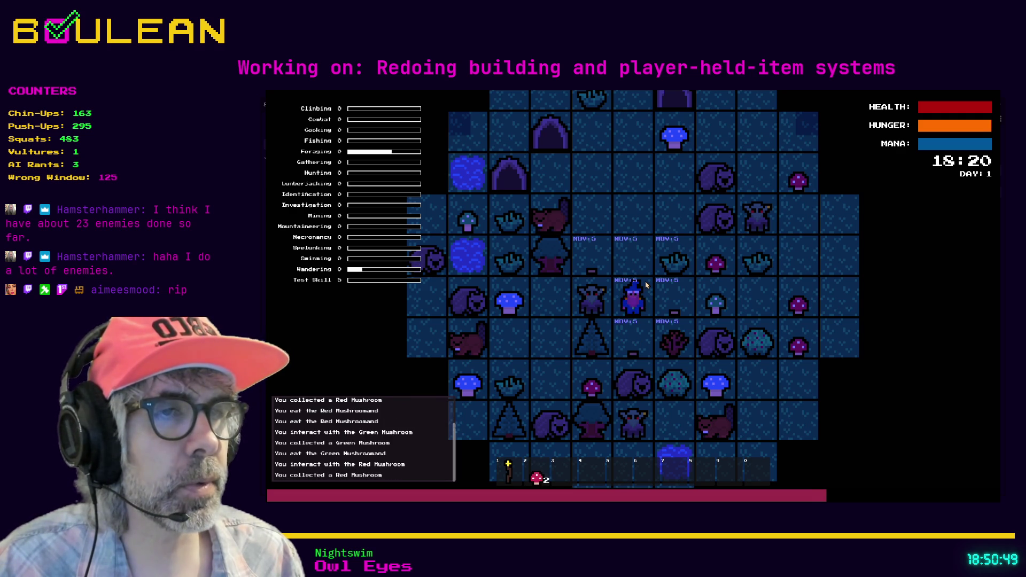
pyautogui.press('e')
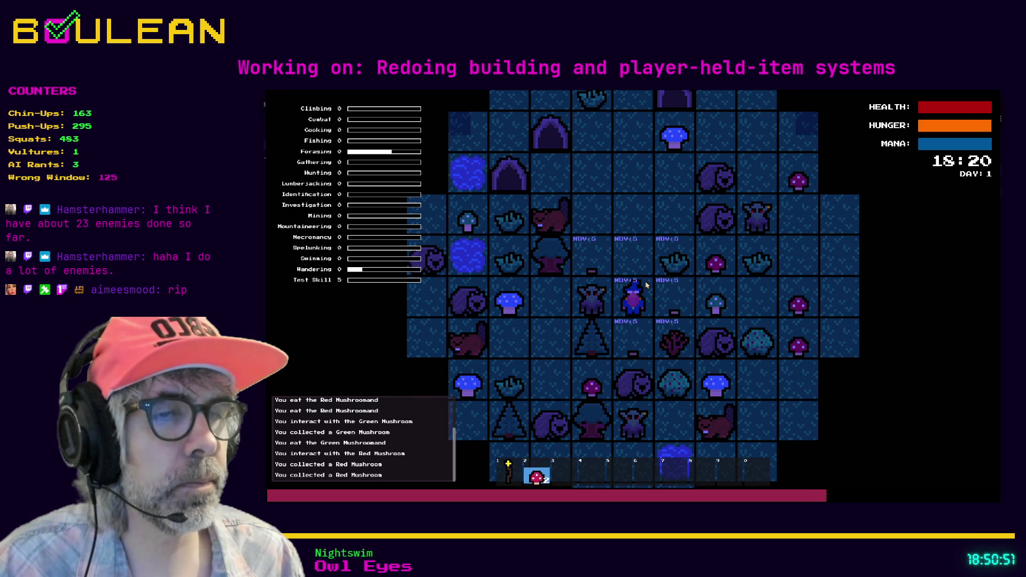
pyautogui.press('e')
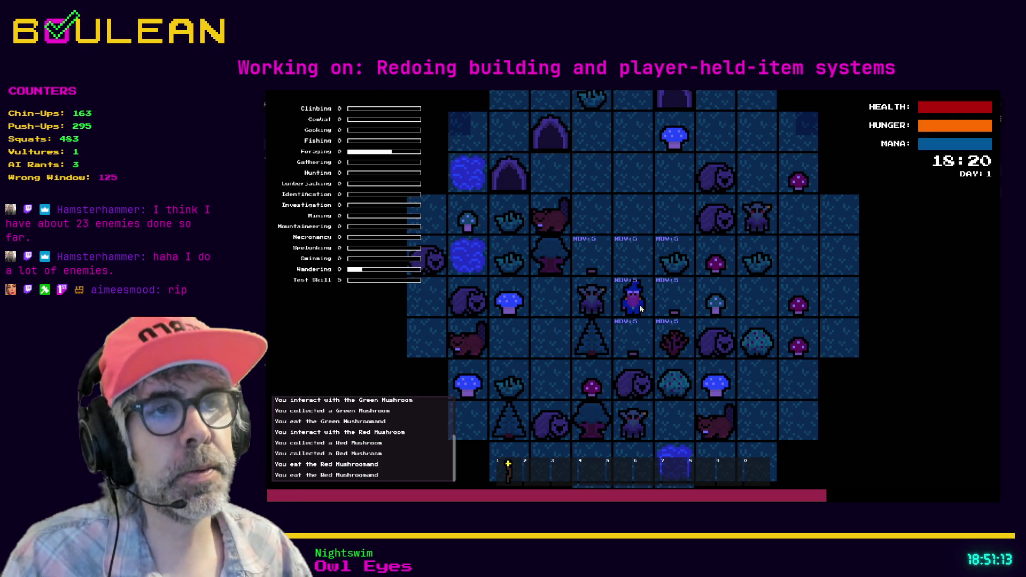
pyautogui.press('F8')
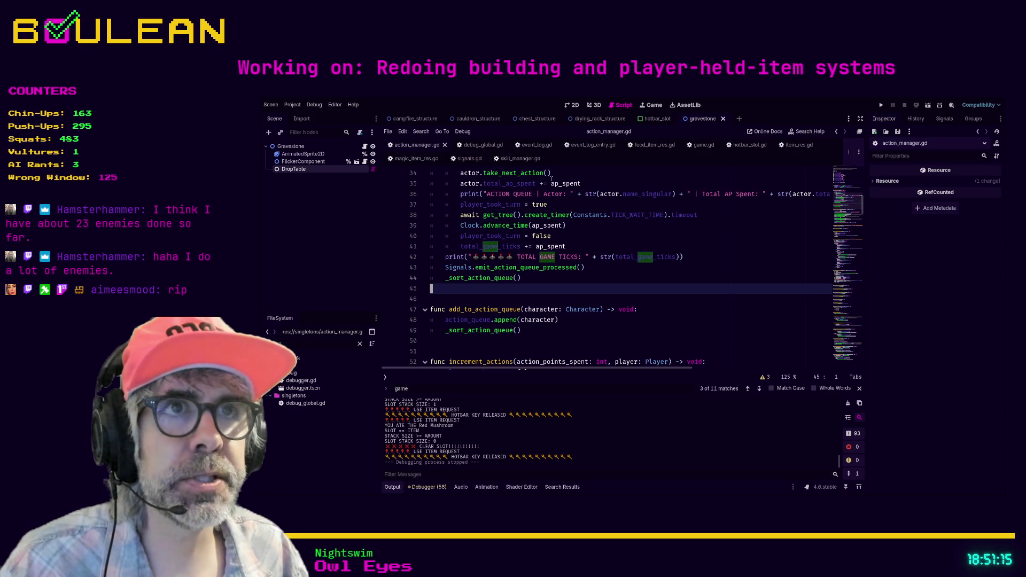
# Review the food_item_res.gd, event_log_entry.gd and event_log.gd scripts, highlighting target on line 56.
pyautogui.click(644, 149)
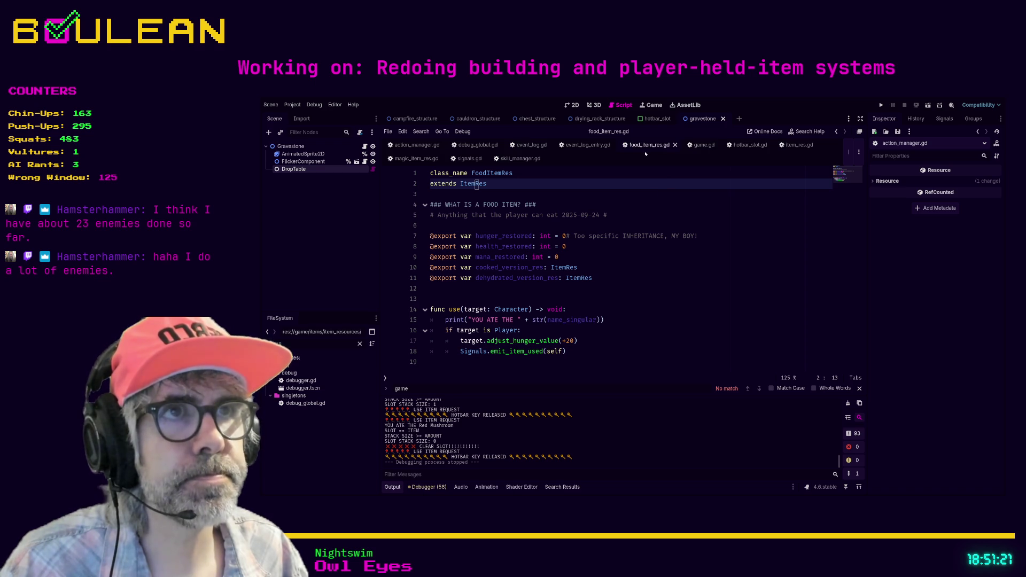
pyautogui.click(588, 145)
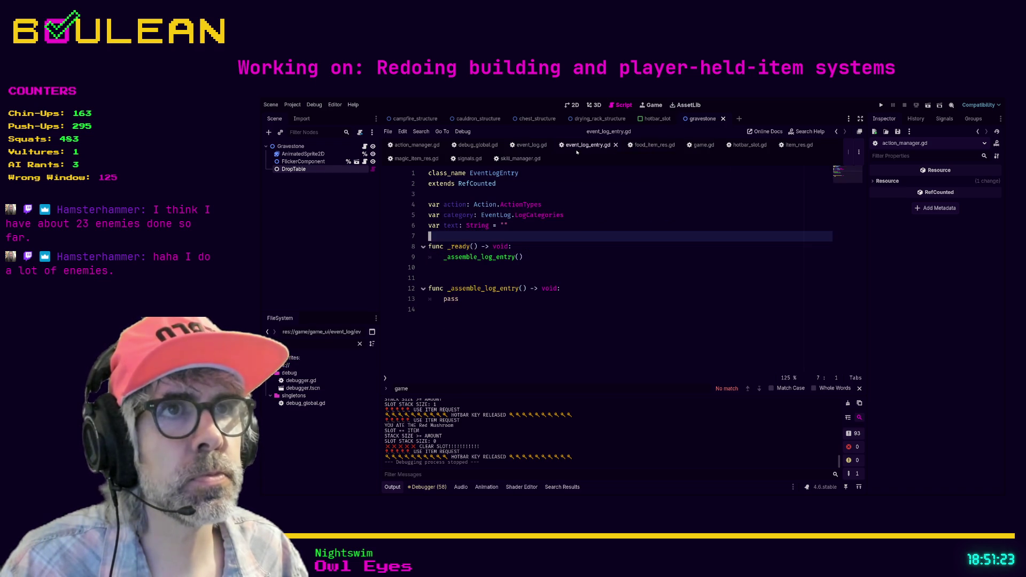
pyautogui.click(531, 145)
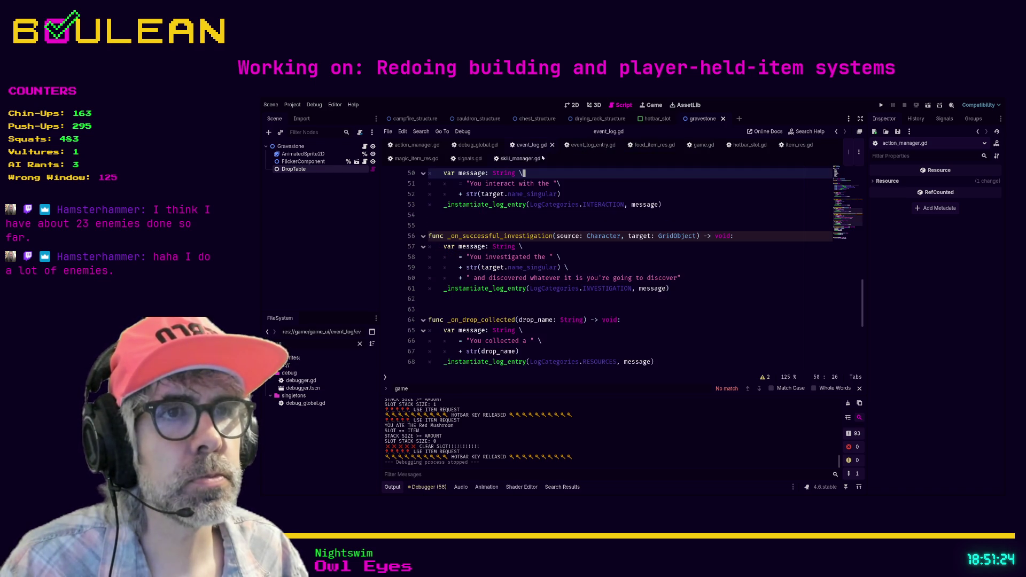
pyautogui.click(502, 297)
pyautogui.moveTo(629, 235); pyautogui.dragTo(653, 237)
pyautogui.click(669, 236)
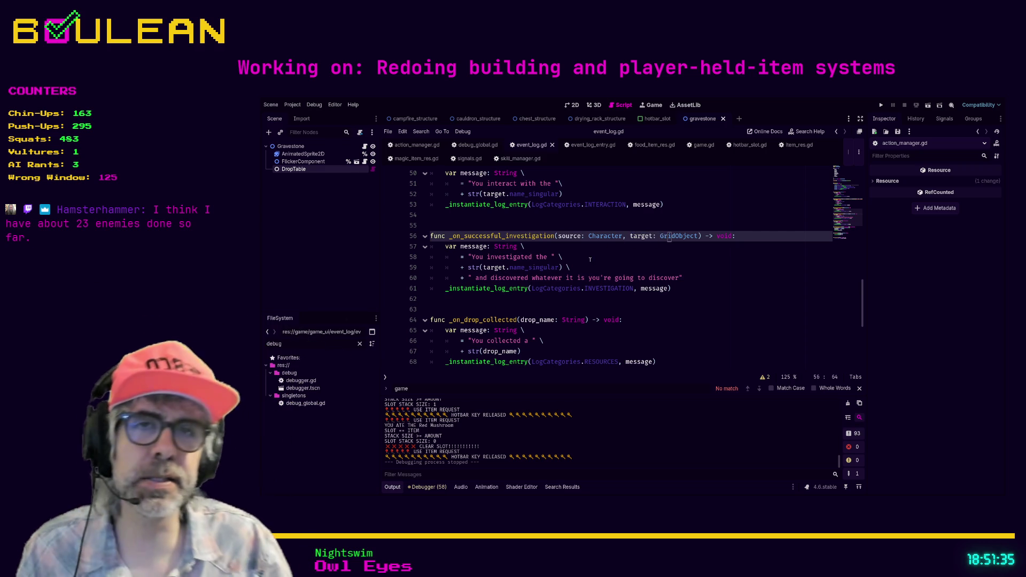
# Clear the FileSystem filter and bring up item_res.gd with its item and Attributes enums.
pyautogui.click(358, 343)
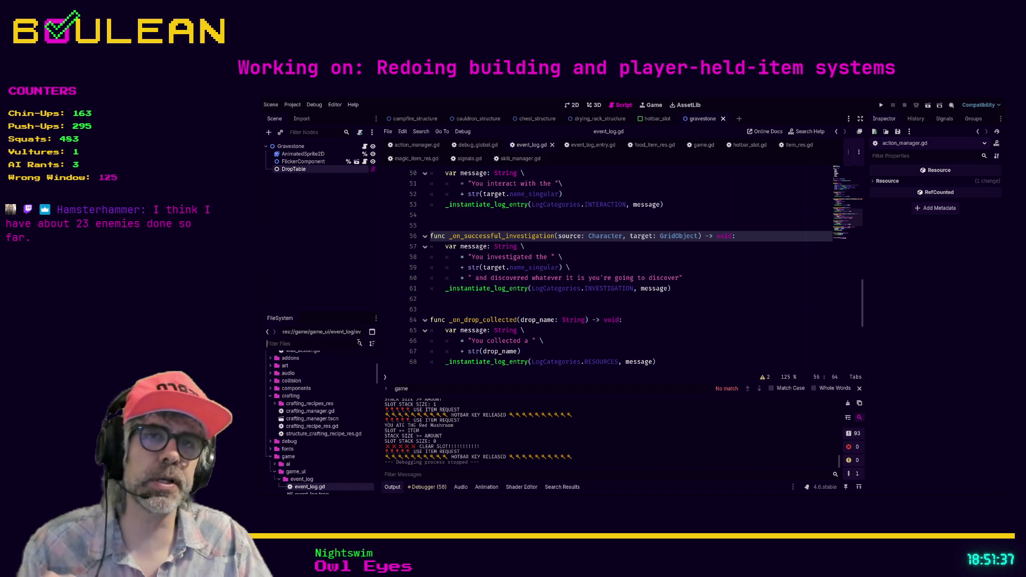
pyautogui.scroll(-1, 342, 403)
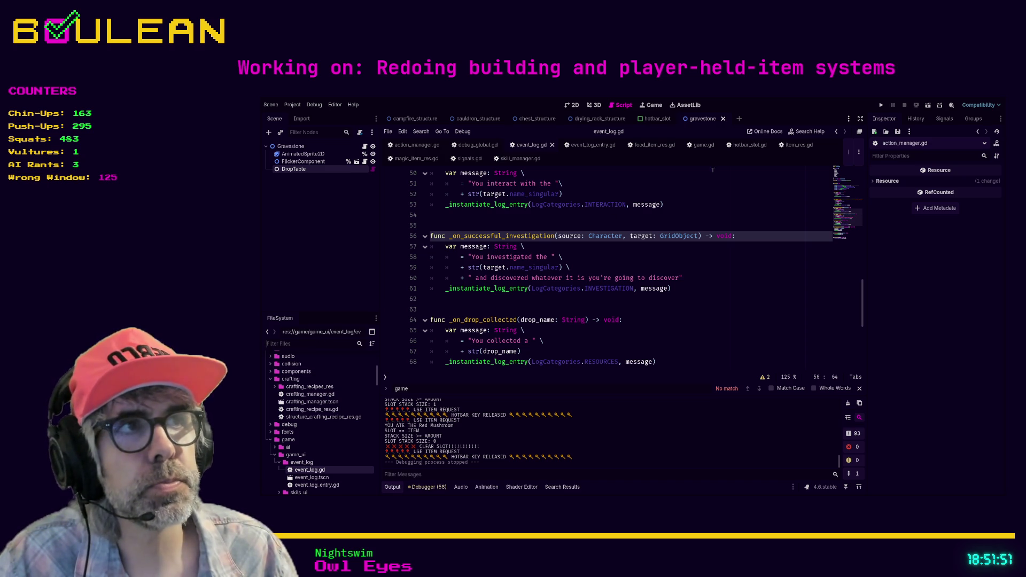
pyautogui.click(799, 145)
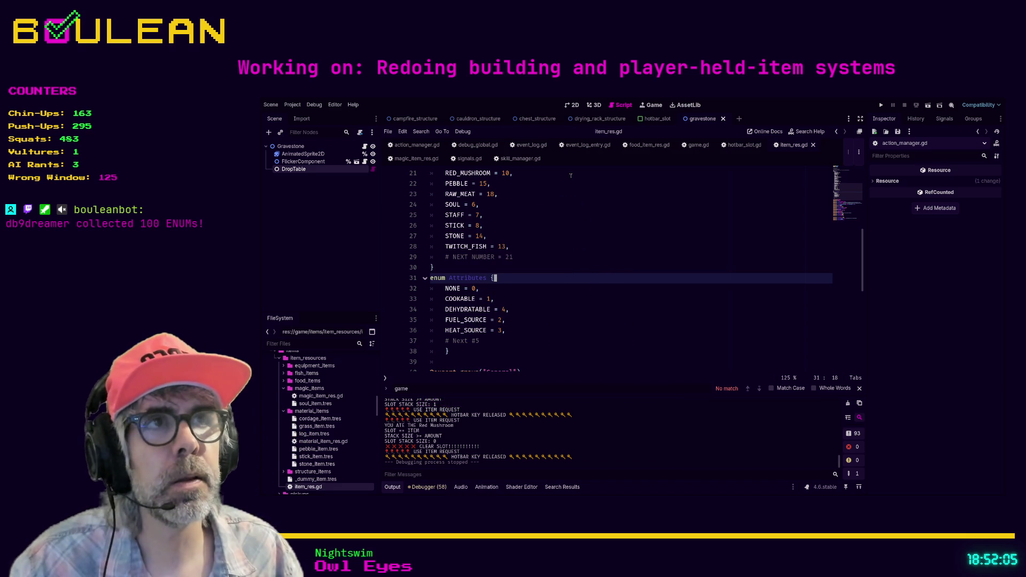
# Review food_item_res.gd, selecting the extends ItemRes line and the restore exports through use().
pyautogui.click(649, 145)
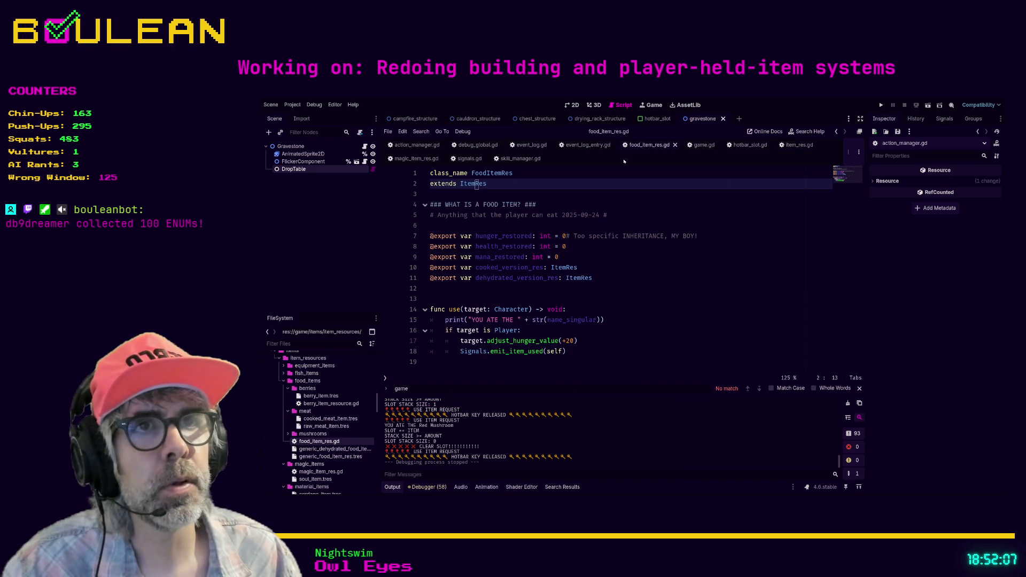
pyautogui.click(490, 185)
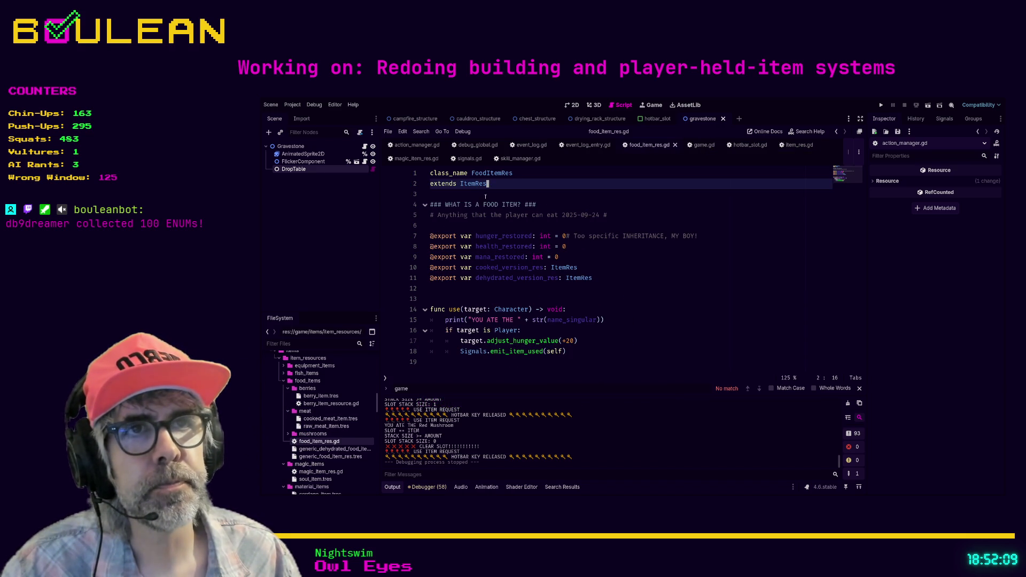
pyautogui.click(470, 194)
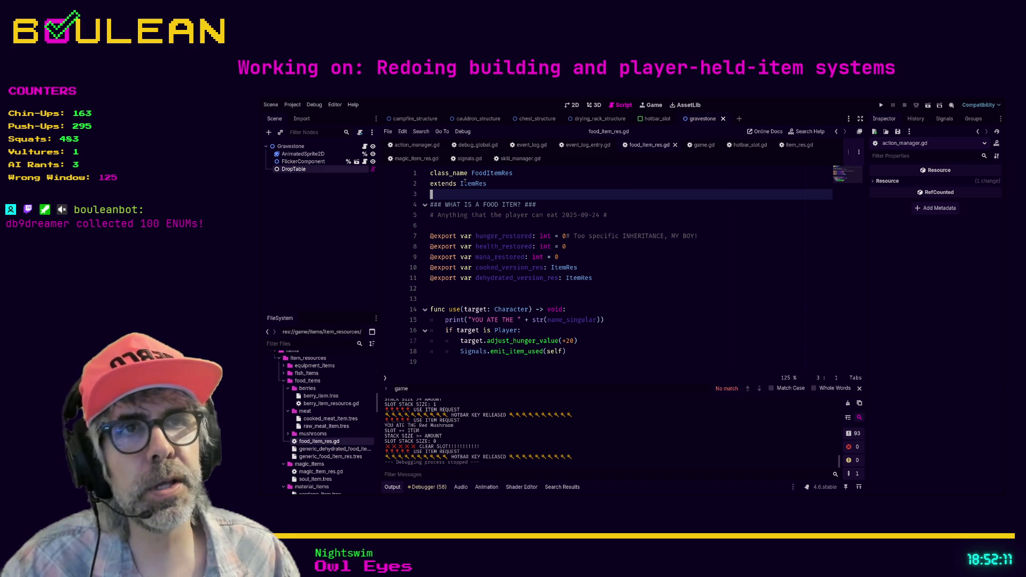
pyautogui.moveTo(501, 182); pyautogui.dragTo(428, 183)
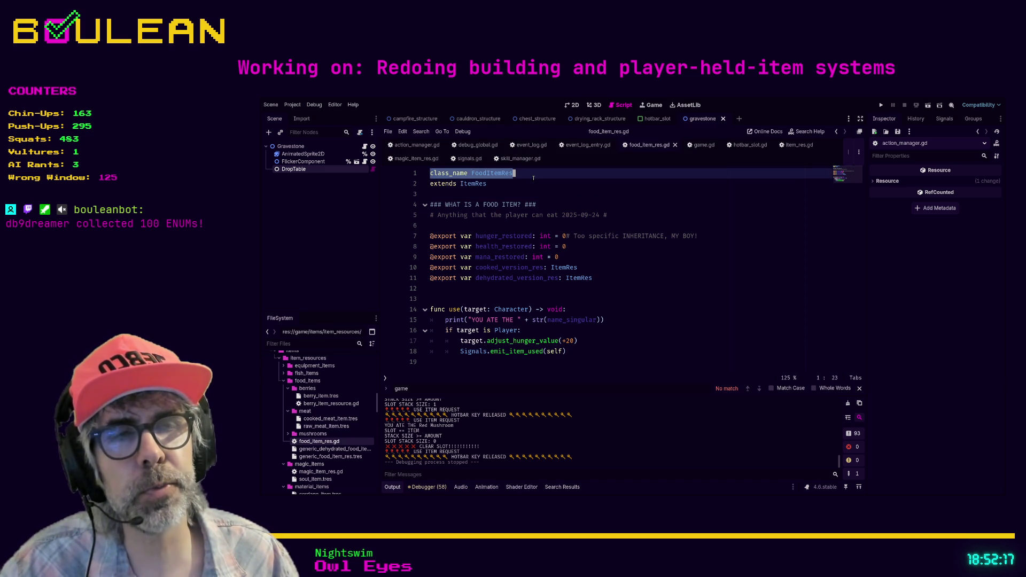
pyautogui.click(510, 182)
pyautogui.press('Left')
pyautogui.press('Left')
pyautogui.press('Left')
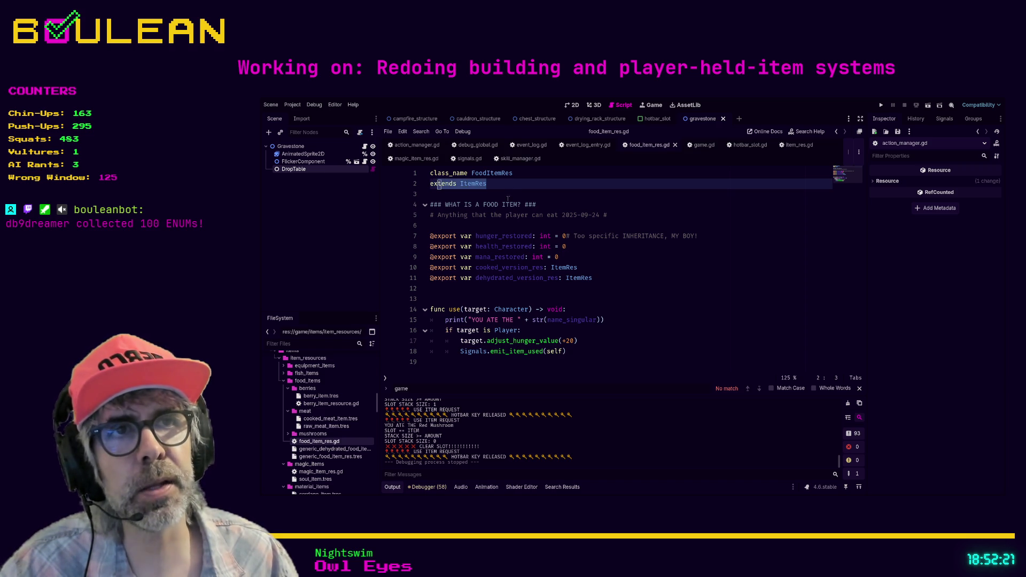
pyautogui.click(568, 351)
pyautogui.keyDown('shift'); pyautogui.click(458, 235); pyautogui.keyUp('shift')
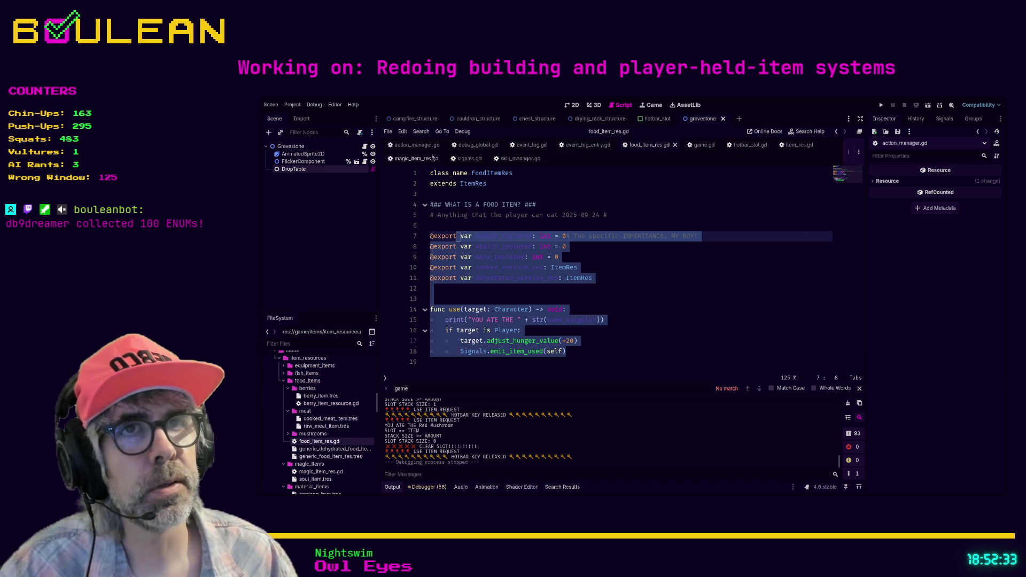
pyautogui.click(530, 195)
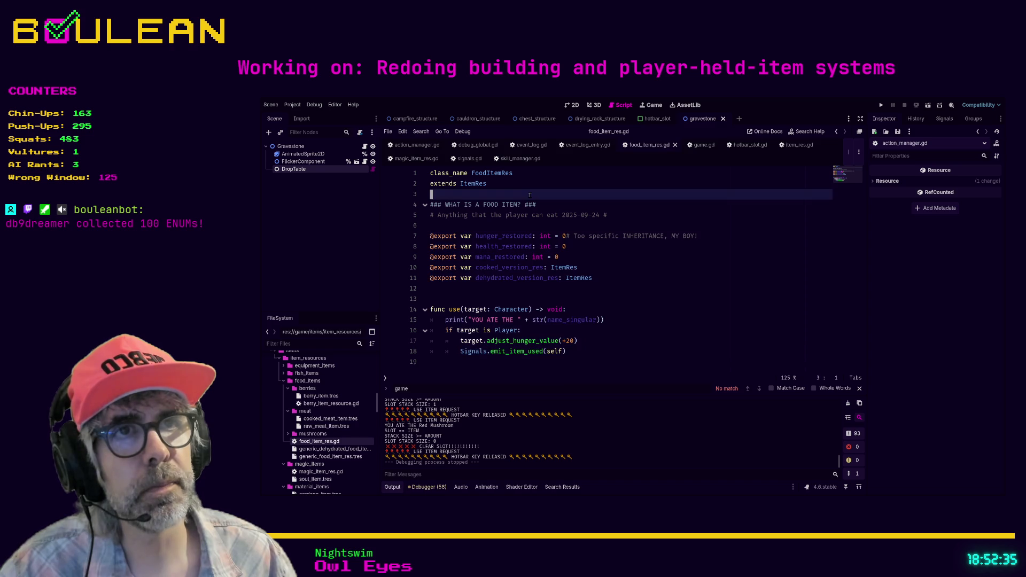
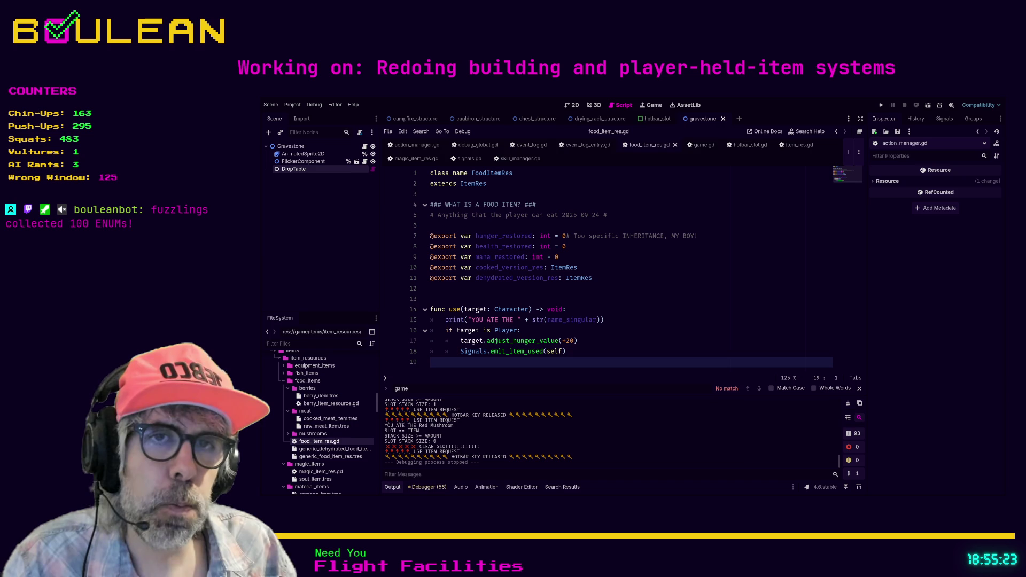
# Comment out the 'YOU ATE THE' print line in food_item_res.gd's use function.
pyautogui.click(332, 344)
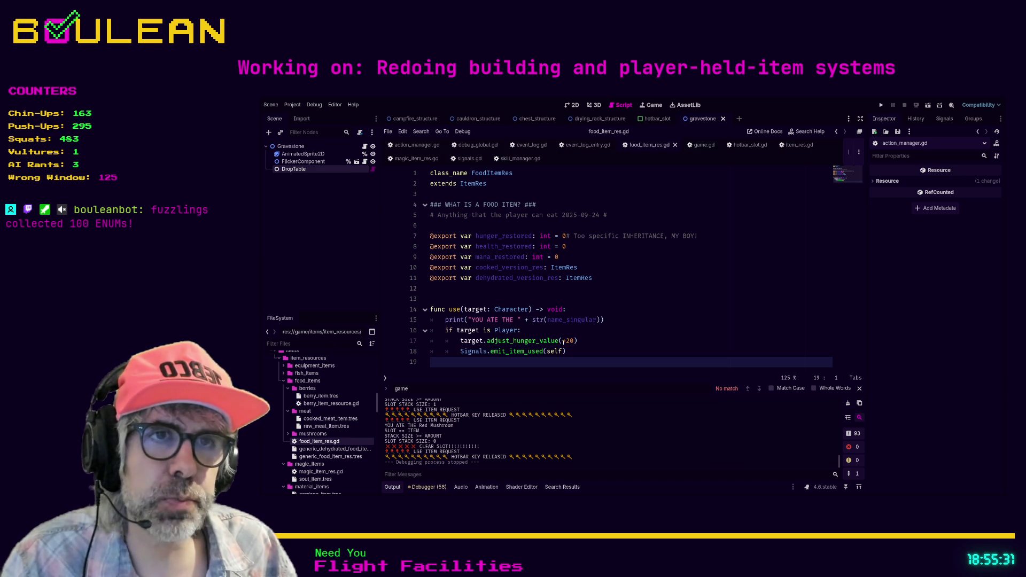
pyautogui.moveTo(566, 359)
pyautogui.mouseDown()
pyautogui.moveTo(507, 351)
pyautogui.moveTo(431, 317)
pyautogui.mouseUp()
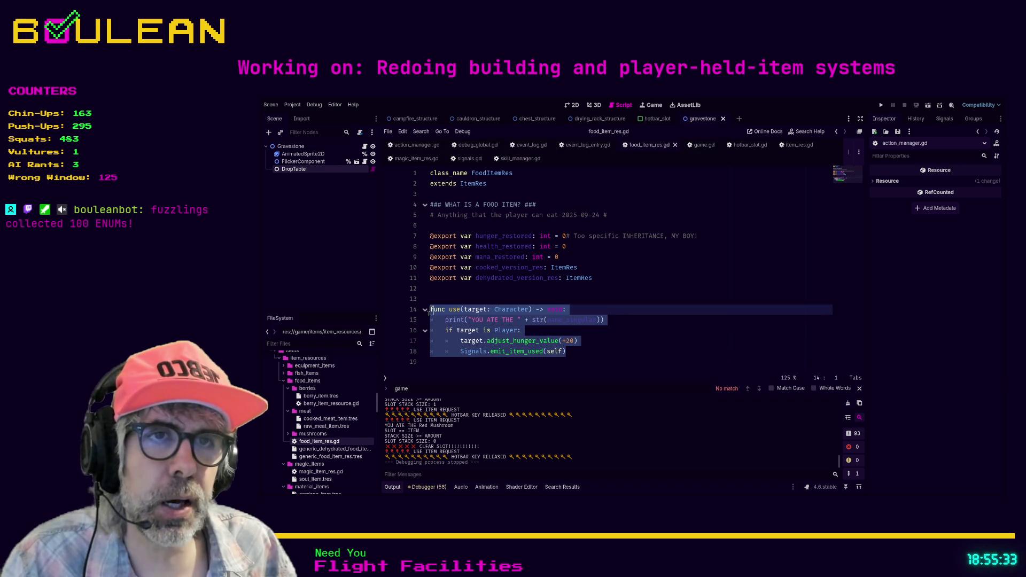
pyautogui.click(578, 353)
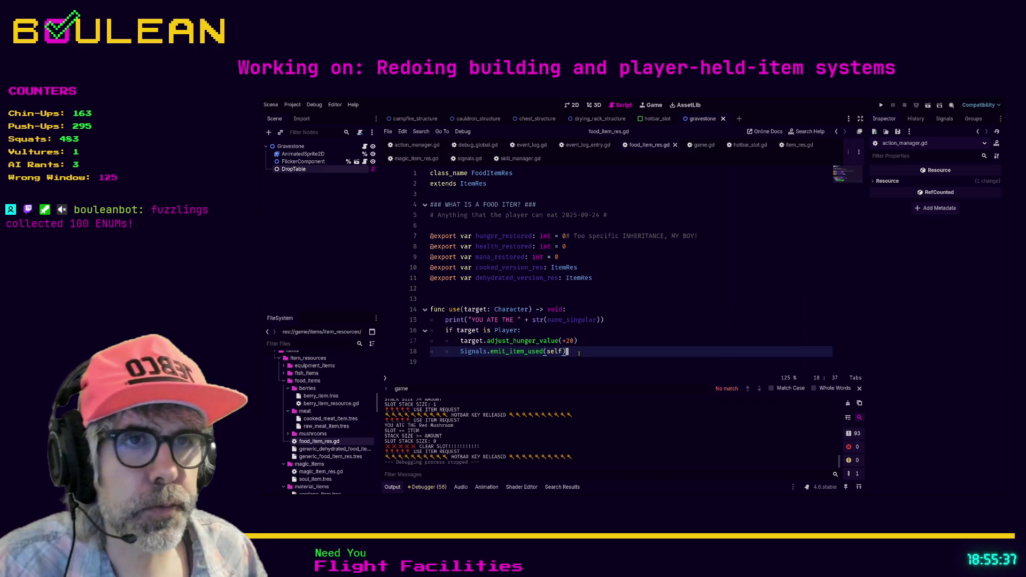
pyautogui.click(616, 322)
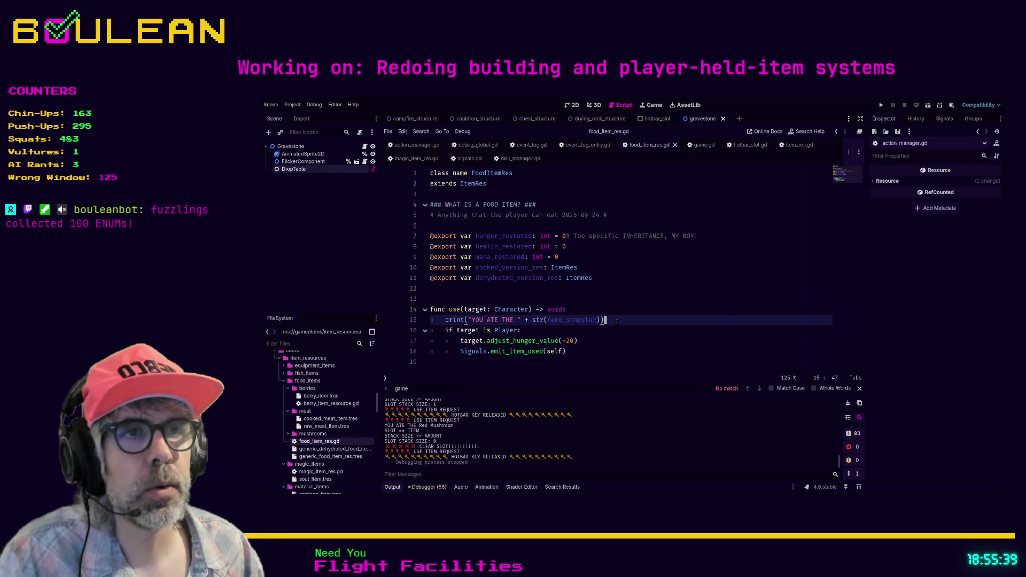
pyautogui.hotkey('ctrl', 'k')
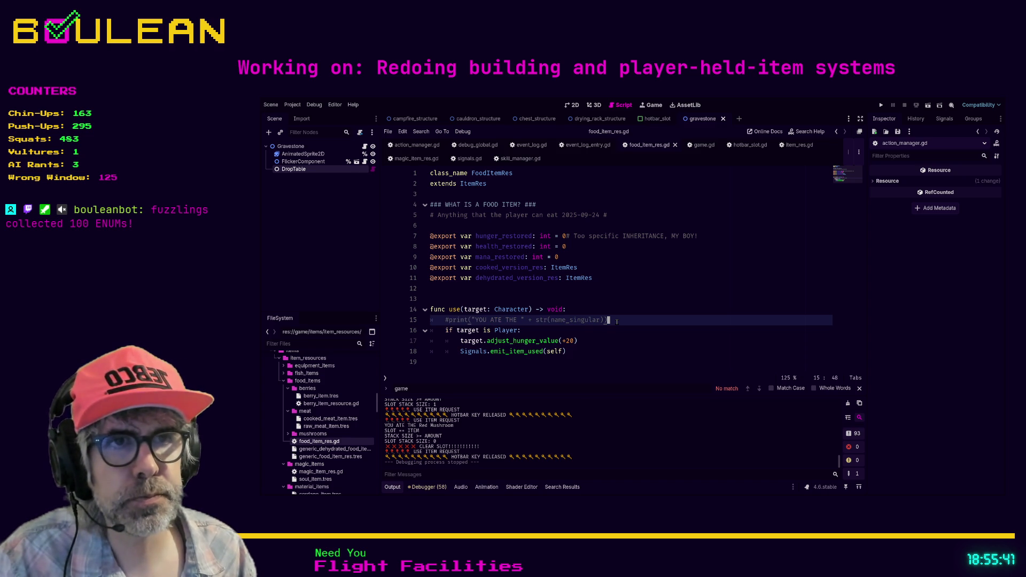
# Save food_item_res.gd and run the game with F5.
pyautogui.click(588, 341)
pyautogui.click(587, 350)
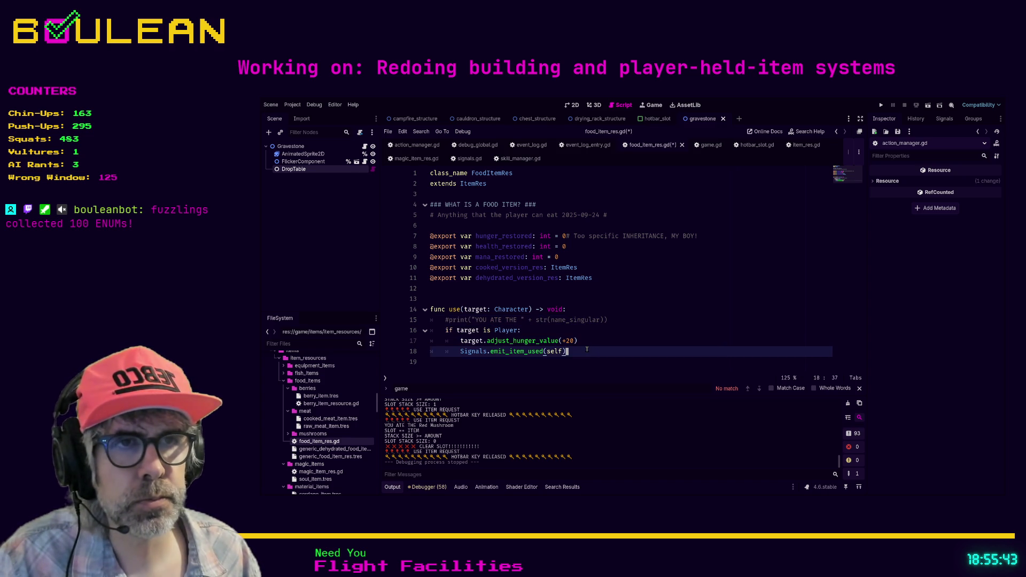
pyautogui.hotkey('ctrl', 's')
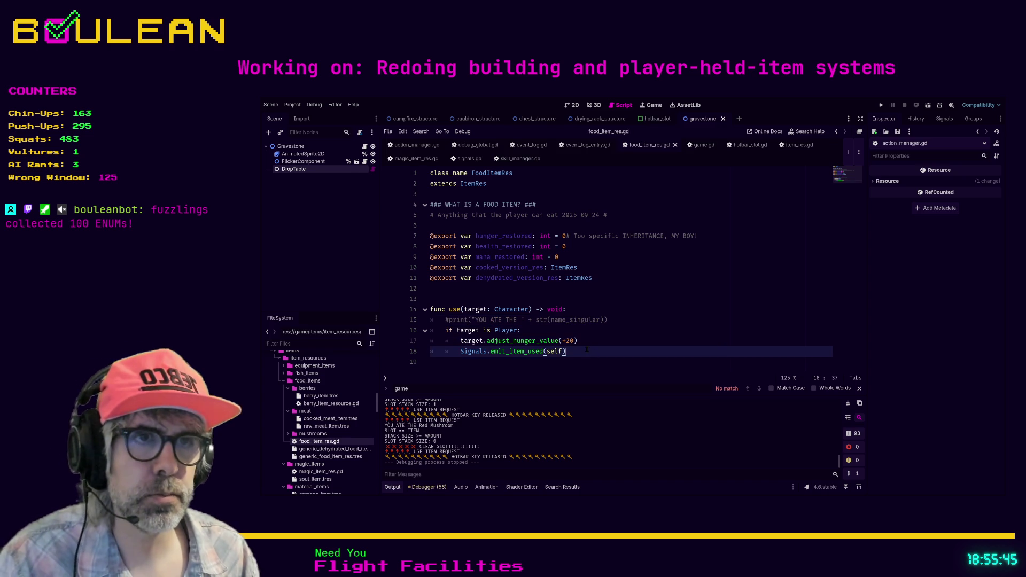
pyautogui.press('F5')
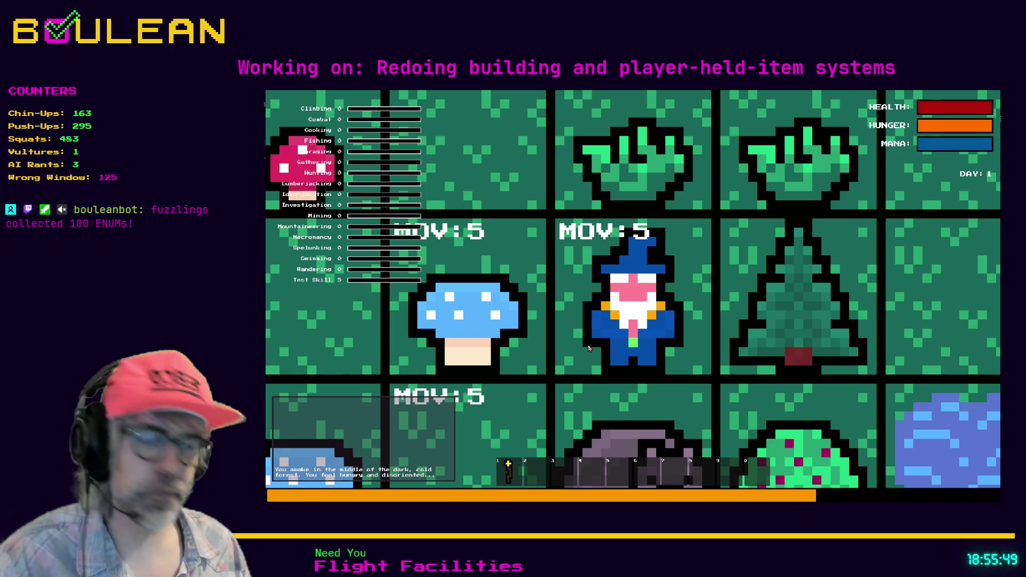
# In the running game, pick up the Blue Mushroom, eat it, then stop the game with F8.
pyautogui.scroll(-2, 589, 349)
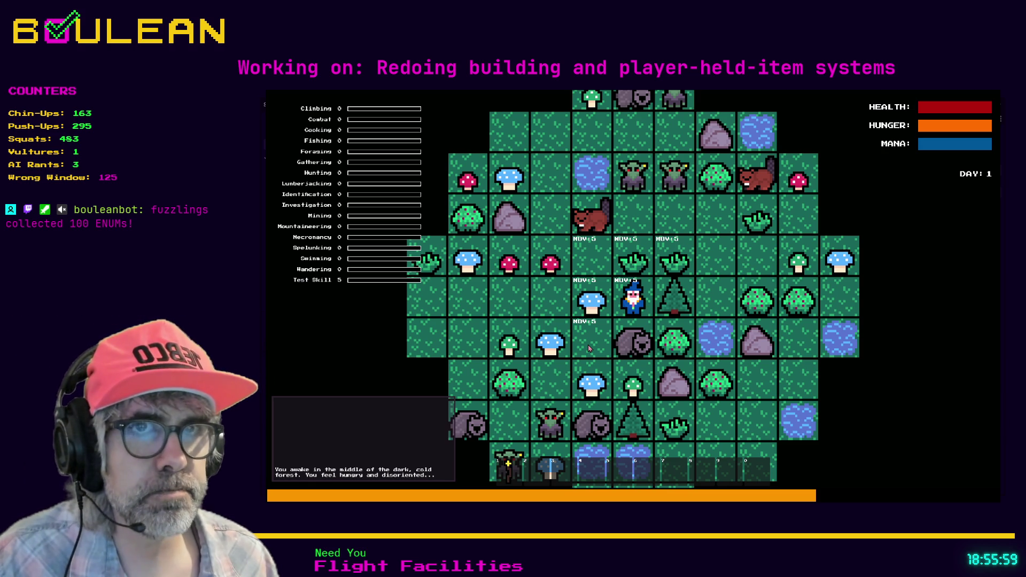
pyautogui.press('Left')
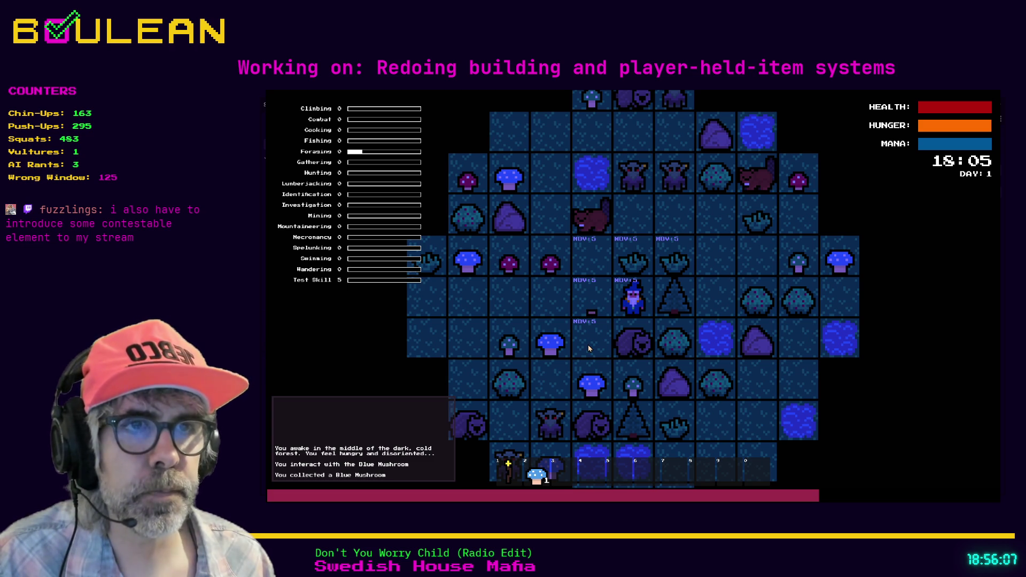
pyautogui.press('e')
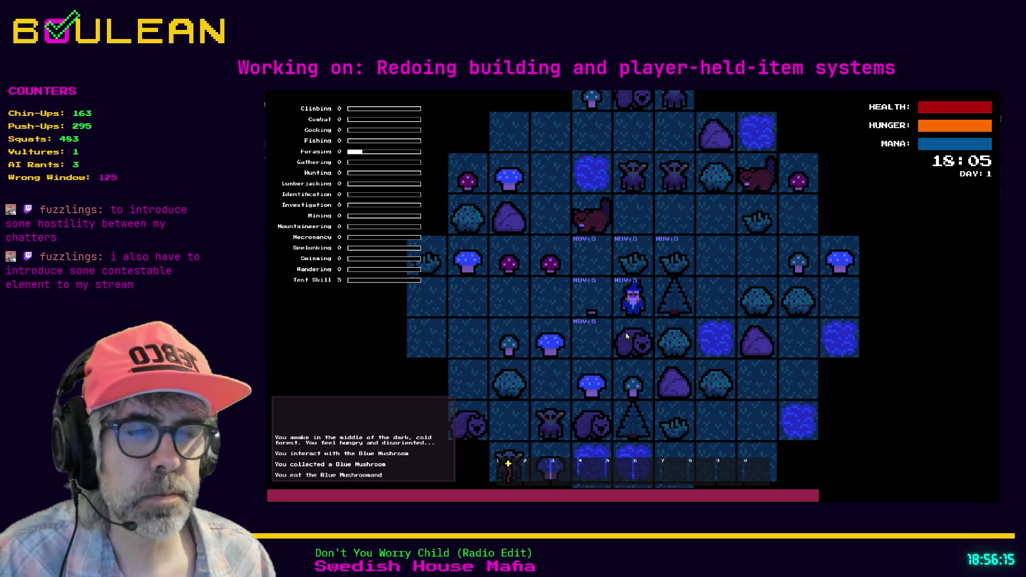
pyautogui.press('F8')
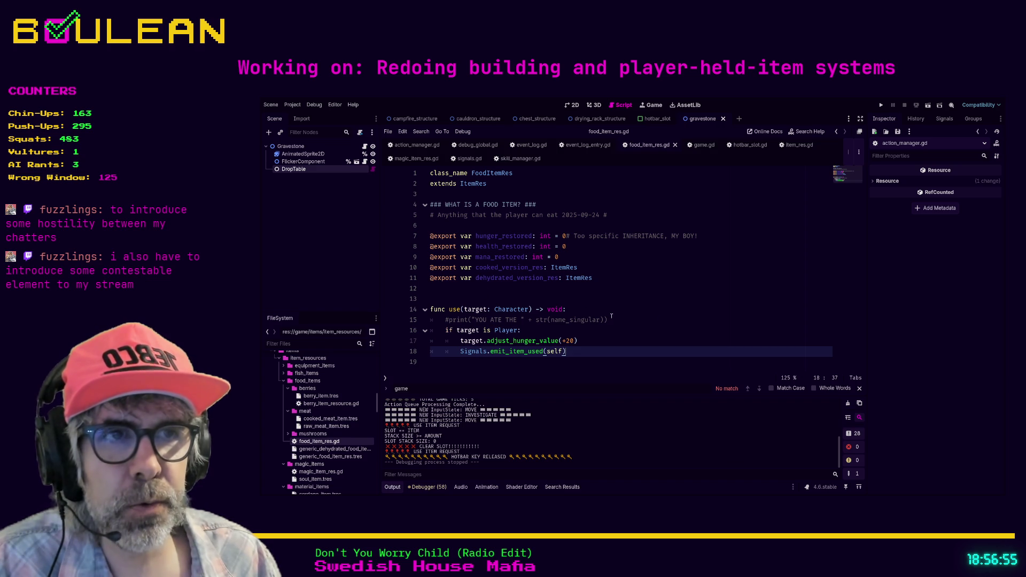
# Delete the commented-out print line from food_item_res.gd and close the search panel.
pyautogui.click(633, 318)
pyautogui.hotkey('shift', 'Home')
pyautogui.hotkey('shift', 'Home')
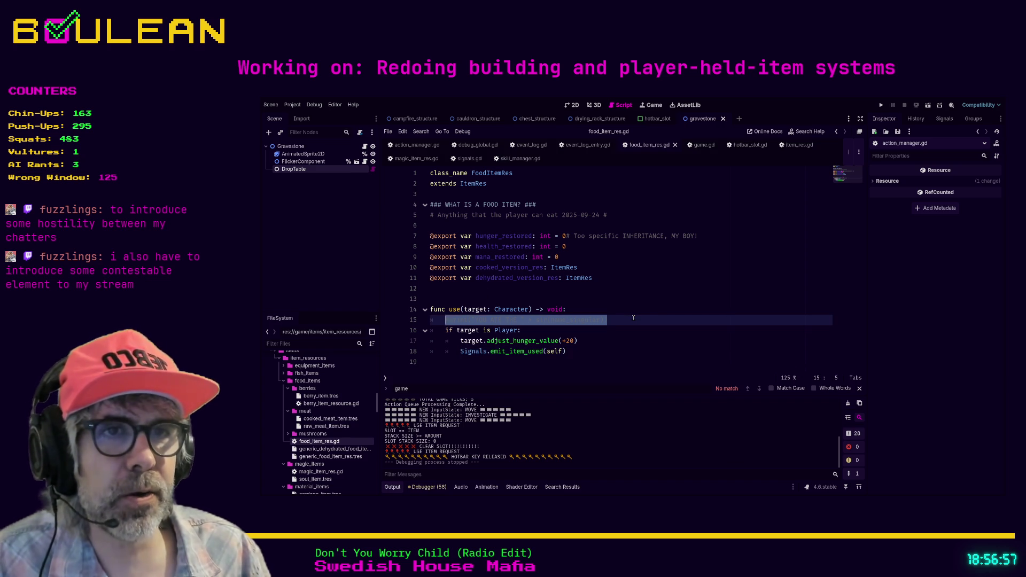
pyautogui.press('BackSpace')
pyautogui.press('BackSpace')
pyautogui.click(634, 340)
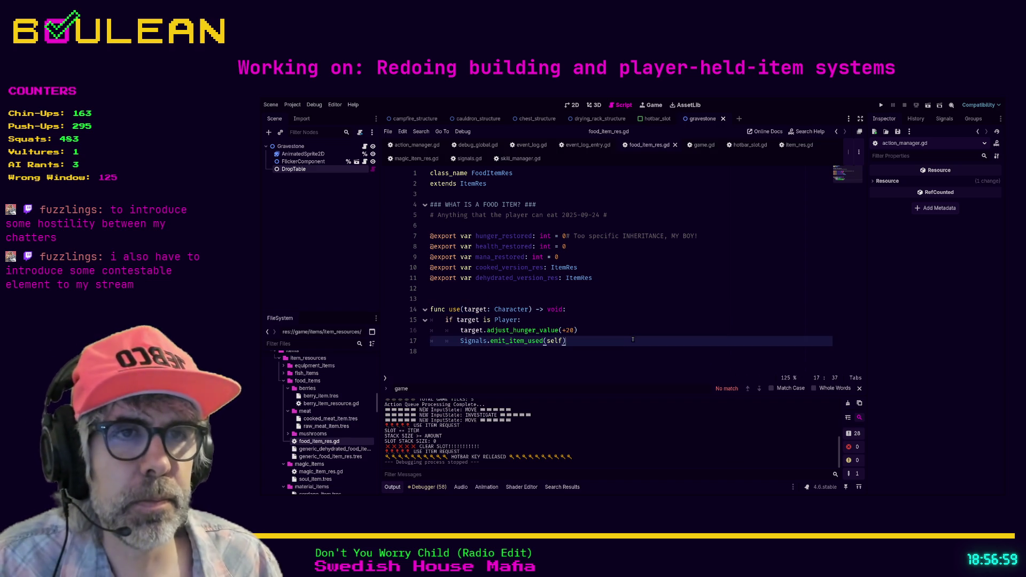
pyautogui.click(859, 389)
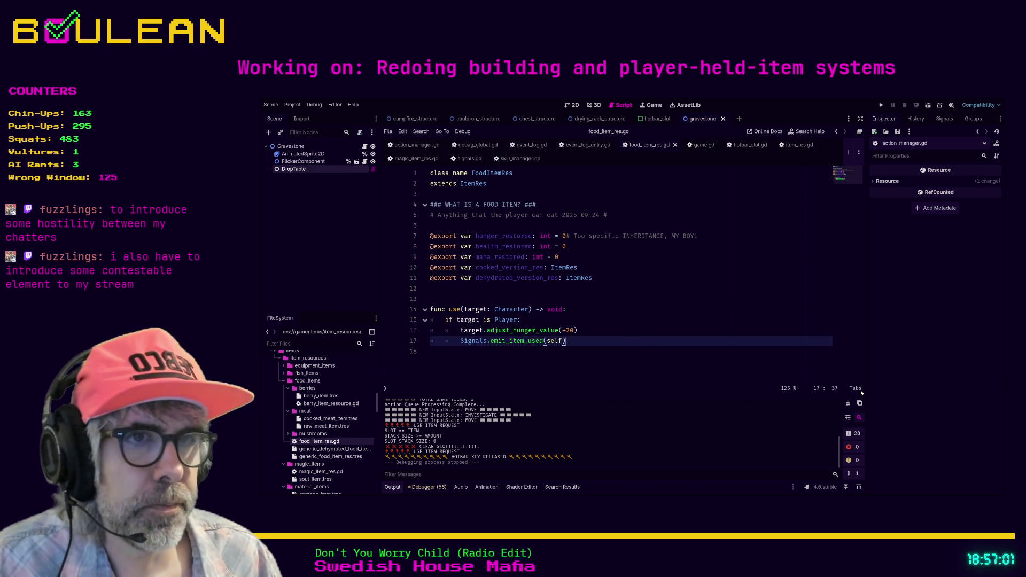
pyautogui.click(640, 359)
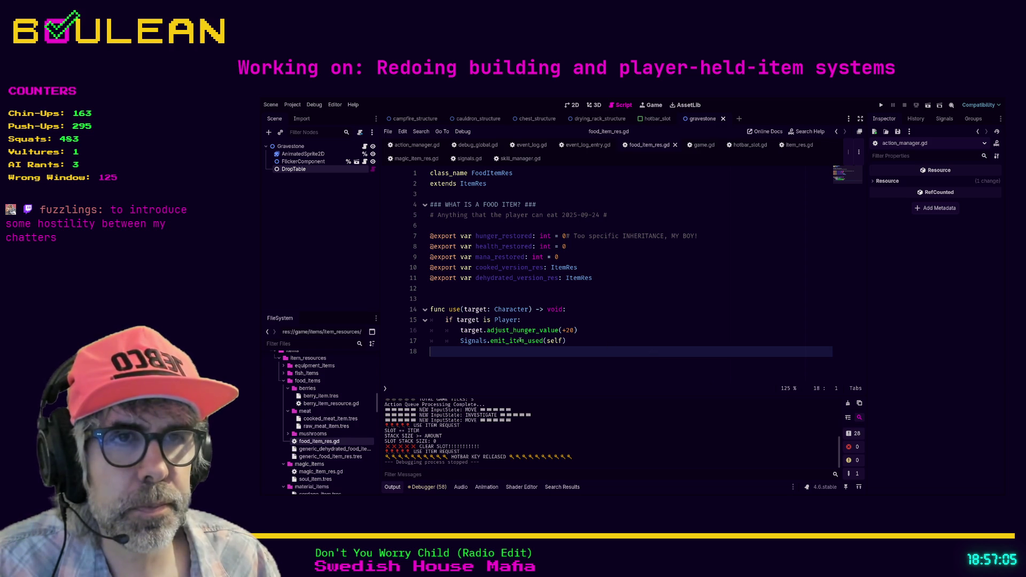
# Switch to event_log.gd and scroll to the _on_item_used function.
pyautogui.click(529, 145)
pyautogui.scroll(1, 603, 298)
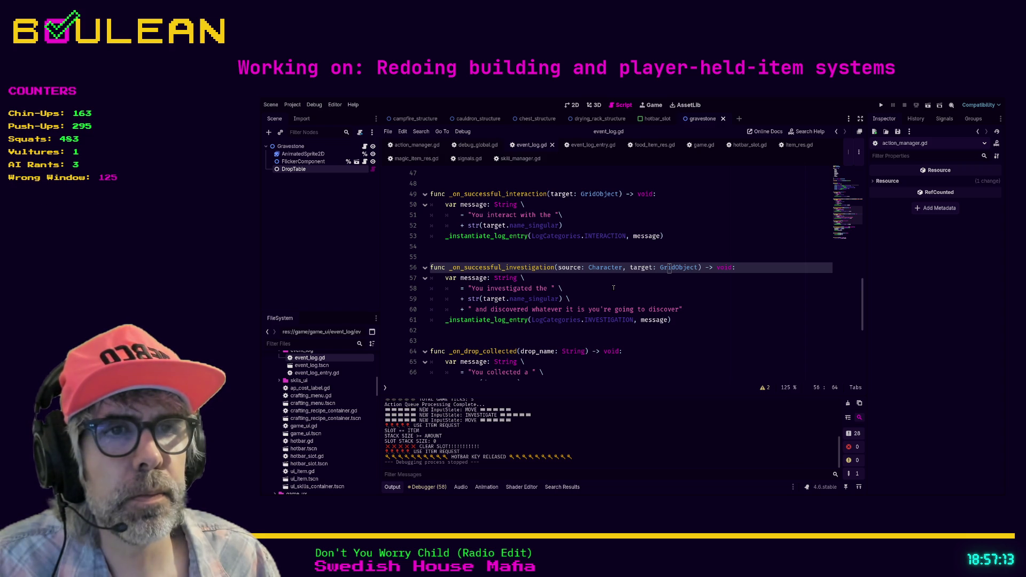
pyautogui.scroll(9, 613, 288)
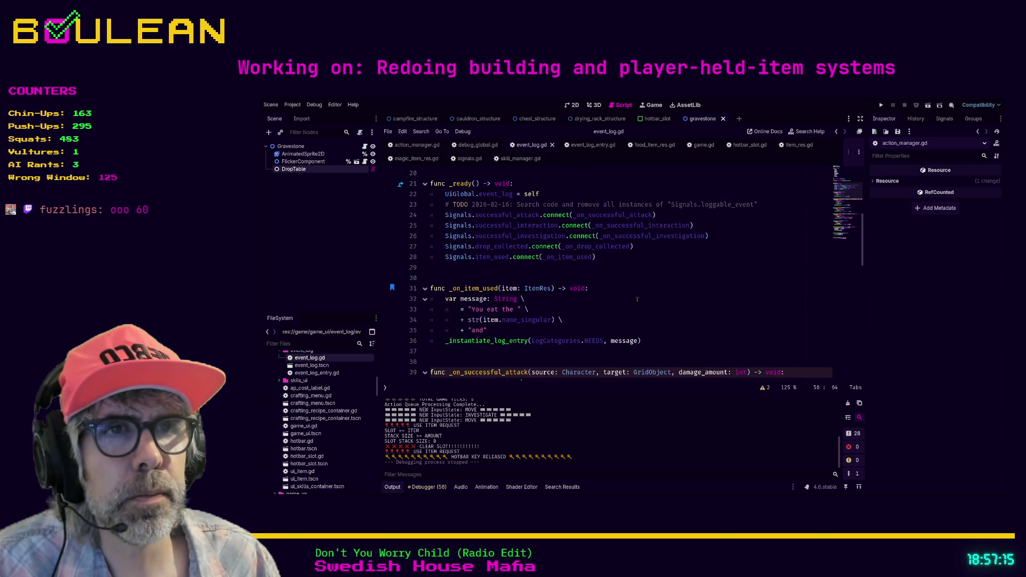
pyautogui.scroll(-1, 637, 299)
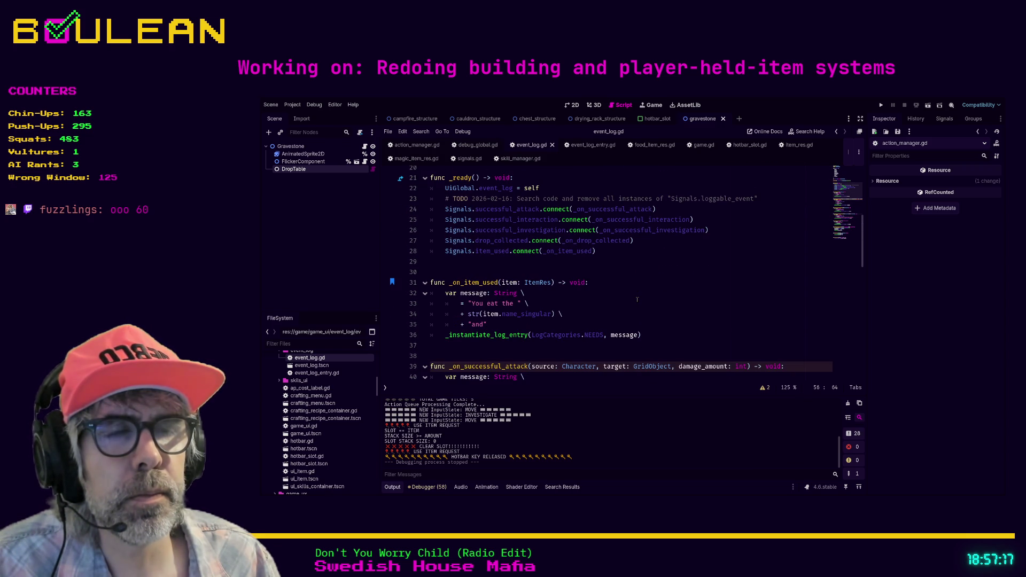
pyautogui.scroll(-1, 637, 299)
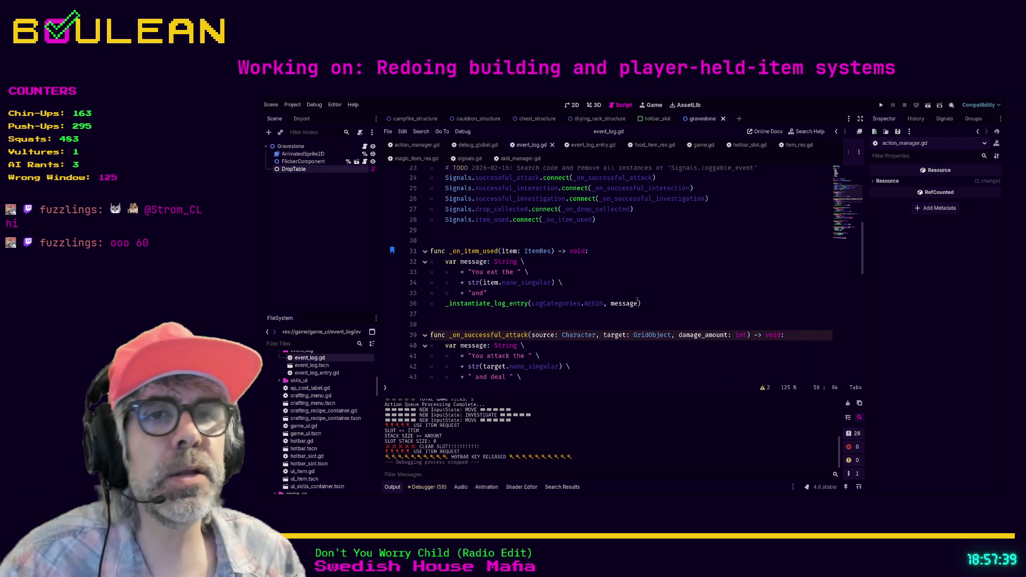
# Filter the FileSystem by 'berry' and show berry_item.tres's properties in the Inspector.
pyautogui.click(305, 344)
pyautogui.write('berry')
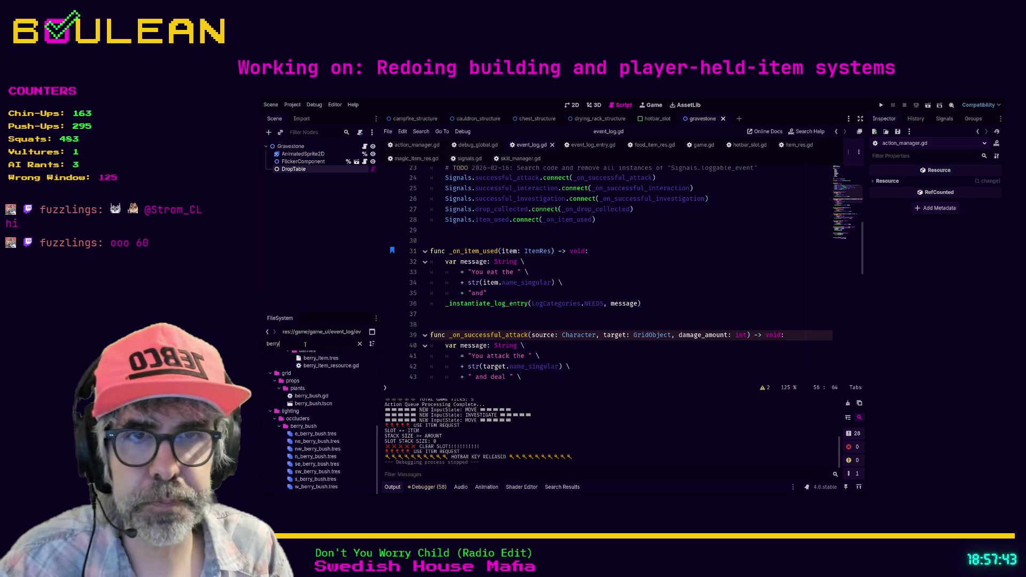
pyautogui.scroll(2, 322, 422)
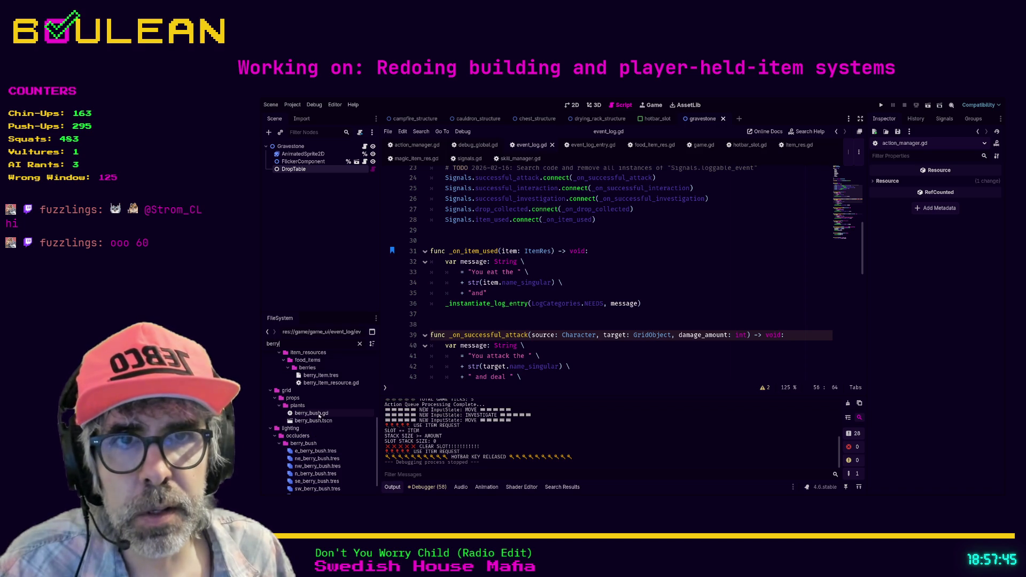
pyautogui.click(321, 376)
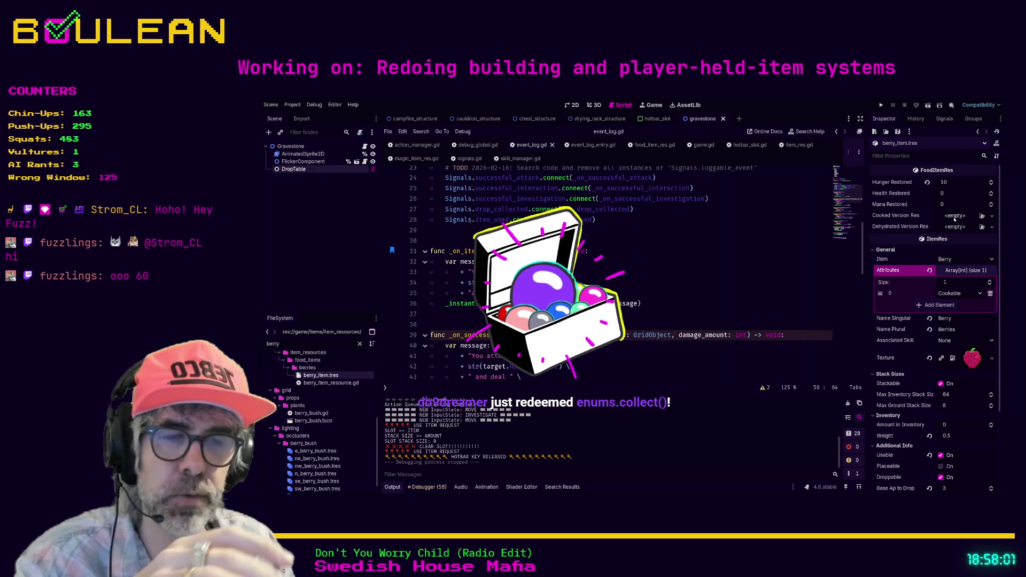
# Review the 'You eat the' message lines in event_log.gd's _on_item_used.
pyautogui.scroll(1, 735, 282)
pyautogui.click(735, 282)
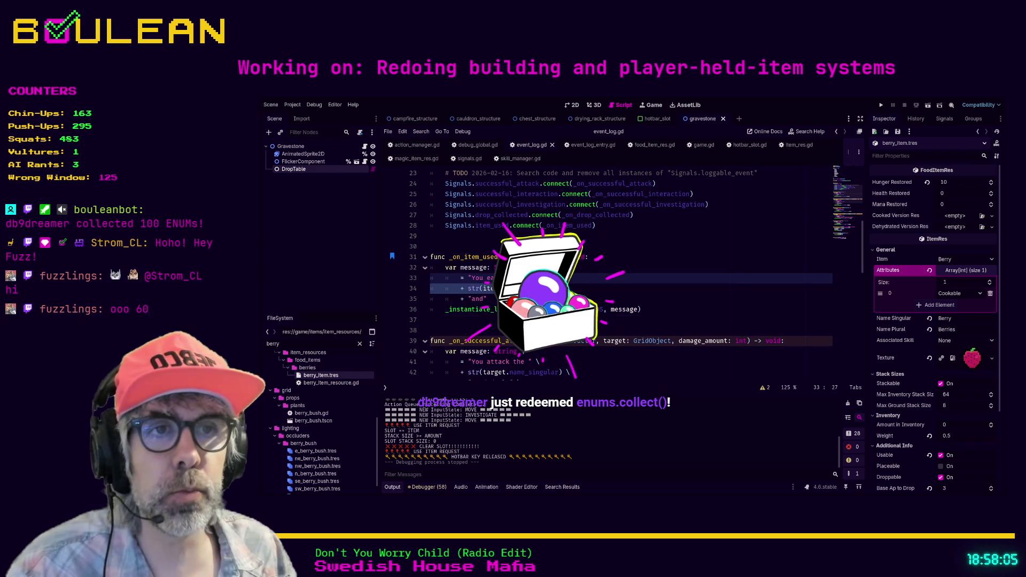
pyautogui.click(552, 288)
pyautogui.click(487, 298)
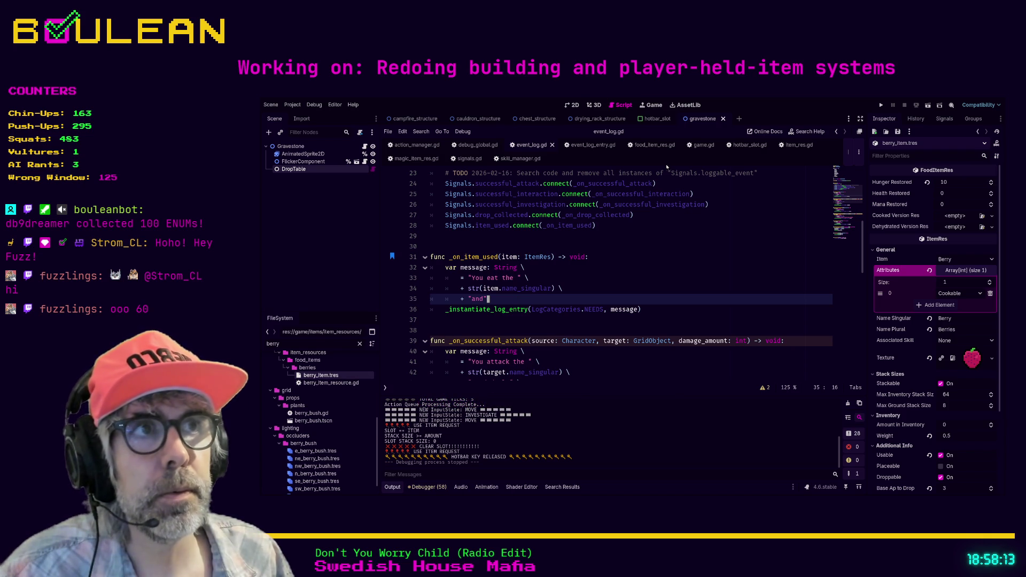
# Open item_res.gd and clear blank lines below the Attributes enum.
pyautogui.click(791, 145)
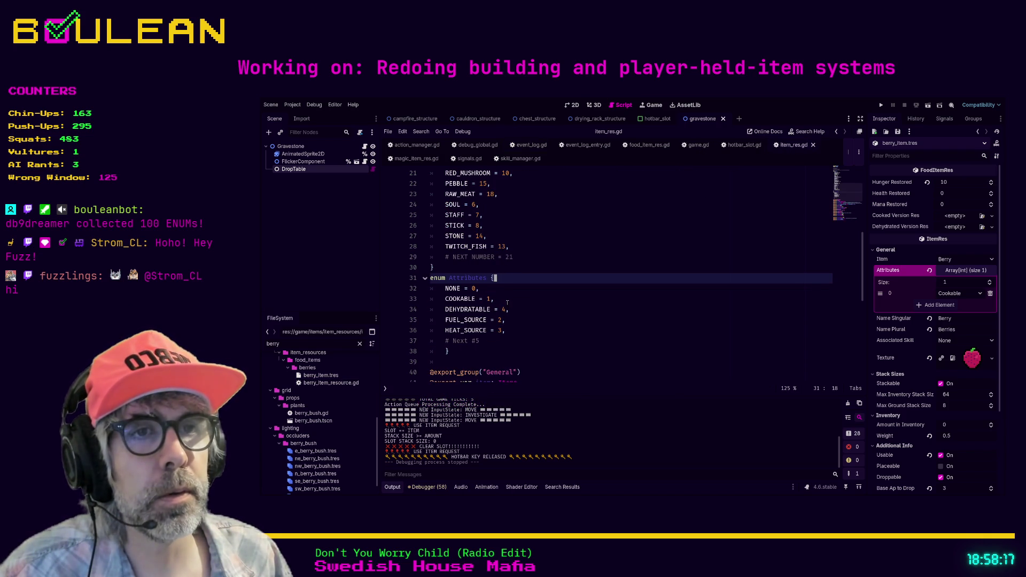
pyautogui.scroll(-1, 506, 302)
pyautogui.scroll(8, 515, 310)
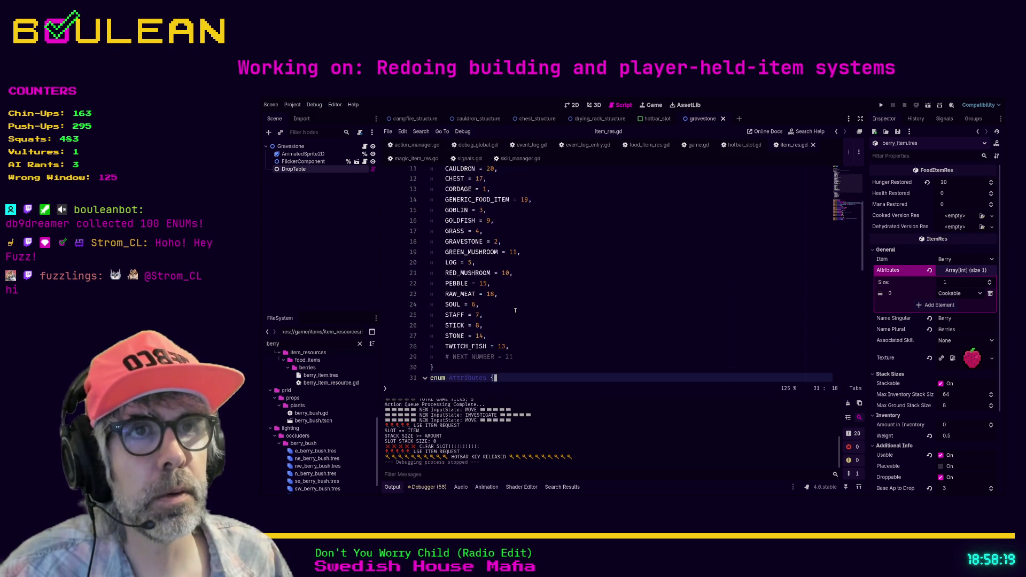
pyautogui.scroll(-8, 515, 309)
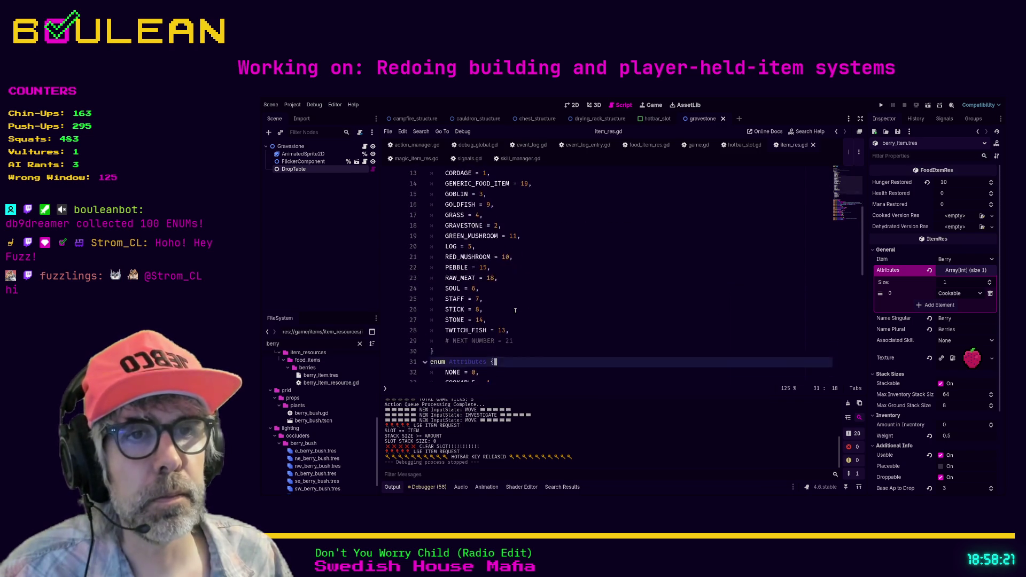
pyautogui.scroll(-2, 513, 310)
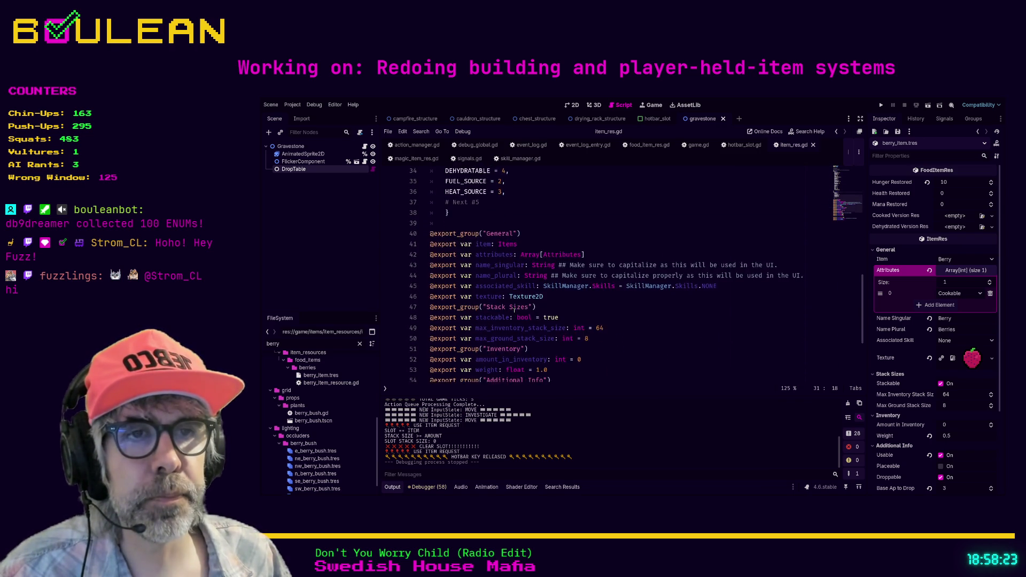
pyautogui.moveTo(486, 263); pyautogui.dragTo(503, 274)
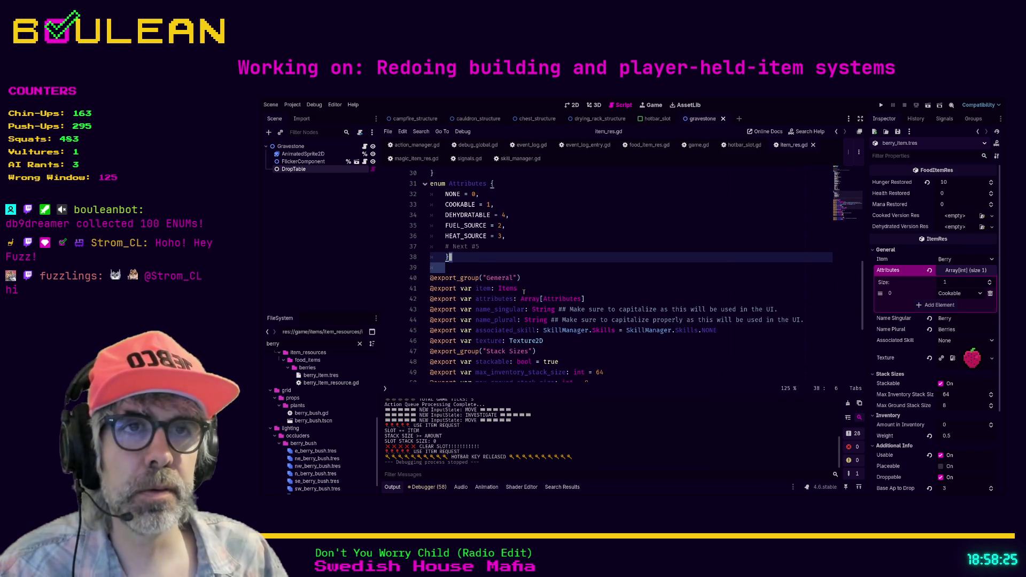
pyautogui.press('Down')
pyautogui.hotkey('shift', 'Home')
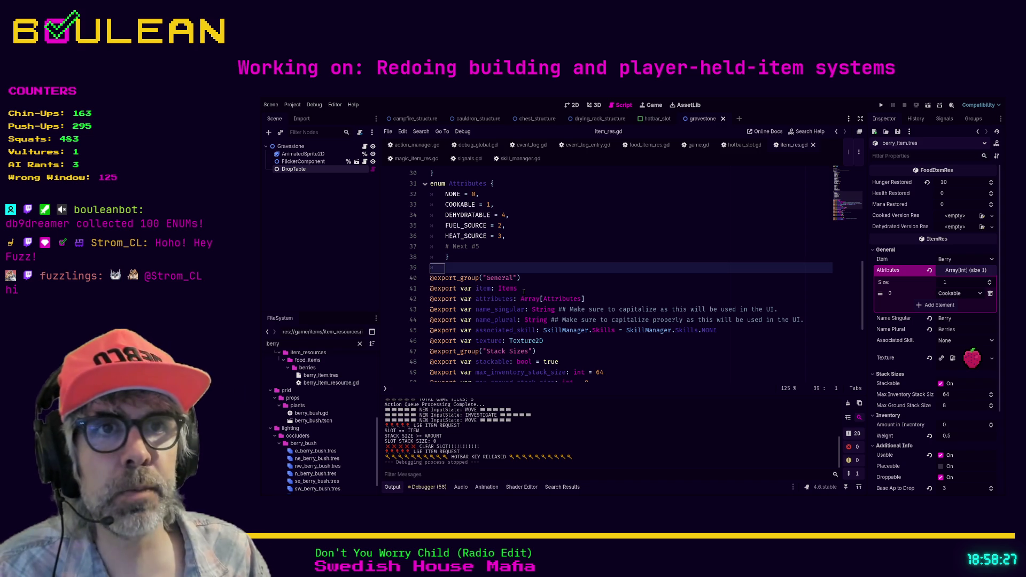
pyautogui.press('BackSpace')
pyautogui.press('Return')
pyautogui.press('Return')
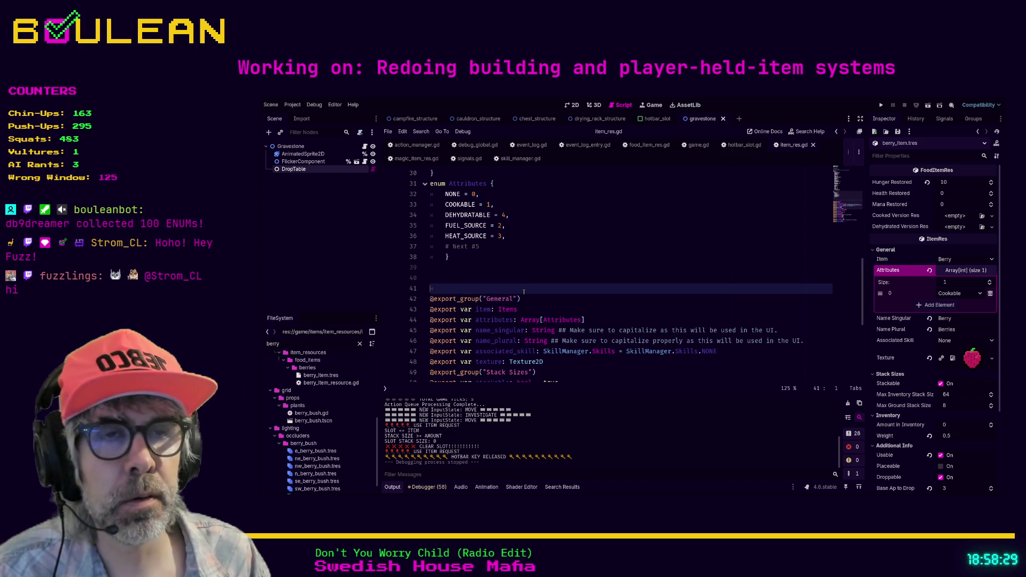
pyautogui.press('Up')
# Add an Effects enum with HEALTH, HUNGER and MANA, and save the script.
pyautogui.write('effec')
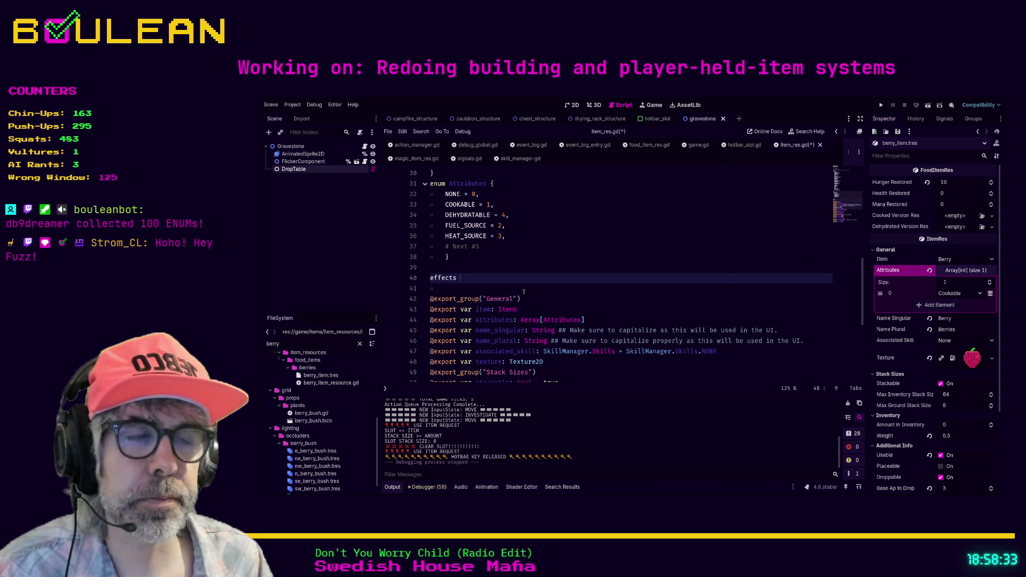
pyautogui.press('BackSpace')
pyautogui.press('BackSpace')
pyautogui.press('BackSpace')
pyautogui.write('nu')
pyautogui.write('ef')
pyautogui.write('Effects')
pyautogui.write('{')
pyautogui.press('Return')
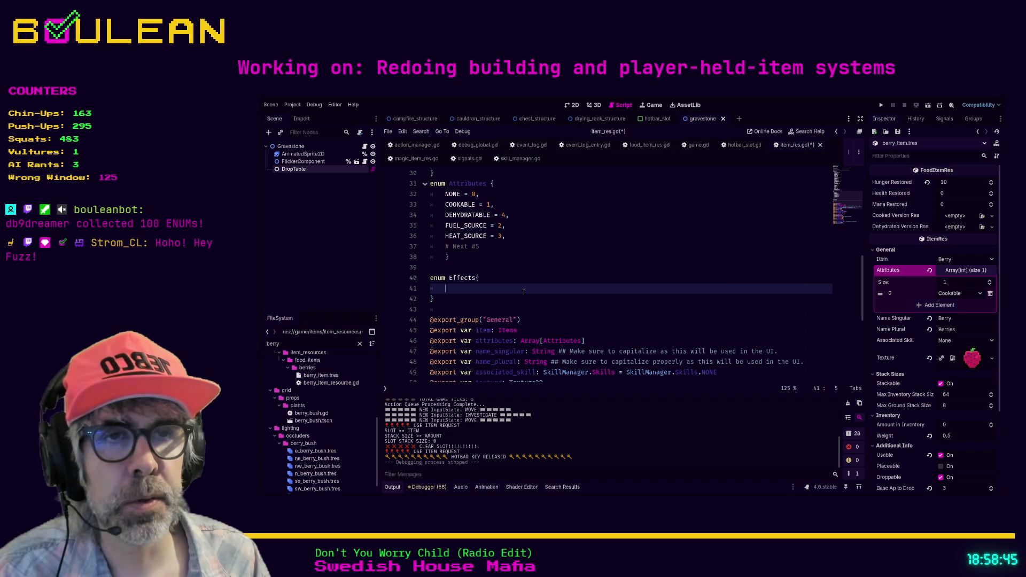
pyautogui.write('HEALTH')
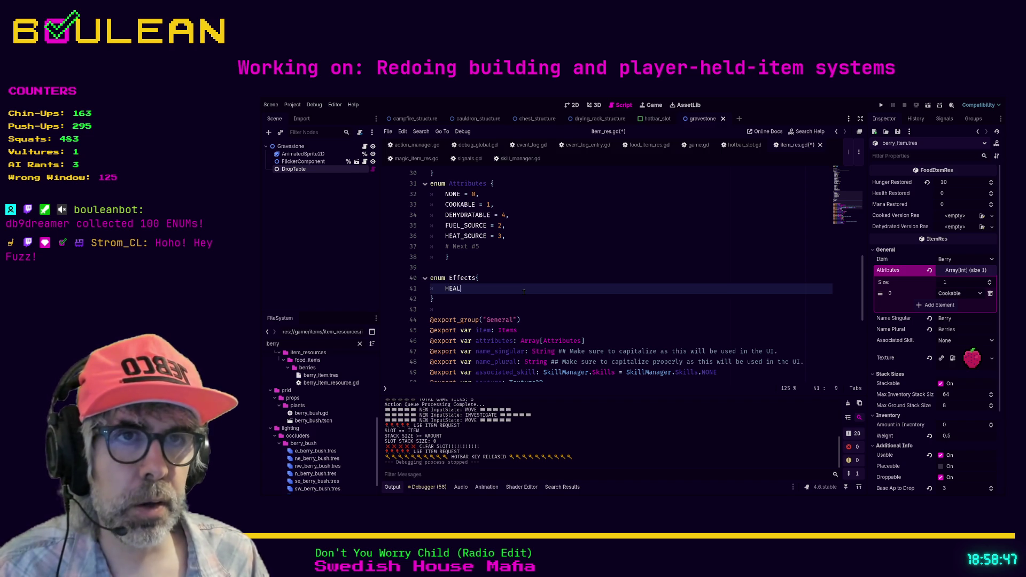
pyautogui.write(',')
pyautogui.press('Return')
pyautogui.write('HUNGER')
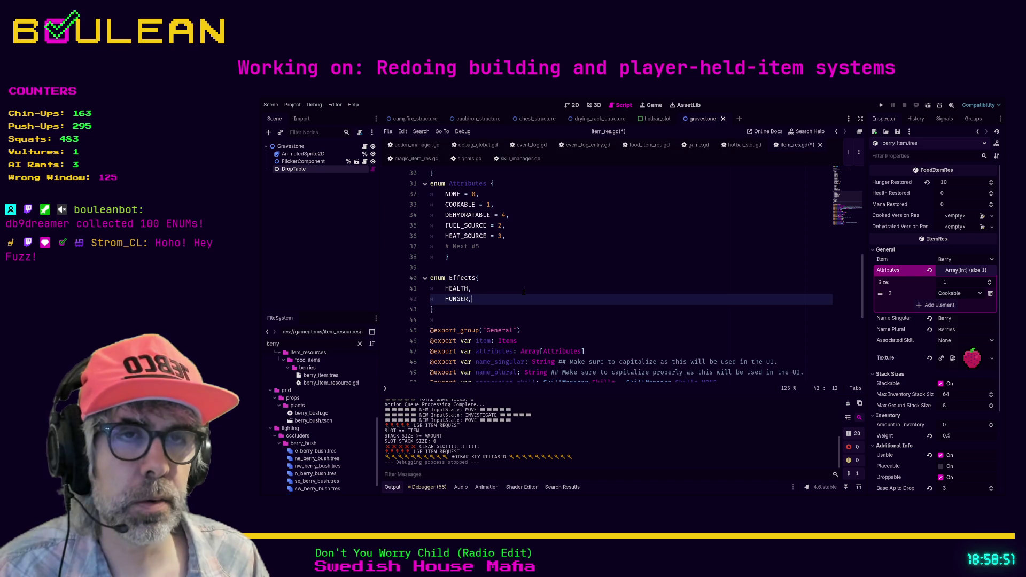
pyautogui.press('Return')
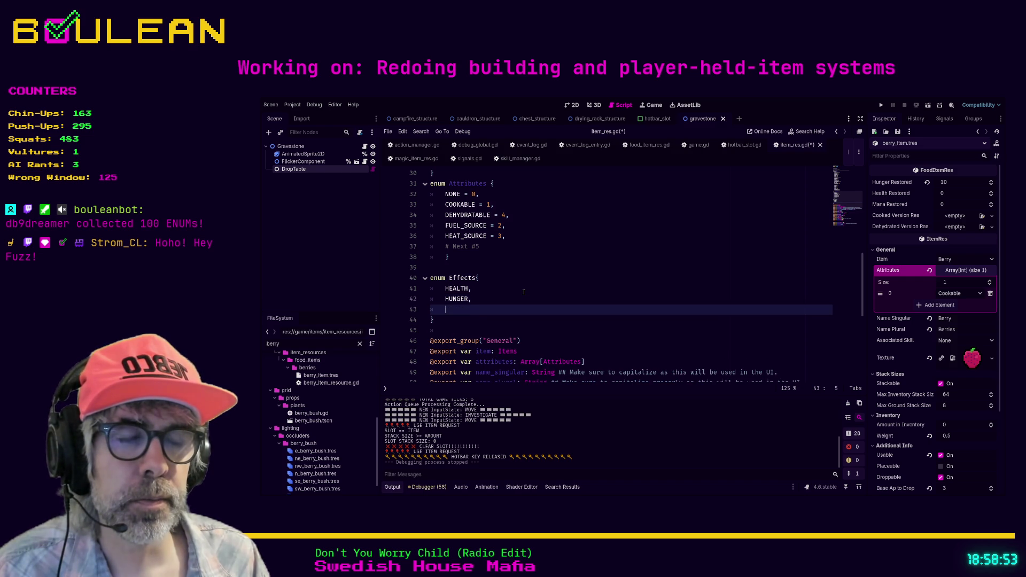
pyautogui.write('MANA,')
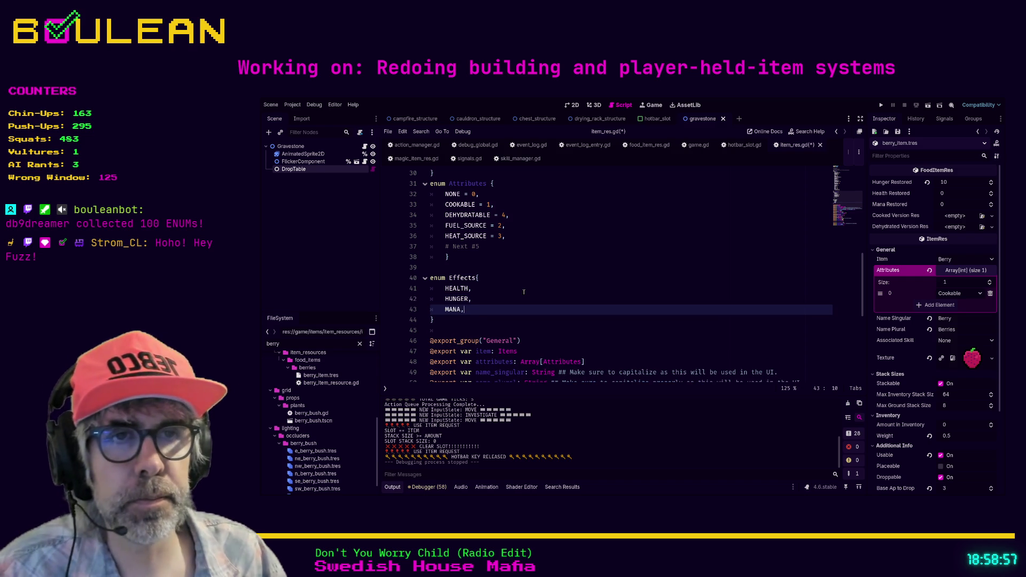
pyautogui.hotkey('ctrl', 's')
pyautogui.scroll(-2, 523, 292)
pyautogui.click(492, 266)
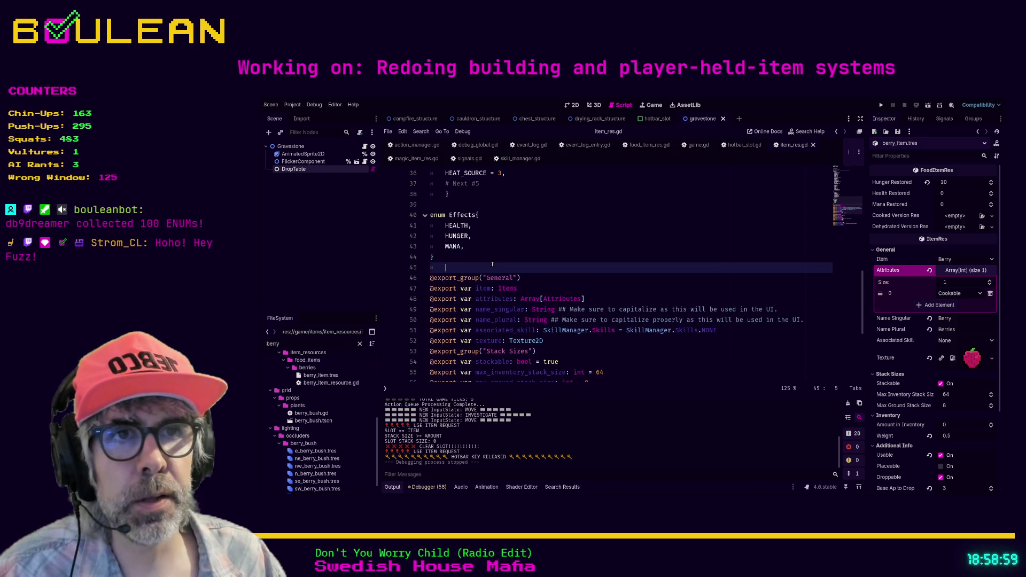
pyautogui.press('Home')
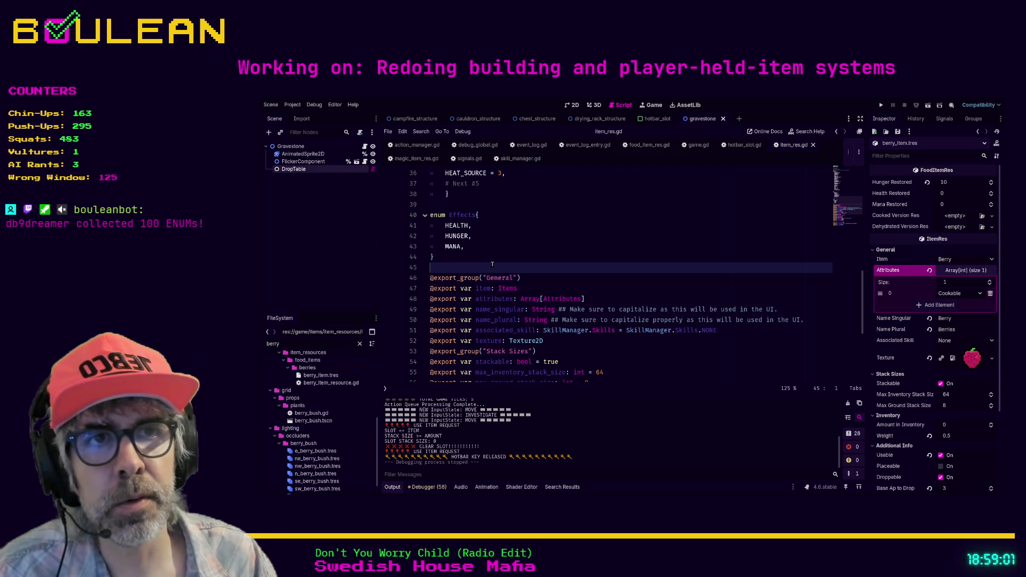
pyautogui.press('Return')
pyautogui.press('Return')
pyautogui.press('Return')
pyautogui.press('Up')
pyautogui.write('@export var e')
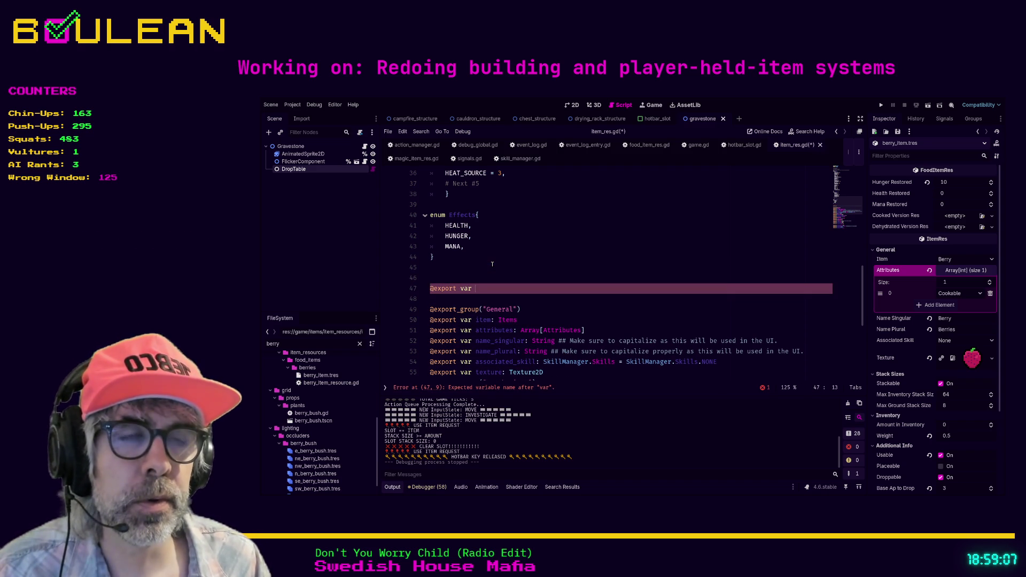
pyautogui.write('ffects_dict')
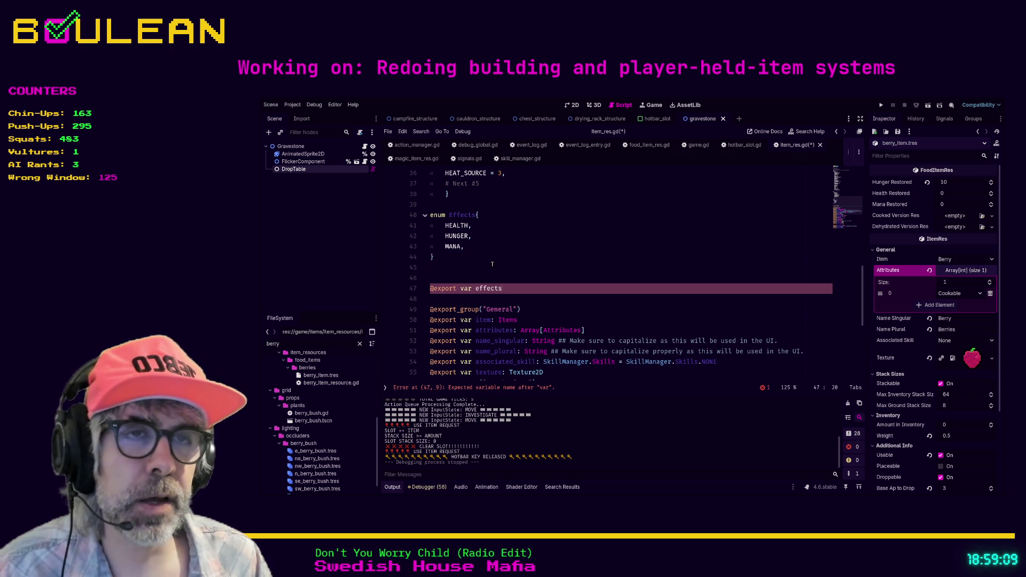
pyautogui.write(': Dictionary')
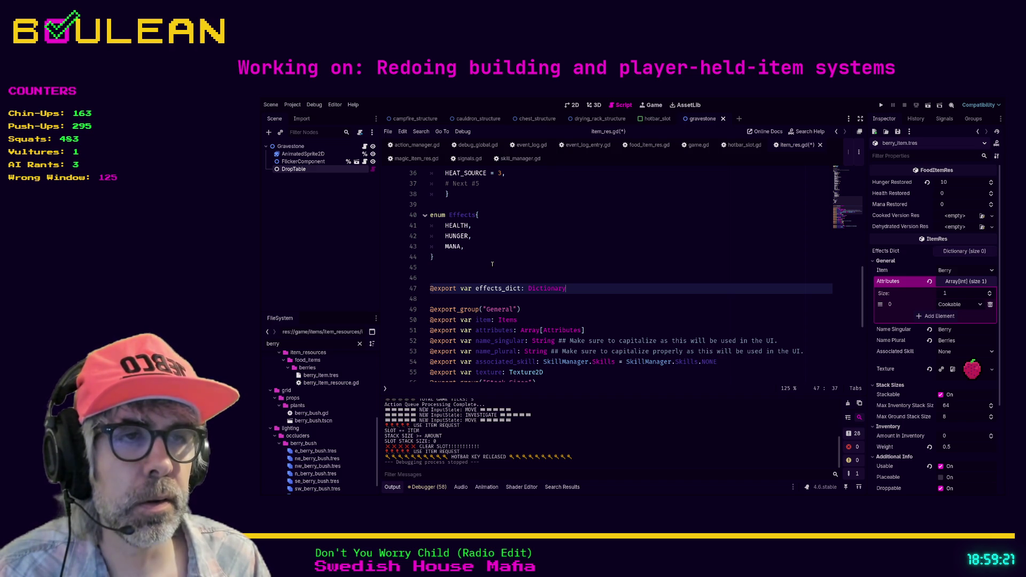
# Complete effects_dict's type as Dictionary[Effects, int] and save item_res.gd.
pyautogui.write('[')
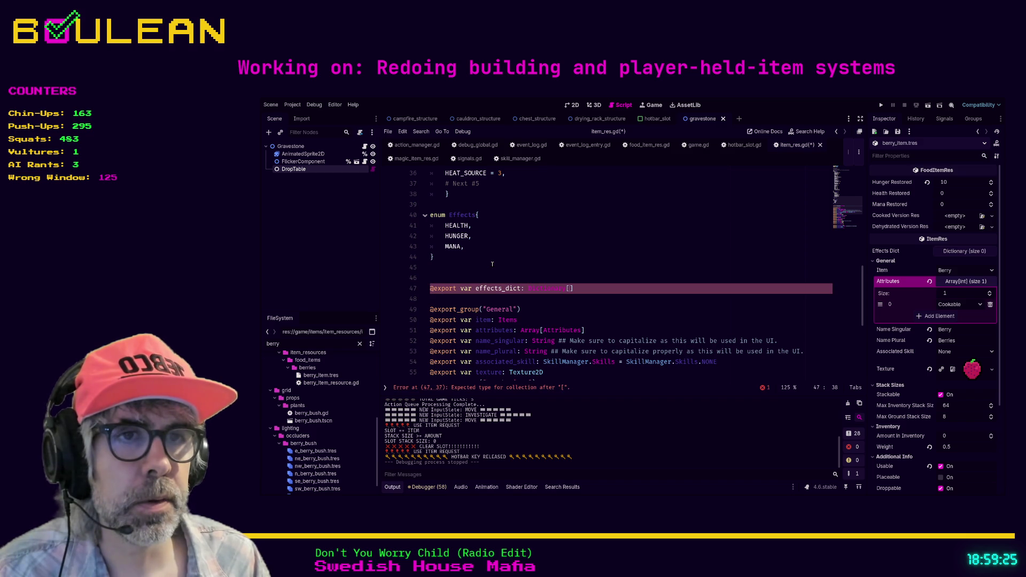
pyautogui.write('Effects')
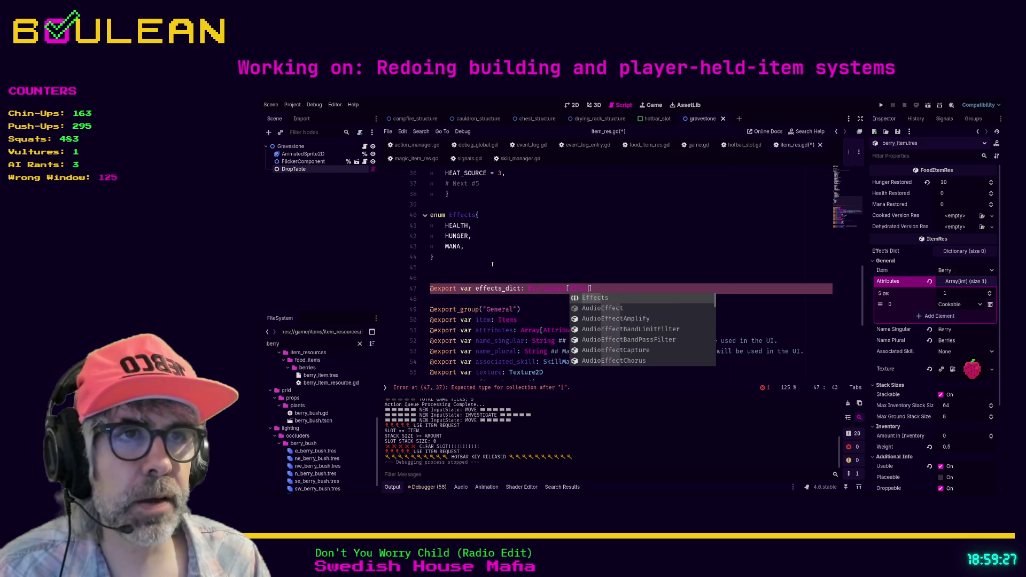
pyautogui.write(',')
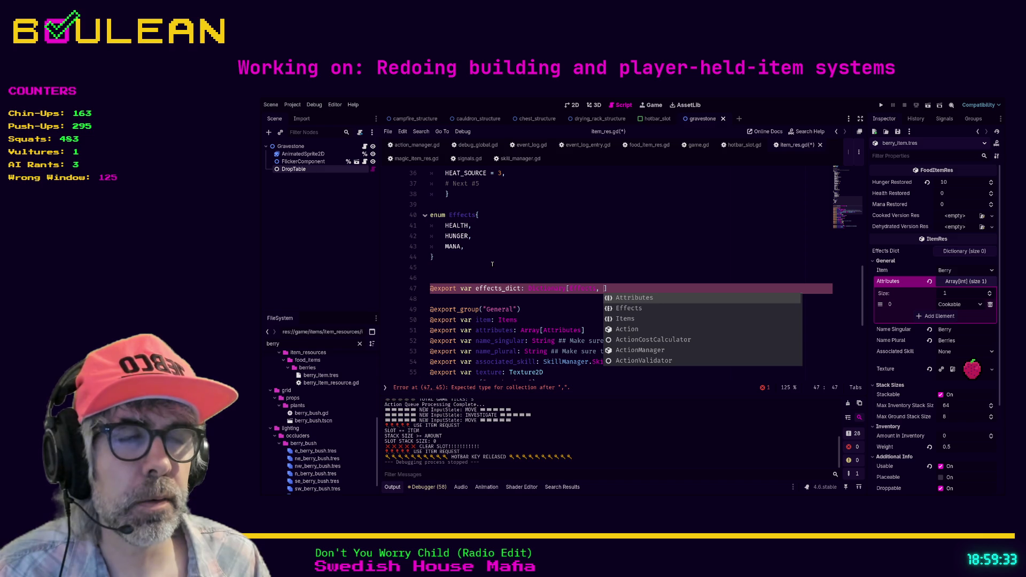
pyautogui.write('int')
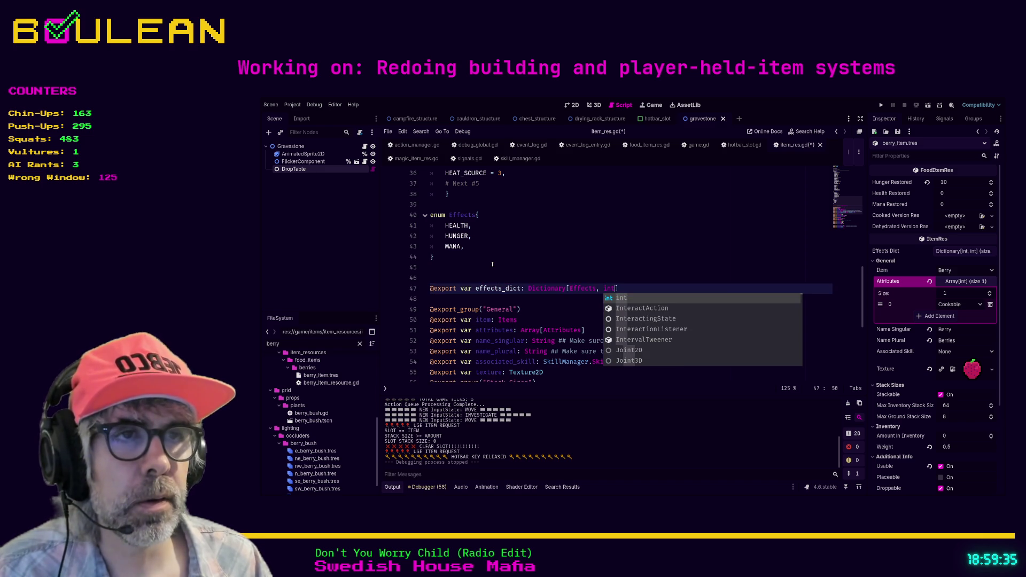
pyautogui.click(643, 286)
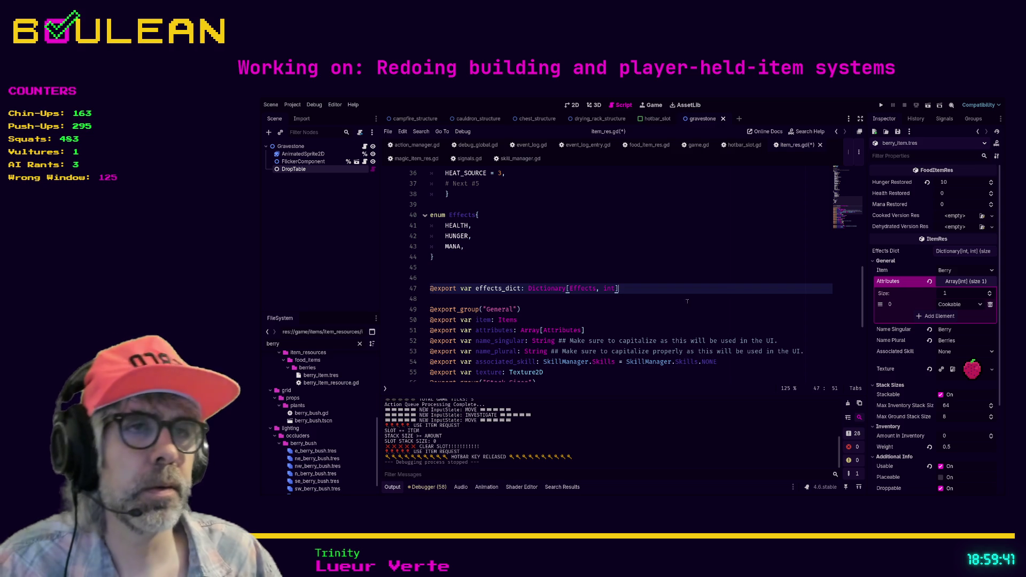
pyautogui.click(611, 305)
pyautogui.hotkey('ctrl', 's')
pyautogui.click(569, 298)
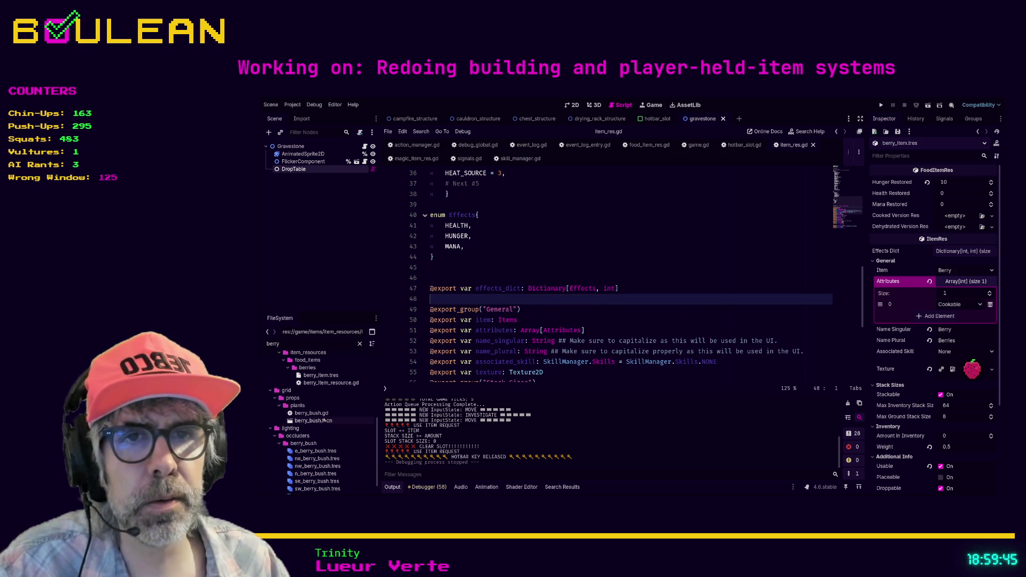
# Select berry_item.tres and add Health 5 and Hunger 10 to its Effects Dict.
pyautogui.click(328, 379)
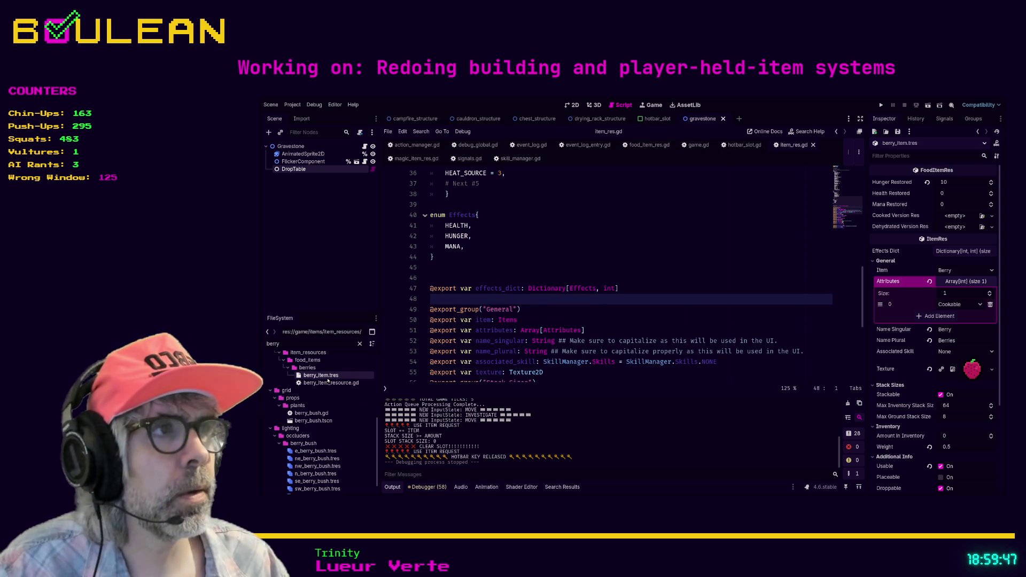
pyautogui.click(956, 252)
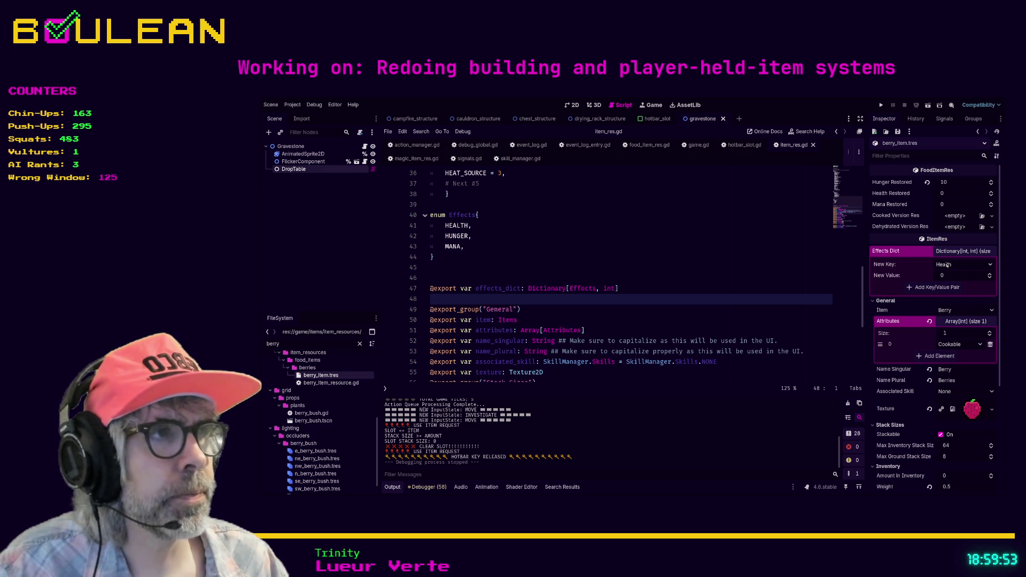
pyautogui.click(945, 277)
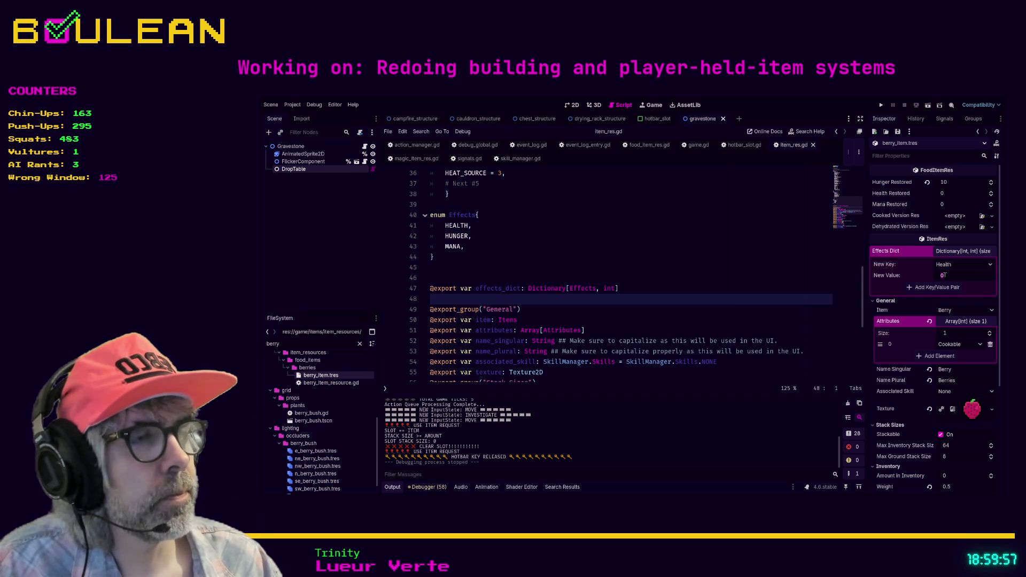
pyautogui.press('Return')
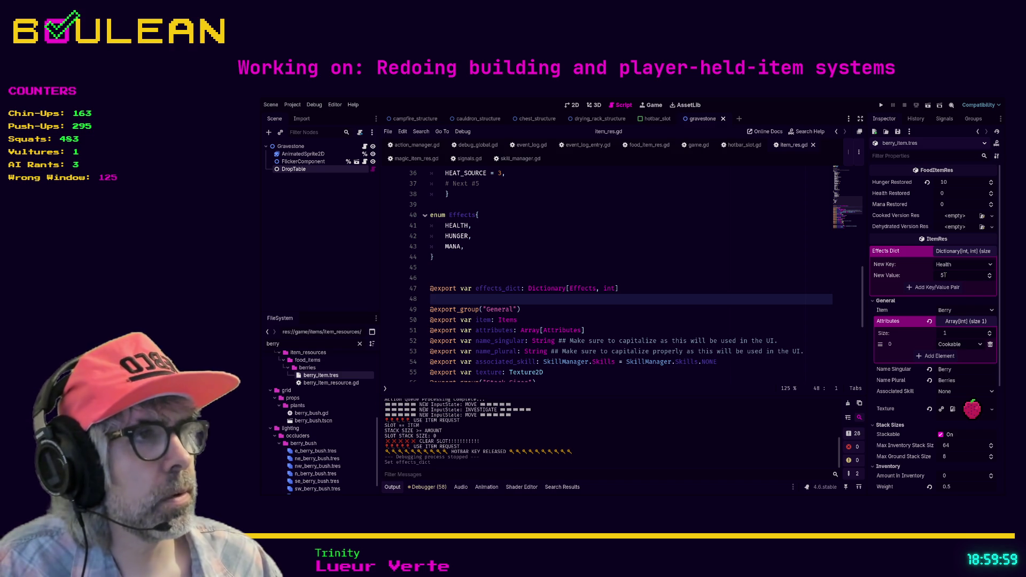
pyautogui.click(936, 287)
pyautogui.click(949, 279)
pyautogui.click(947, 288)
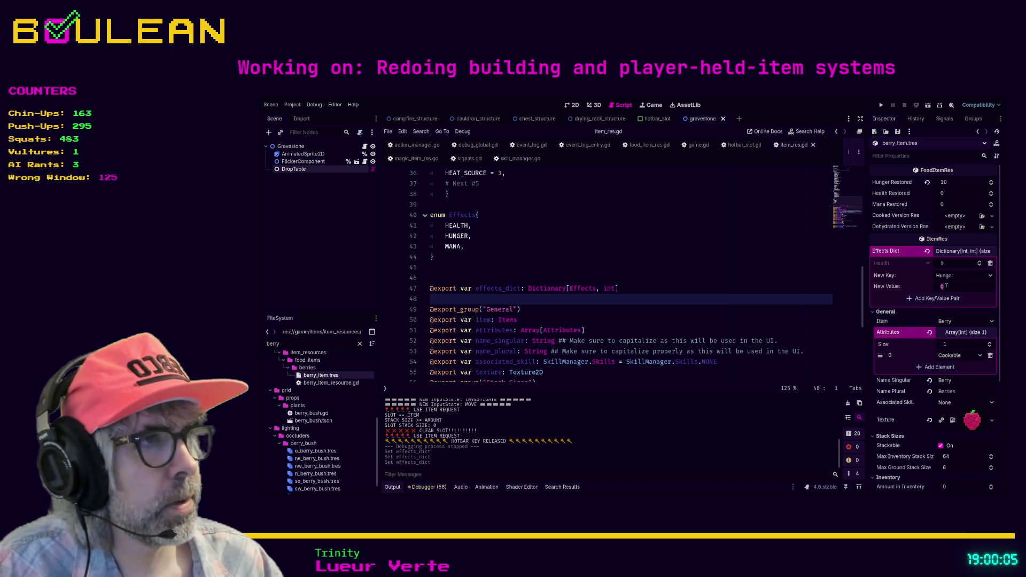
pyautogui.write('0')
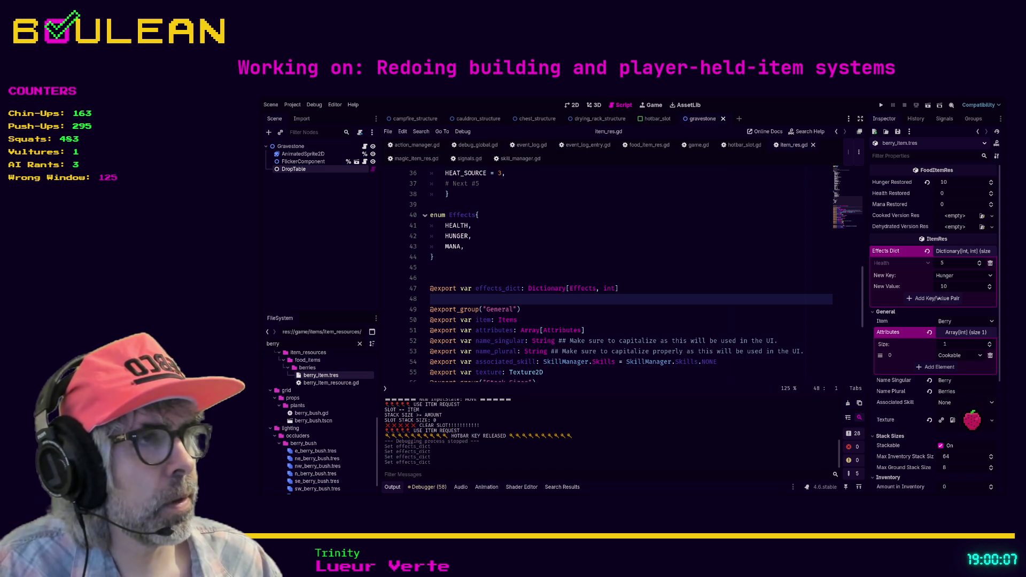
pyautogui.click(936, 299)
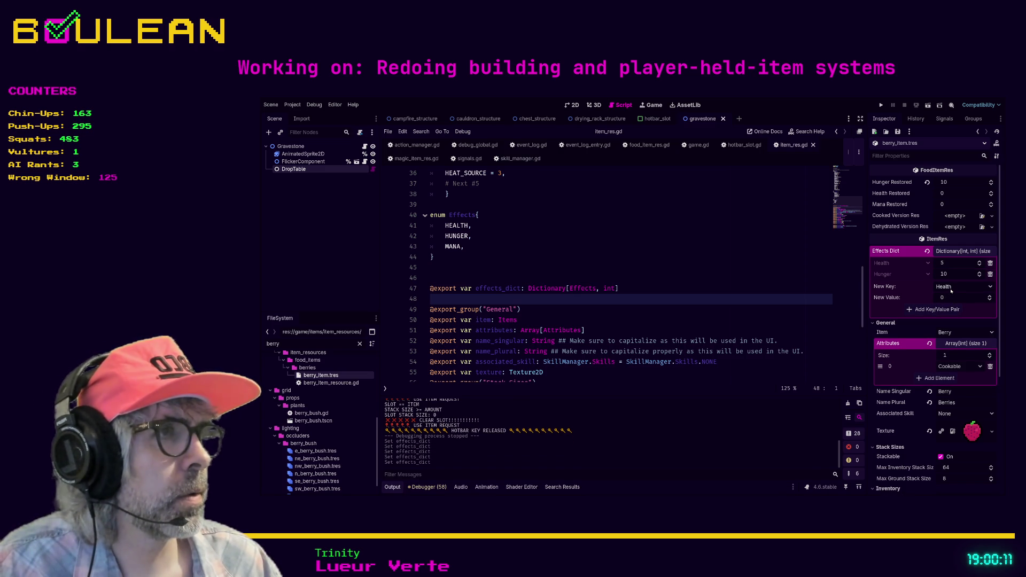
# Add and then remove a Mana entry, refreshing the Effects Dict view.
pyautogui.click(951, 290)
pyautogui.click(945, 299)
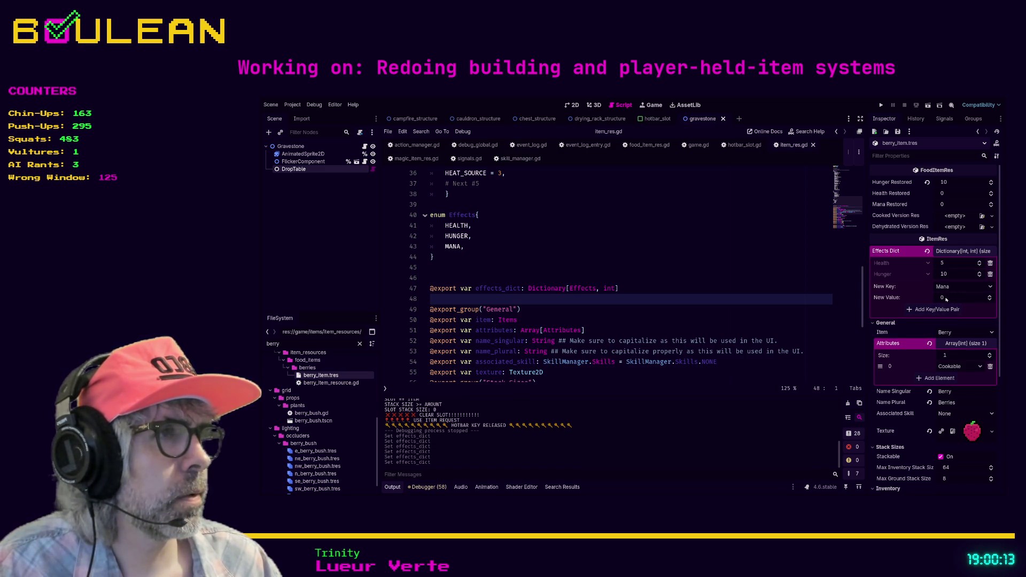
pyautogui.click(931, 309)
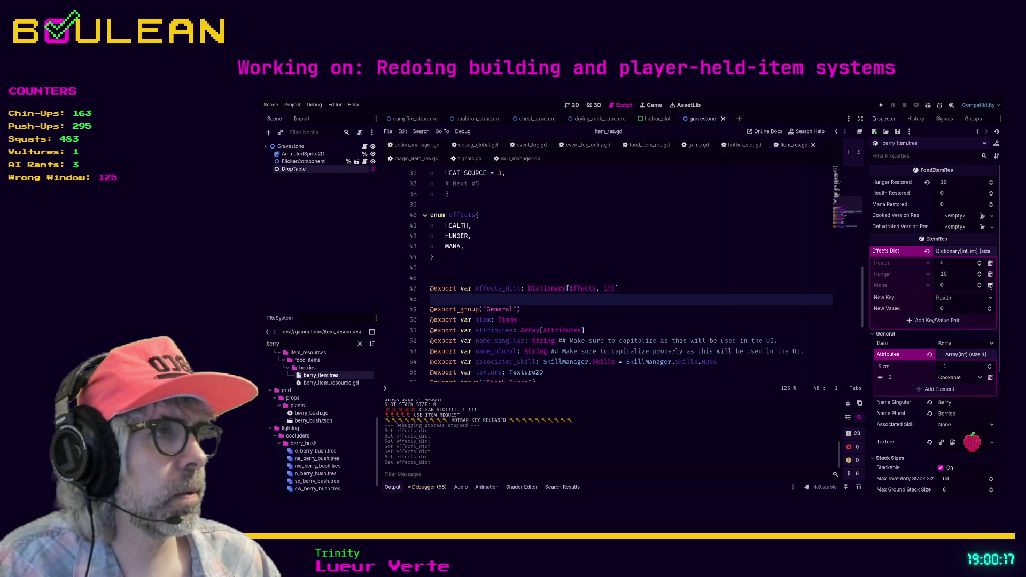
pyautogui.click(990, 286)
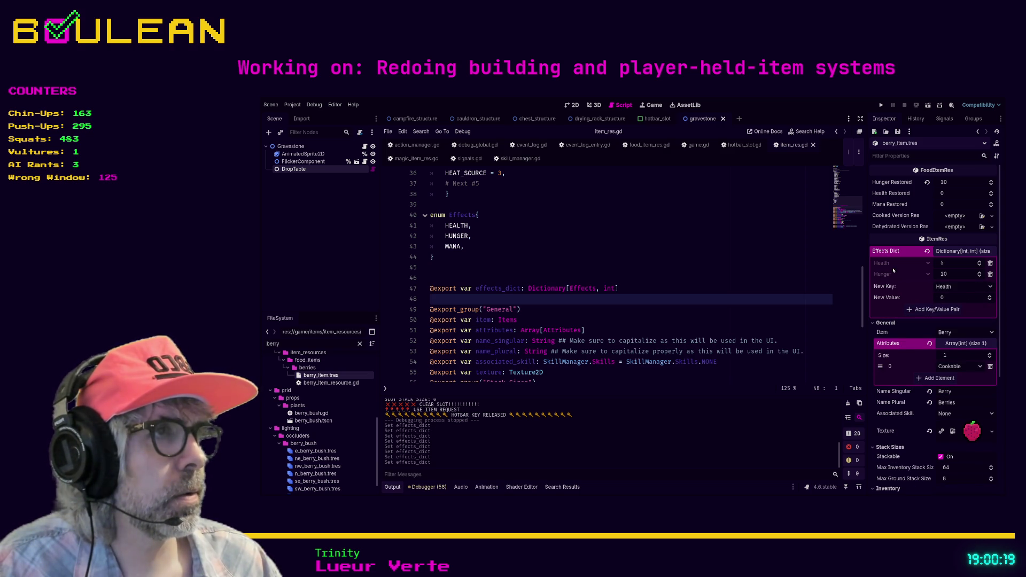
pyautogui.click(949, 251)
pyautogui.click(949, 252)
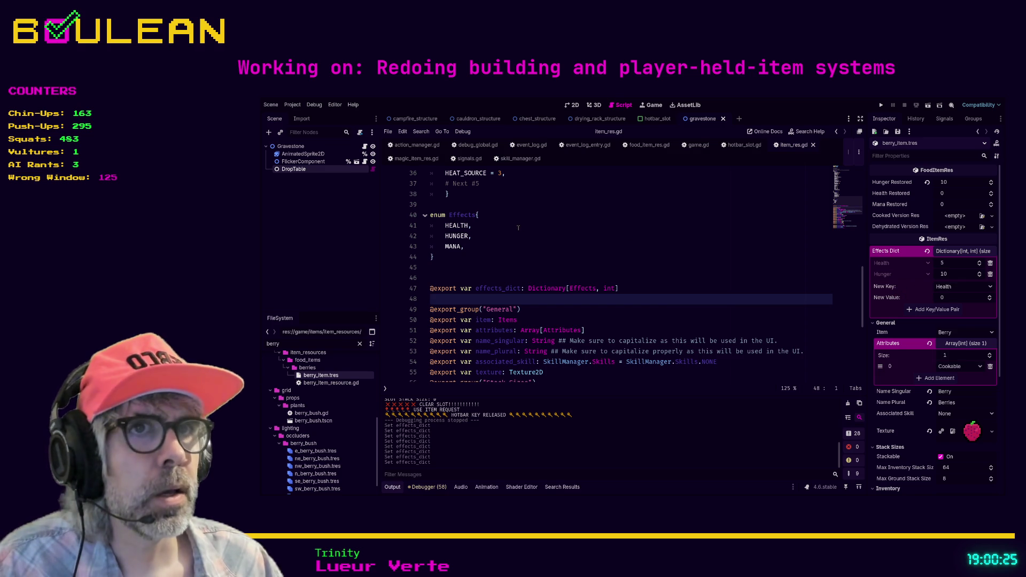
pyautogui.click(497, 216)
# Insert a NONE entry at the top of the Effects enum.
pyautogui.press('Return')
pyautogui.write('NONE,')
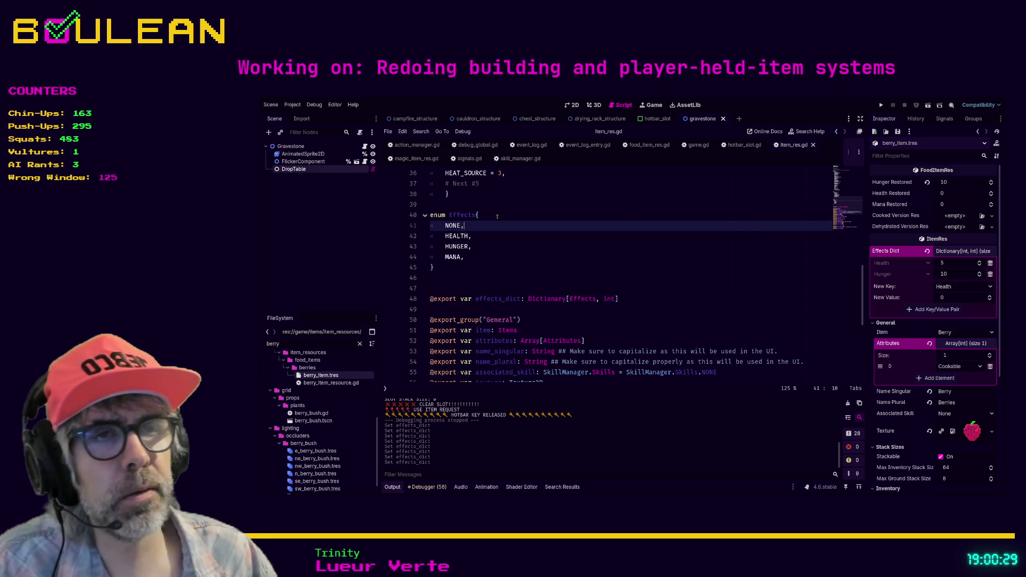
pyautogui.click(538, 247)
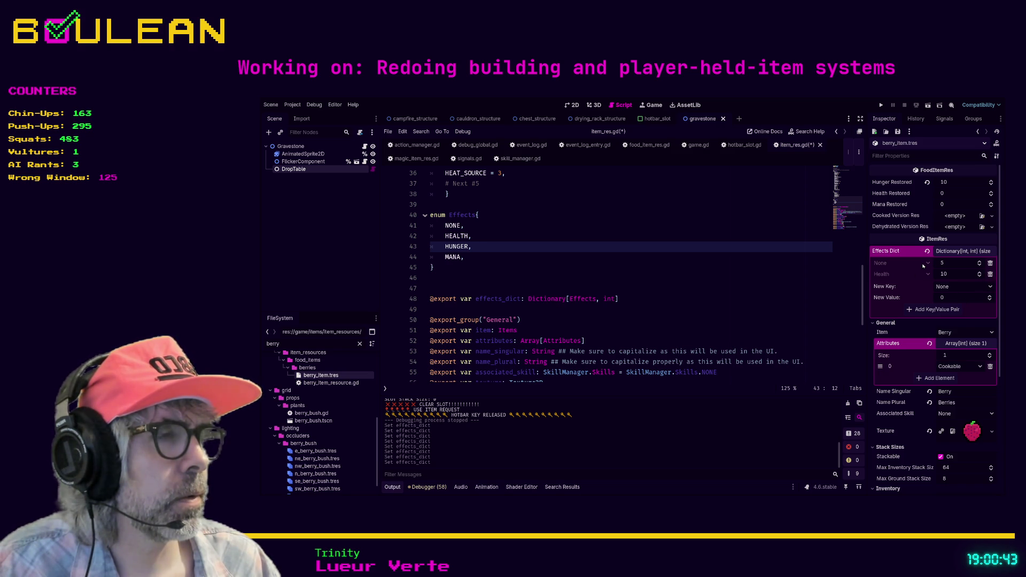
# Replace the berry's shifted effect entries with Health 5 and Hunger 10.
pyautogui.click(989, 263)
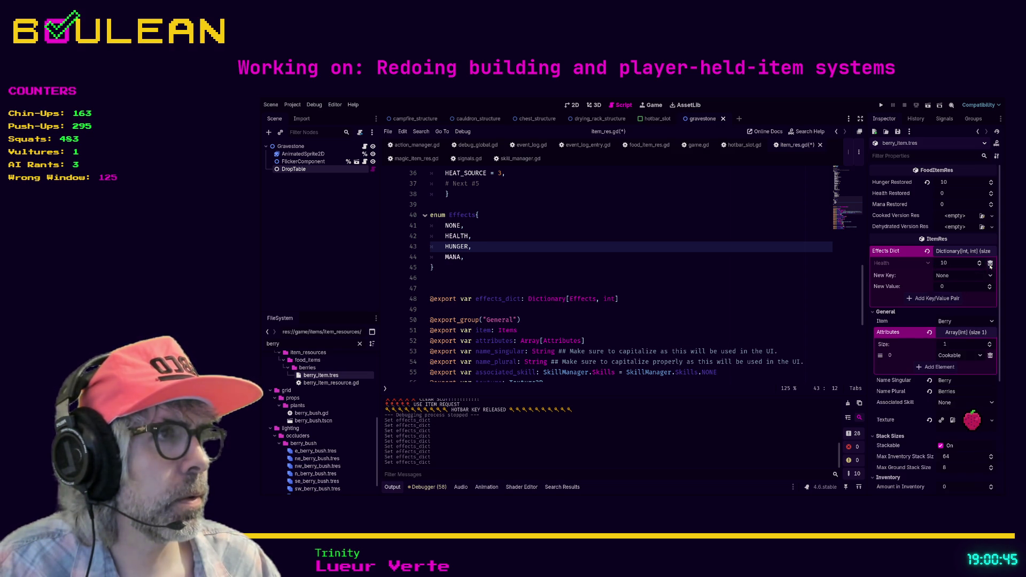
pyautogui.click(990, 264)
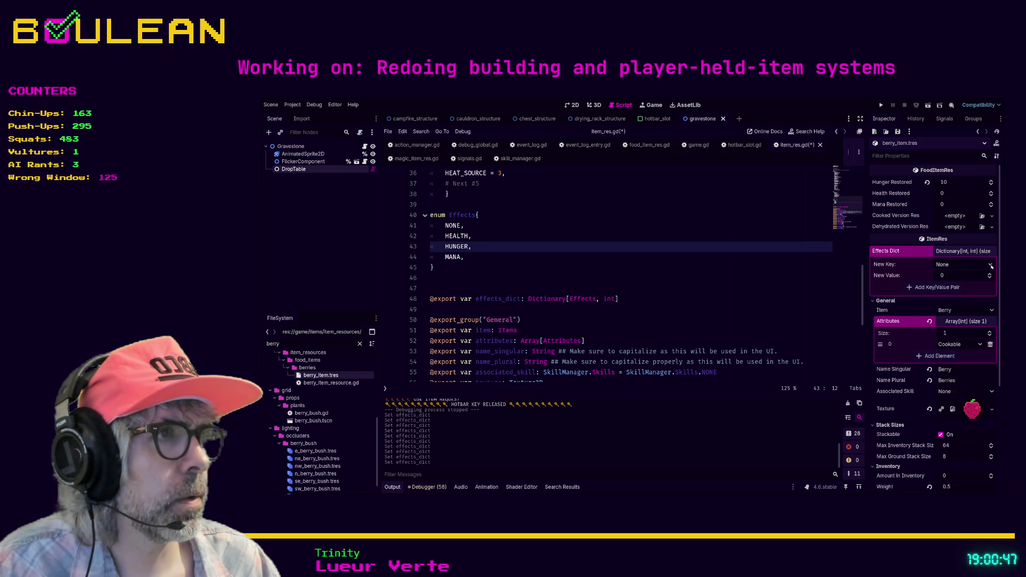
pyautogui.click(954, 275)
pyautogui.write('5')
pyautogui.click(936, 287)
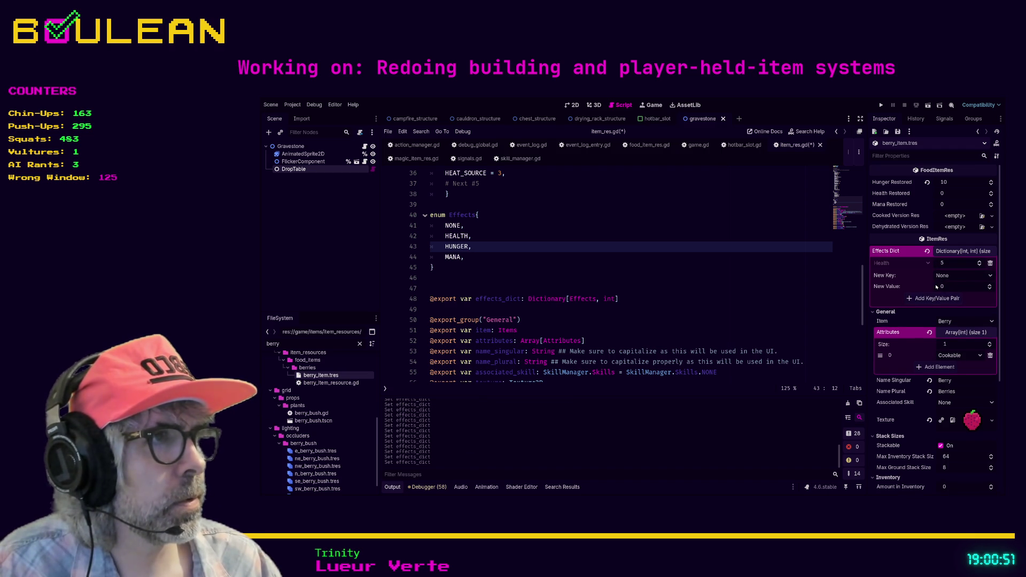
pyautogui.scroll(-2, 954, 277)
pyautogui.click(951, 288)
pyautogui.write('10')
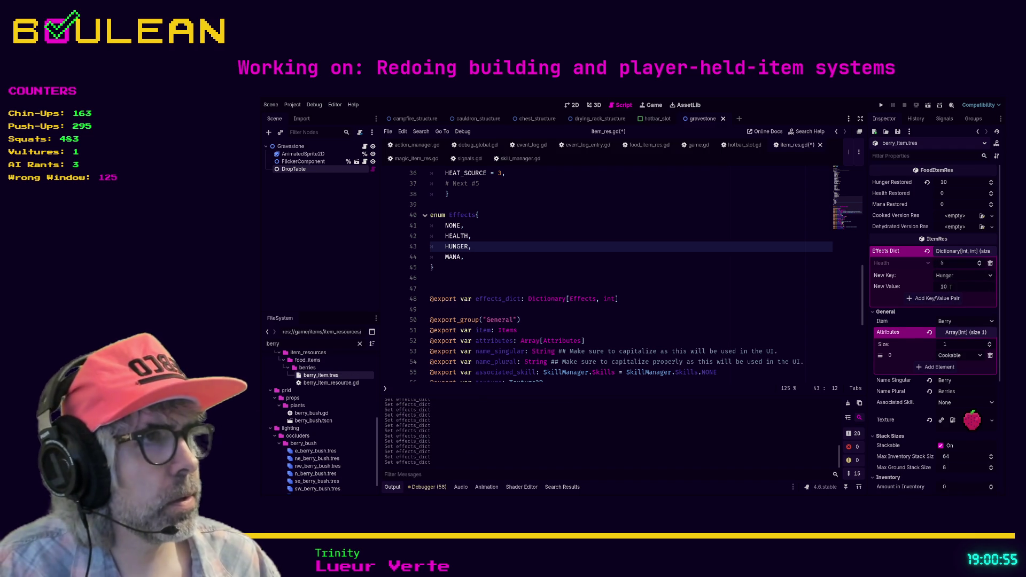
pyautogui.click(935, 298)
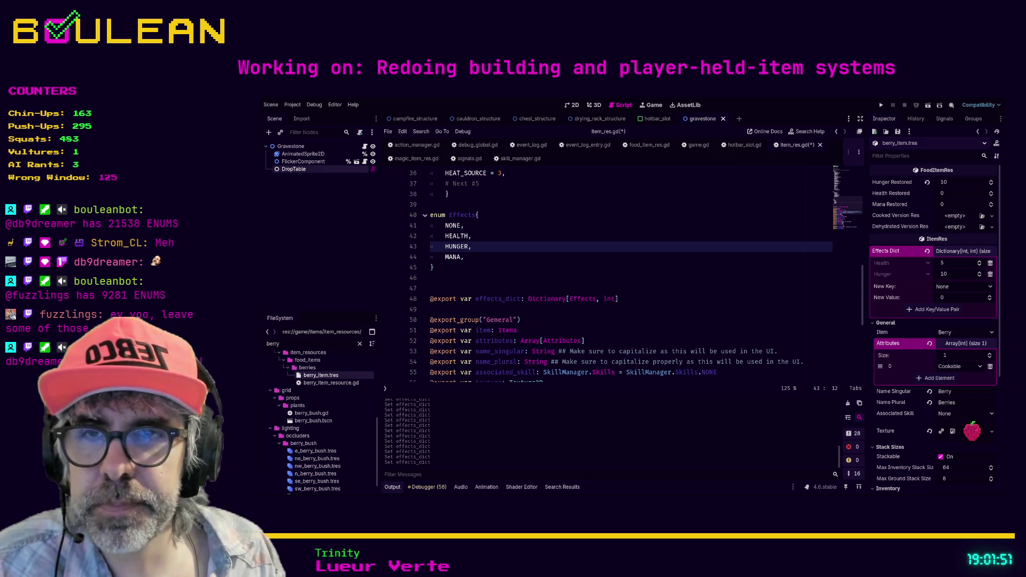
pyautogui.click(546, 286)
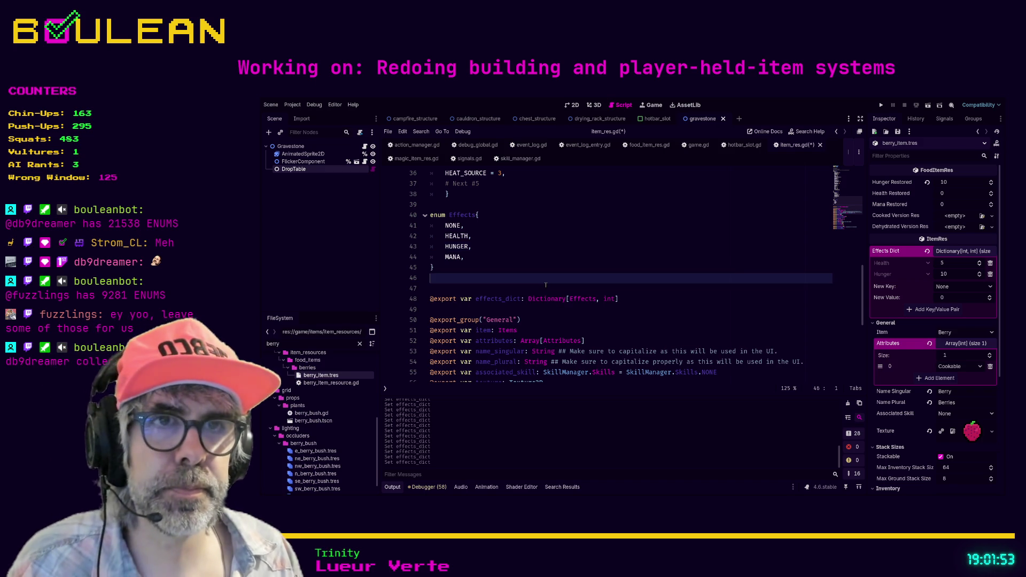
# Delete the extra blank line after the effects_dict export and save item_res.gd.
pyautogui.press('Down')
pyautogui.press('Down')
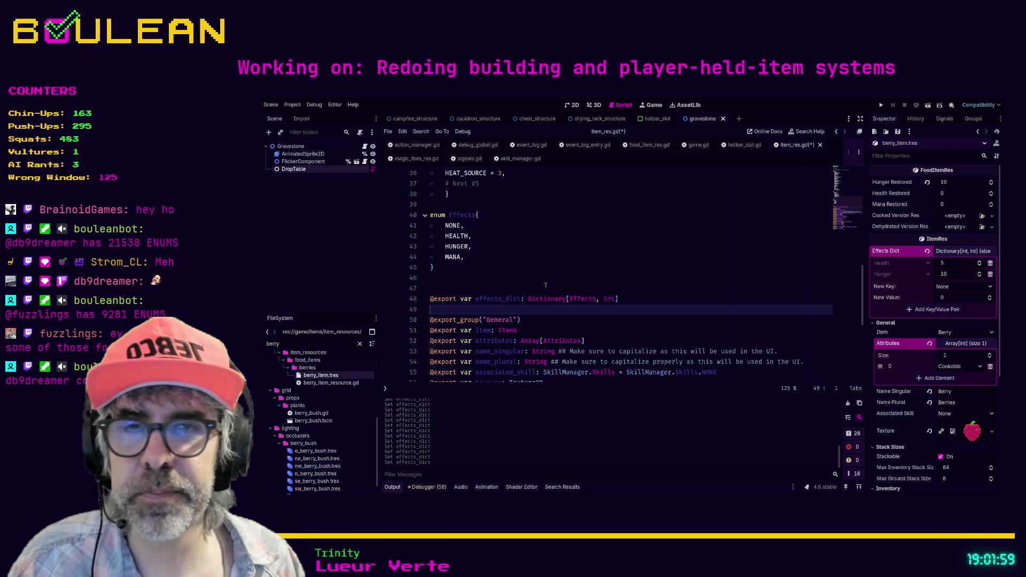
pyautogui.press('BackSpace')
pyautogui.click(546, 285)
pyautogui.hotkey('ctrl', 's')
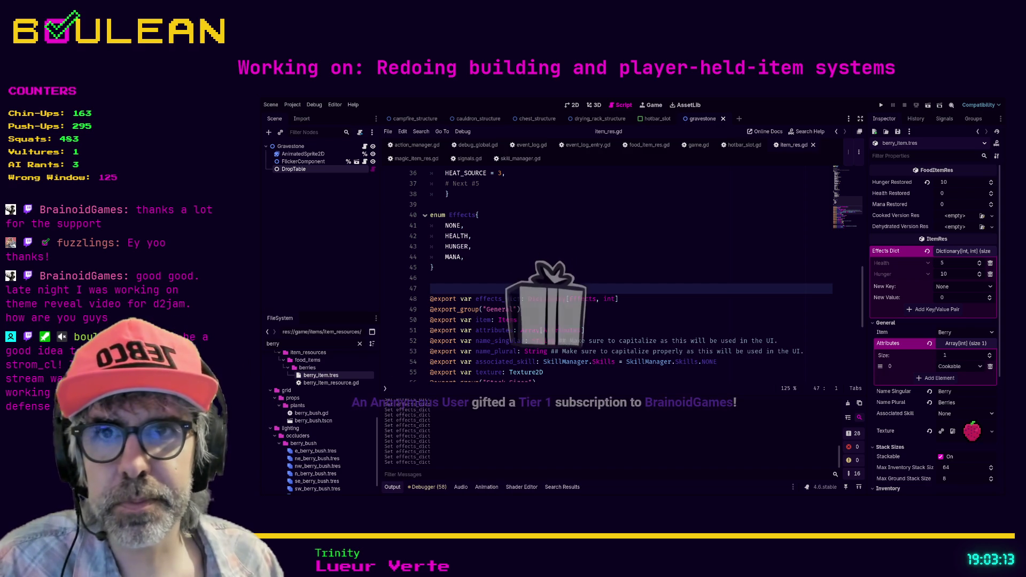
# Look over the lines around the Effects enum and select the effects_dict export line.
pyautogui.click(434, 267)
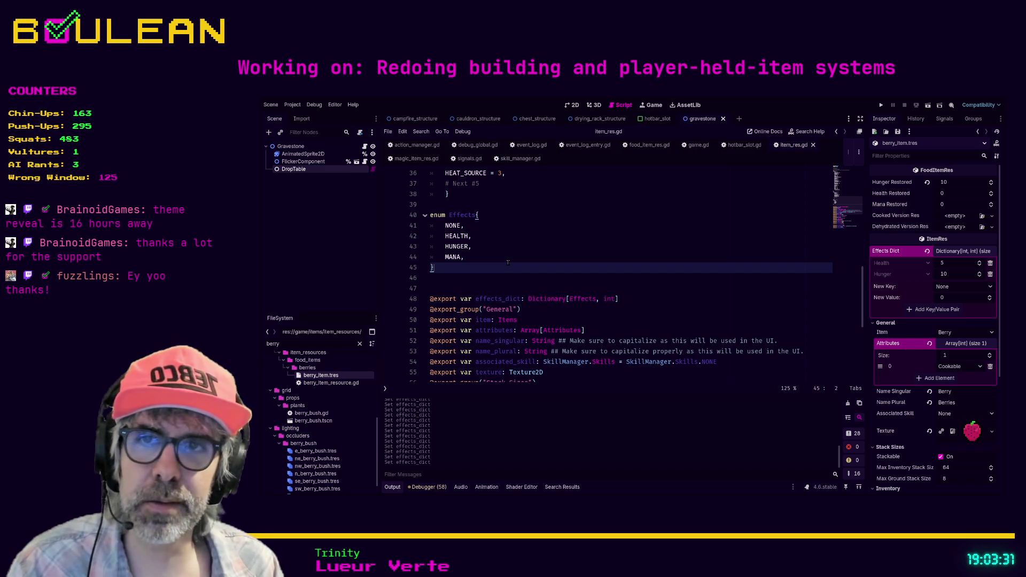
pyautogui.click(458, 278)
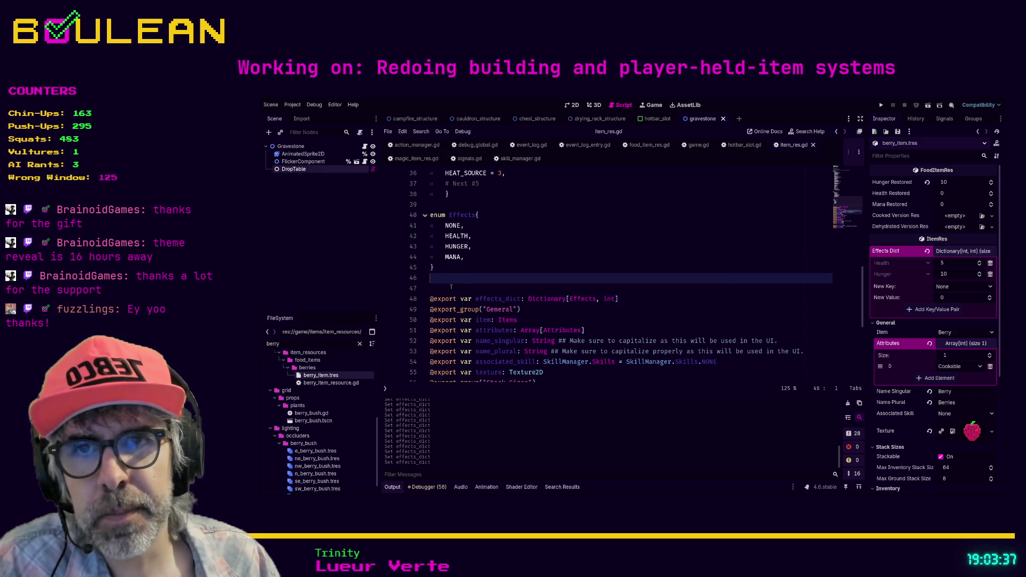
pyautogui.click(451, 287)
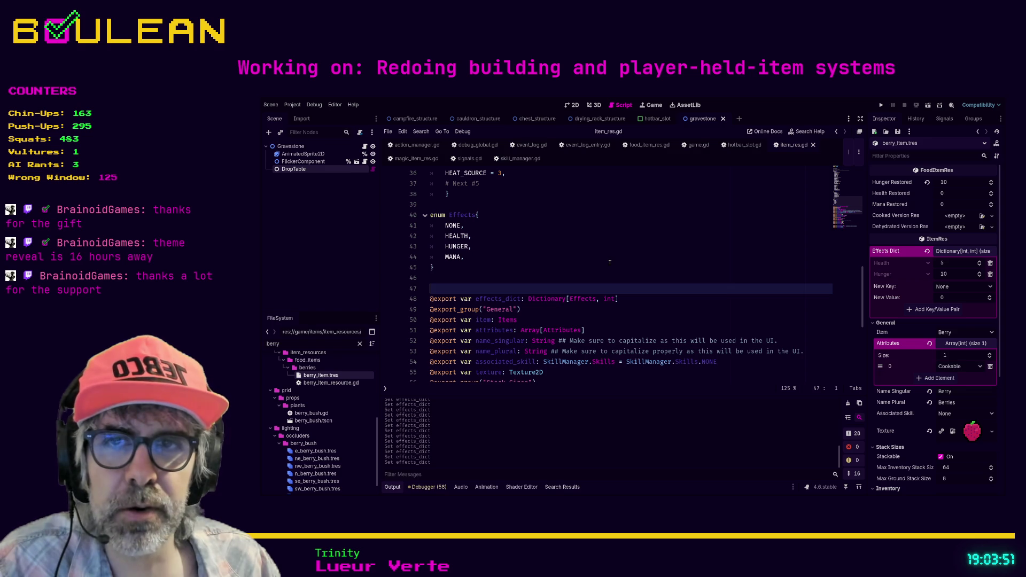
pyautogui.scroll(-1, 609, 262)
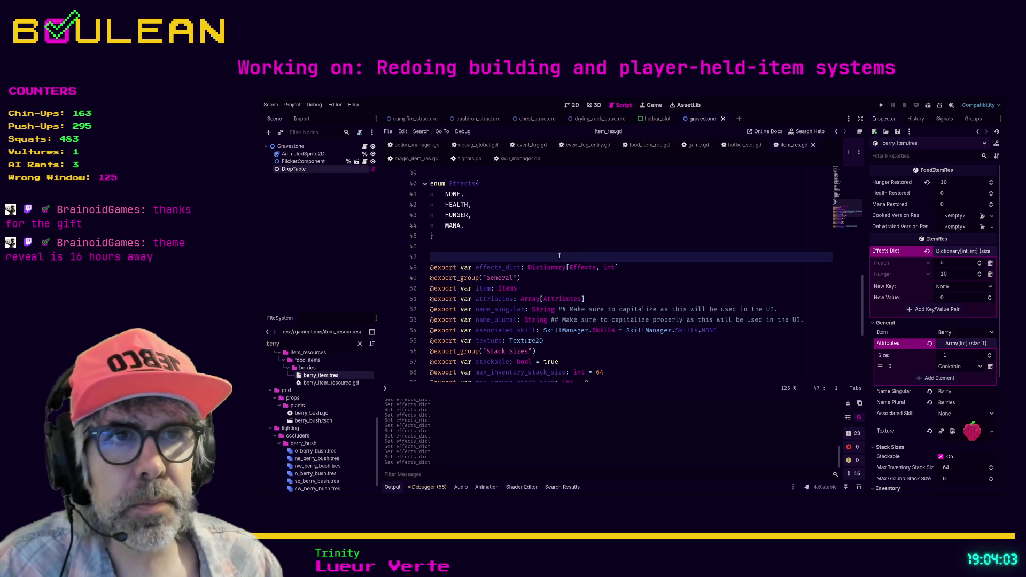
pyautogui.moveTo(520, 267); pyautogui.dragTo(476, 268)
pyautogui.click(500, 267)
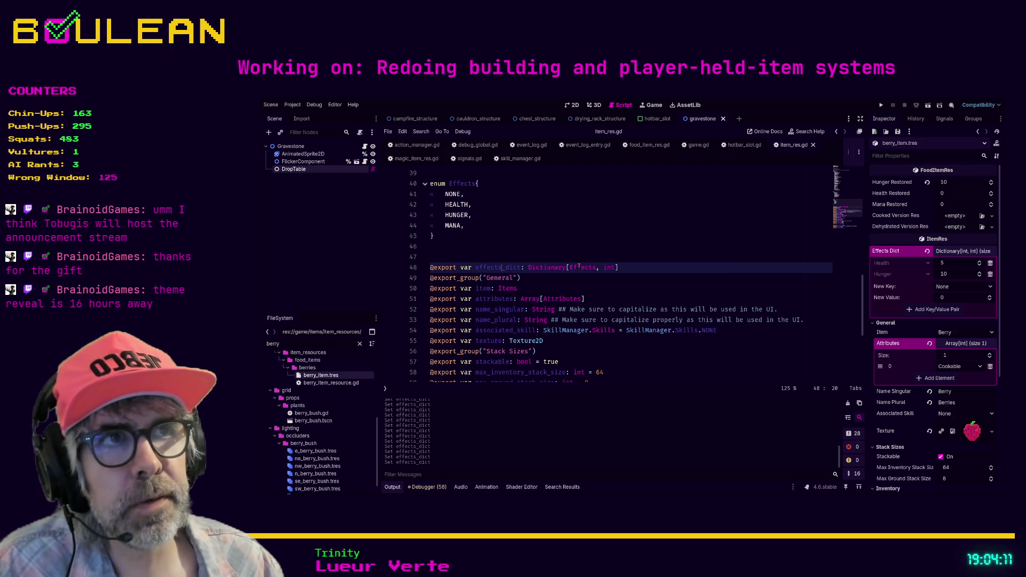
pyautogui.moveTo(641, 271); pyautogui.dragTo(433, 269)
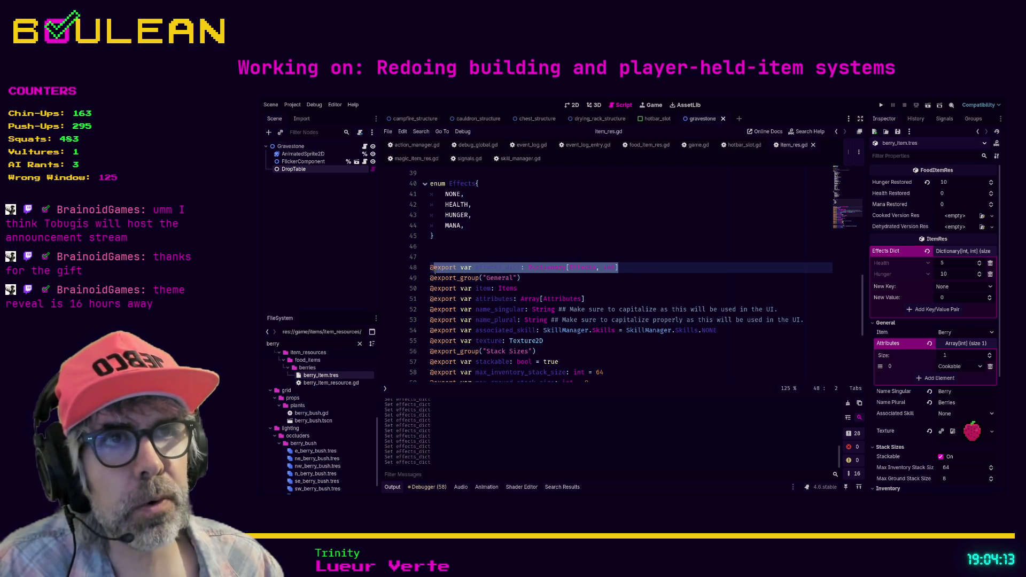
pyautogui.click(615, 246)
# In event_log.gd, add a 'for effect in item.effects_dict:' loop after the "and" line.
pyautogui.click(577, 145)
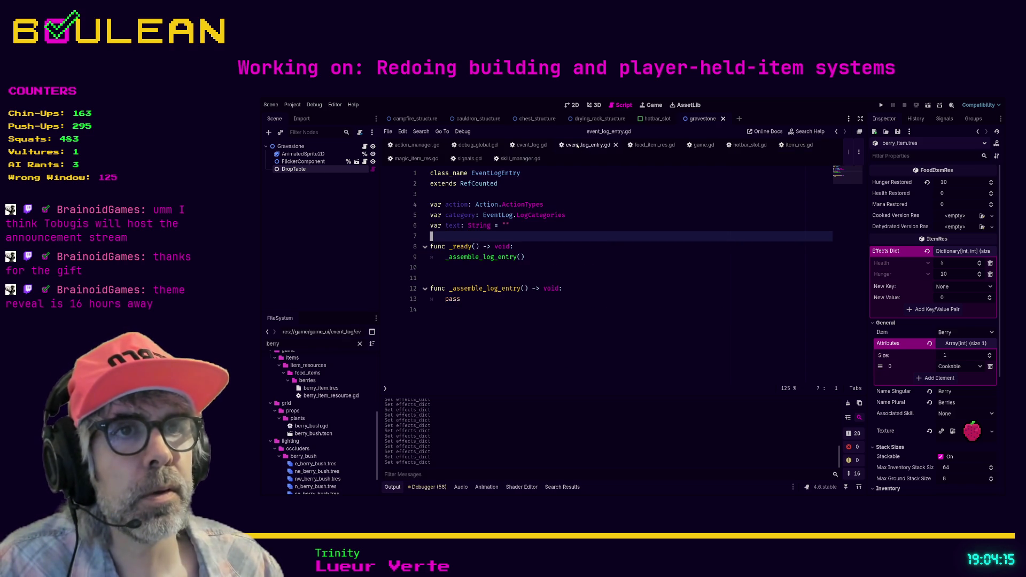
pyautogui.click(531, 145)
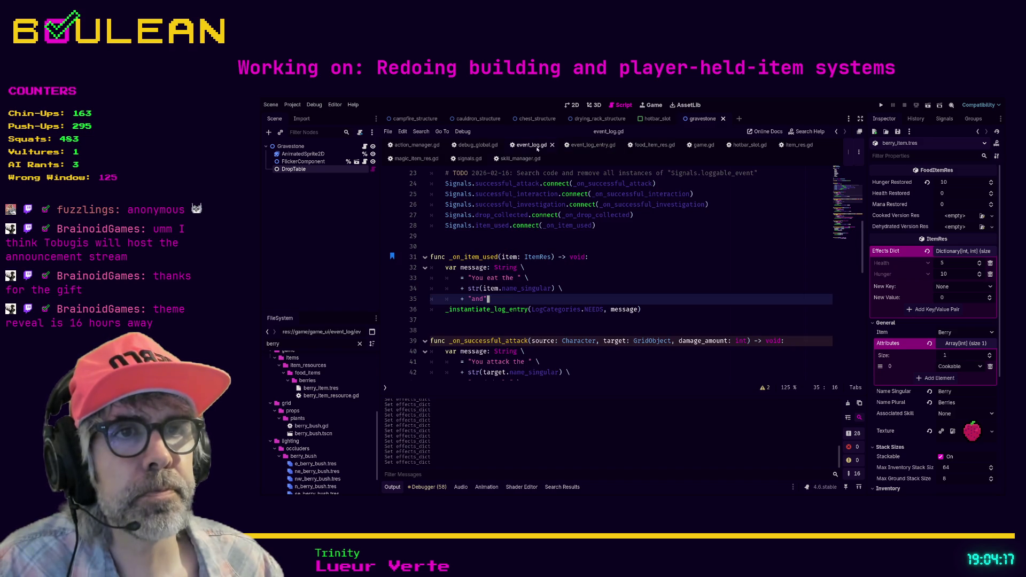
pyautogui.click(601, 289)
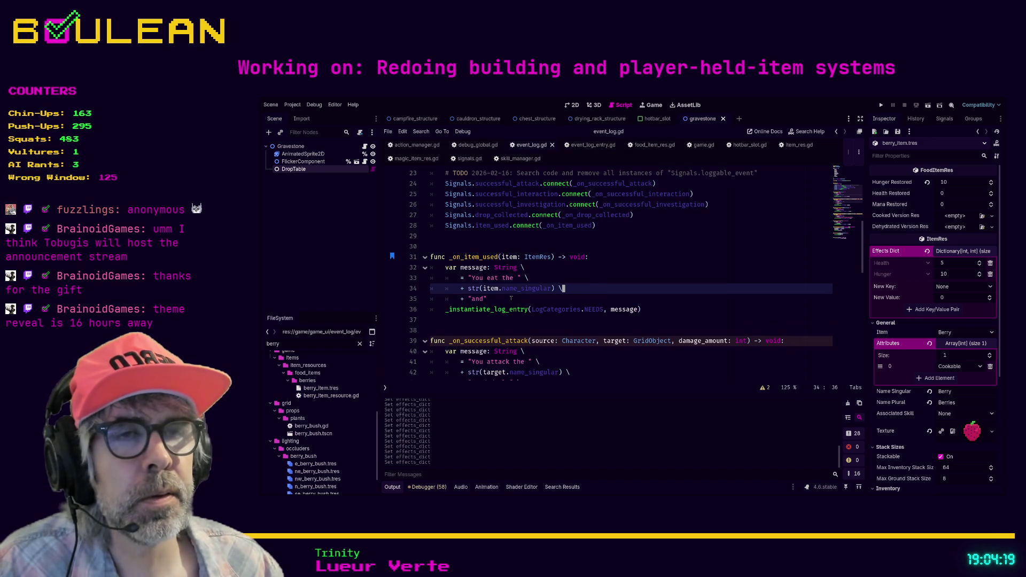
pyautogui.click(639, 296)
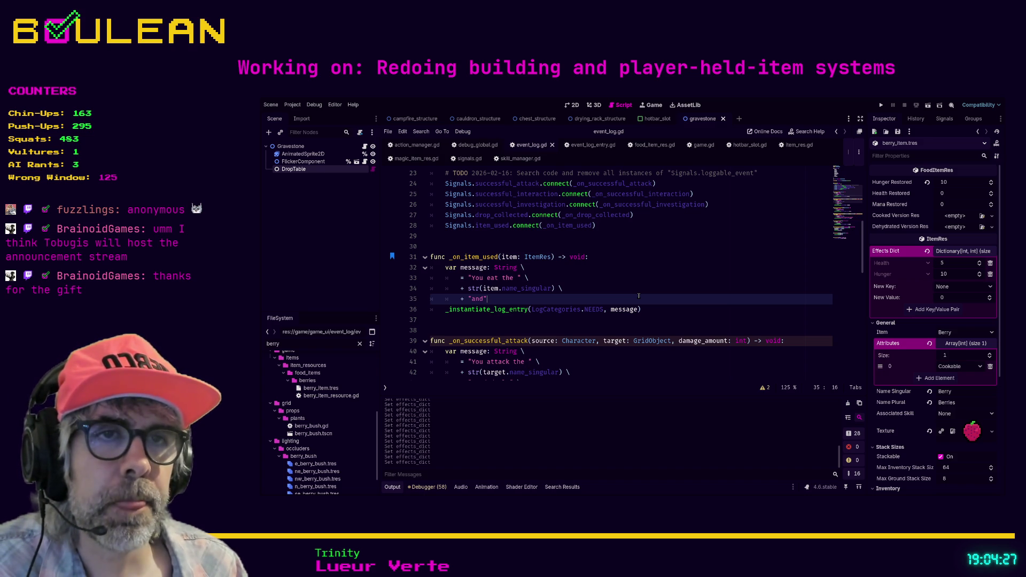
pyautogui.press('Return')
pyautogui.write('for ')
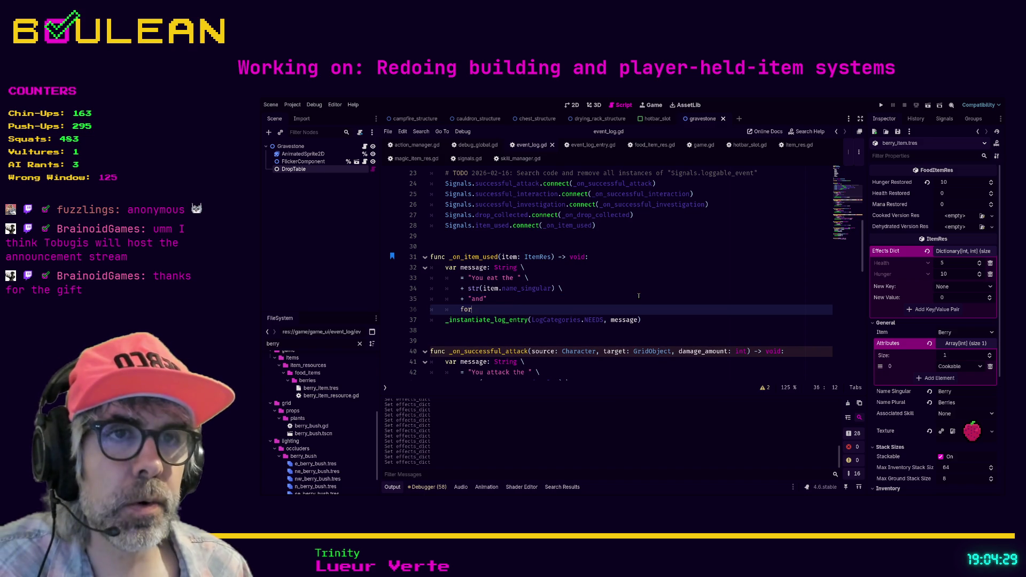
pyautogui.write('effect in ')
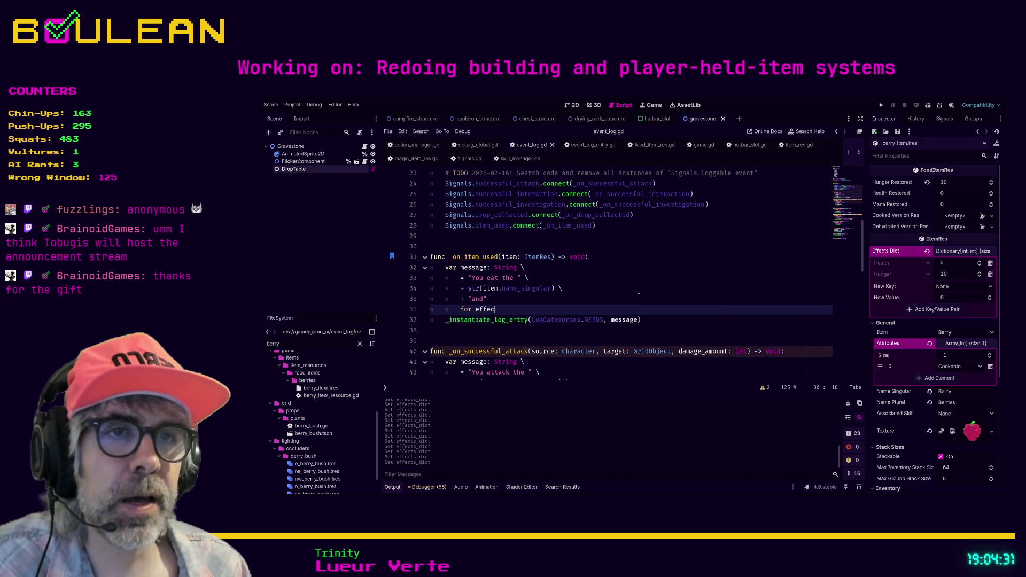
pyautogui.write('item.effec')
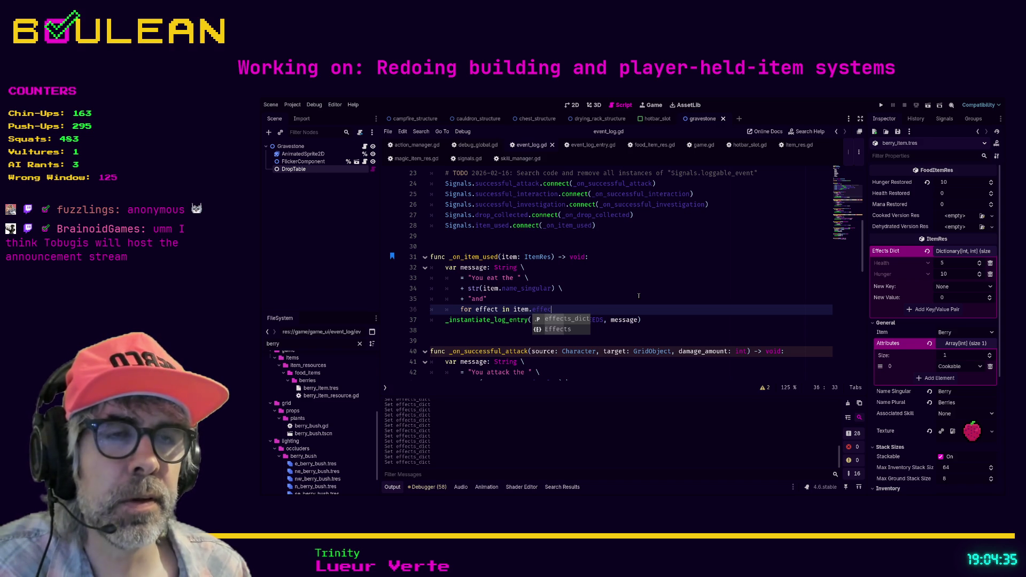
pyautogui.press('Return')
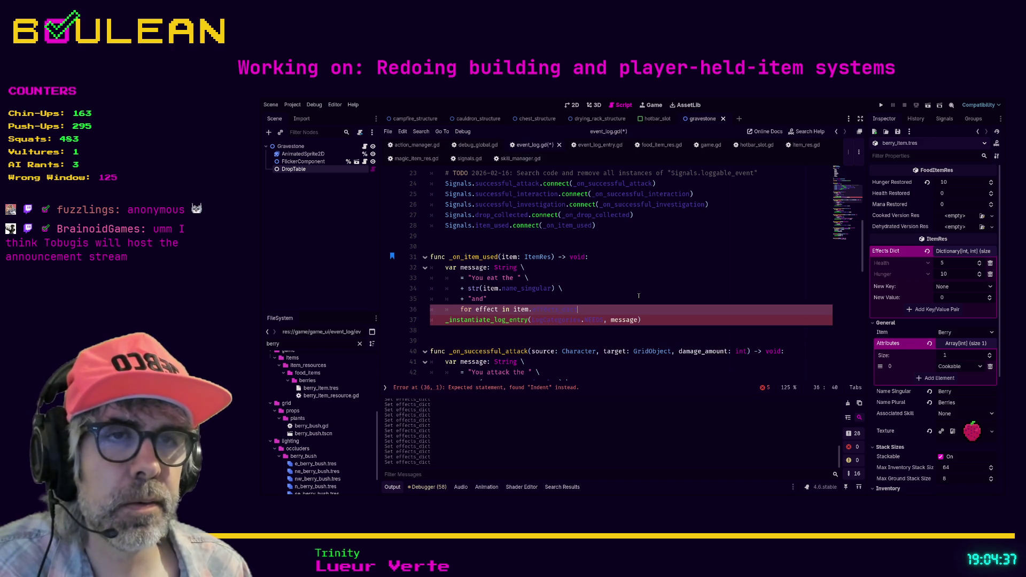
pyautogui.write(':')
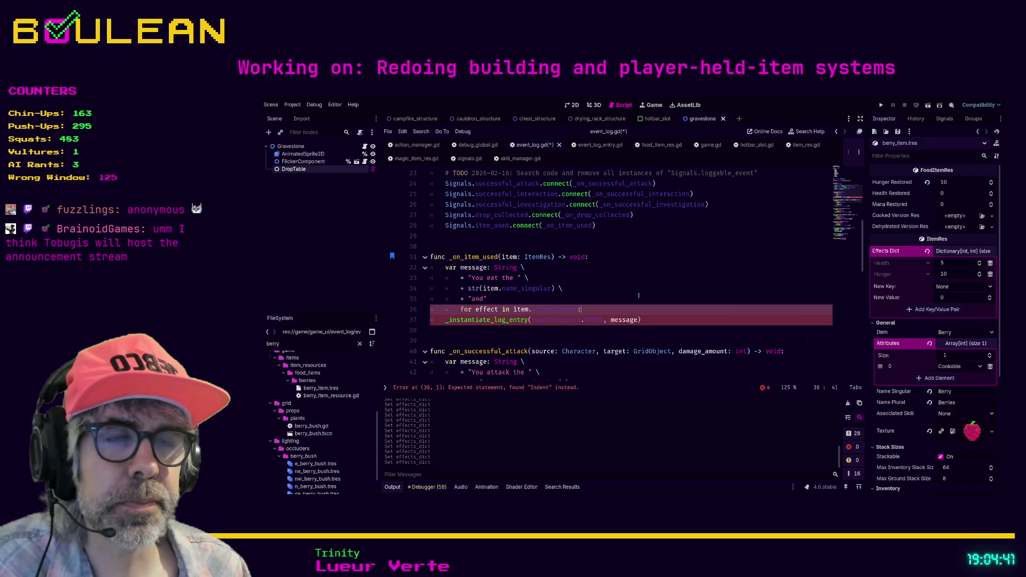
# Start an 'if effect =' check inside the loop body.
pyautogui.press('Return')
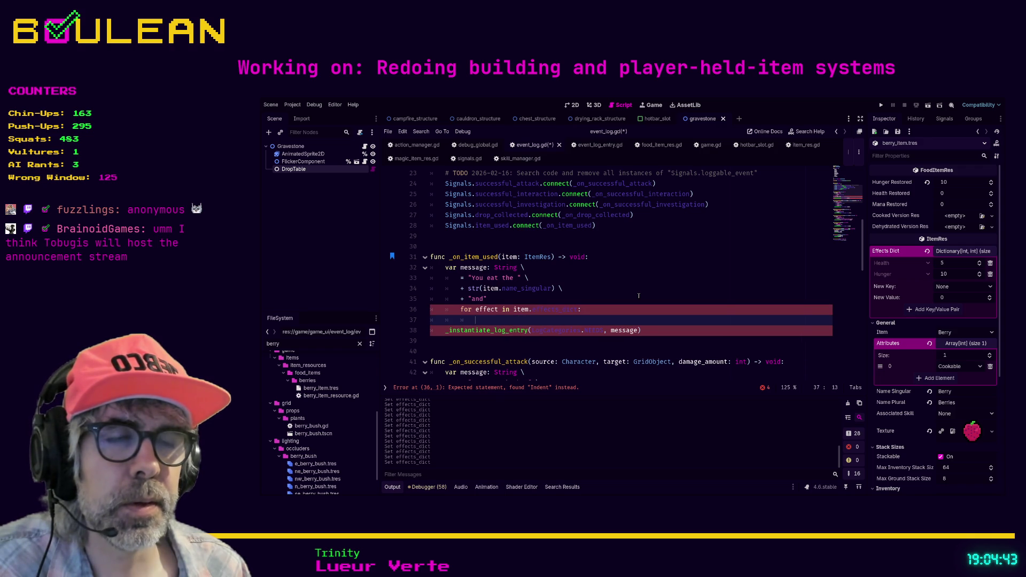
pyautogui.write('print')
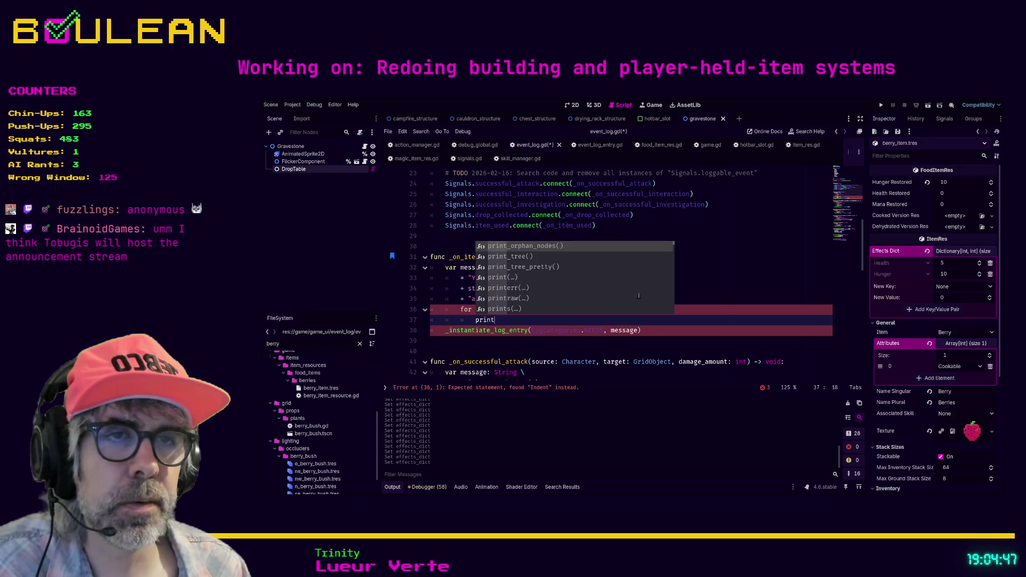
pyautogui.press('BackSpace')
pyautogui.press('BackSpace')
pyautogui.press('BackSpace')
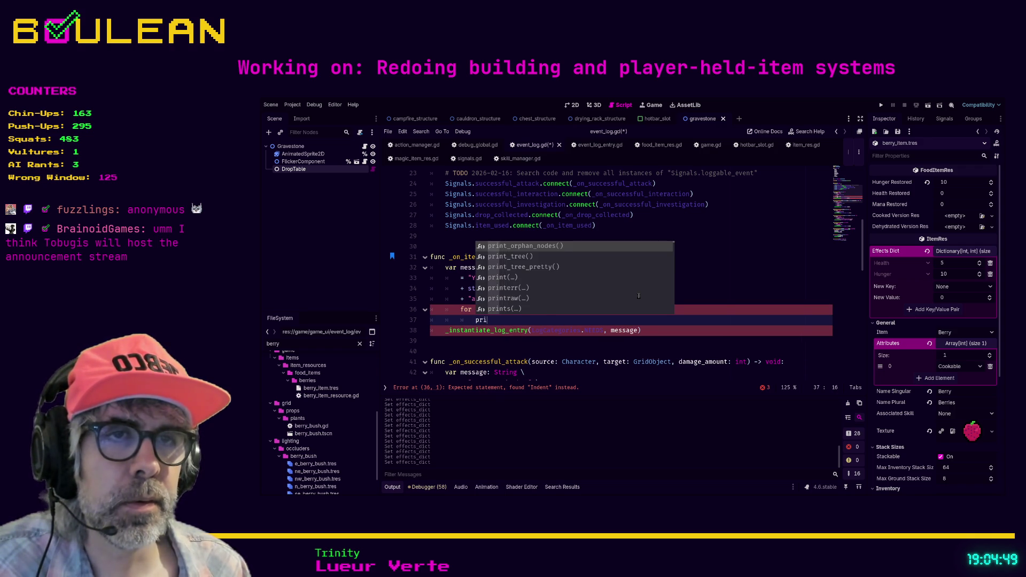
pyautogui.press('BackSpace')
pyautogui.write('if effec')
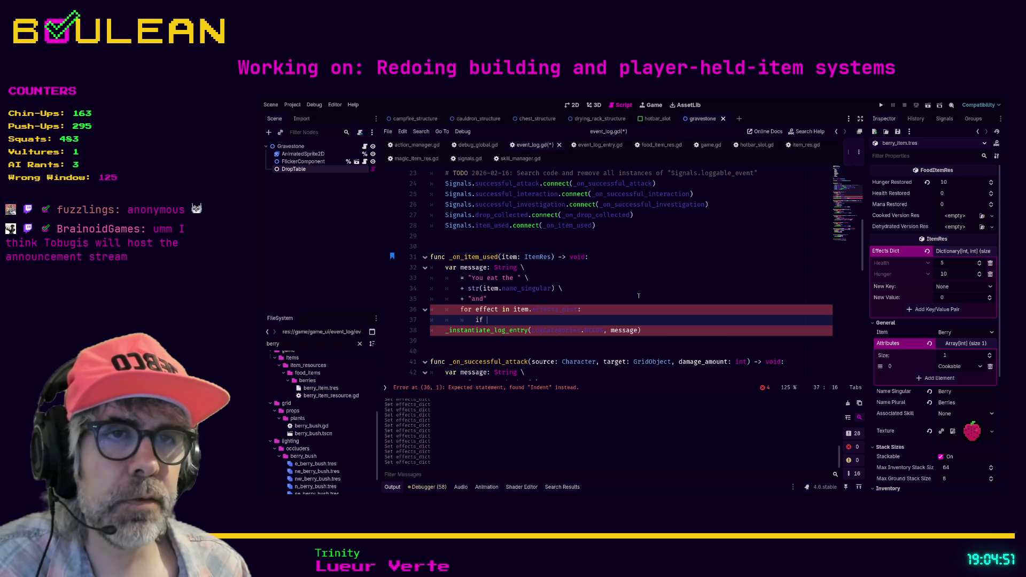
pyautogui.write('t =')
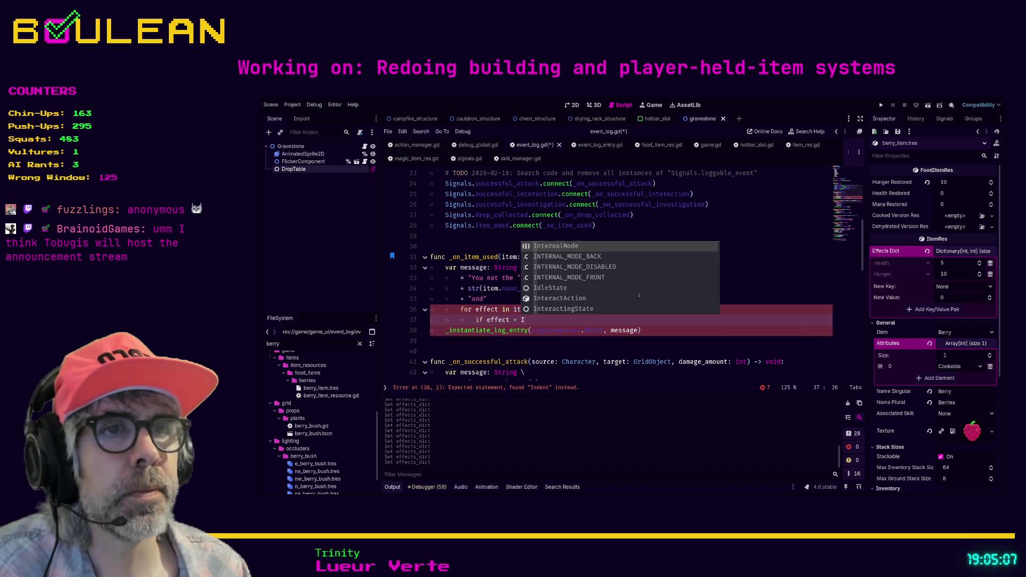
# Complete the effect check as ItemRes.Effects.HEALTH with a colon and open a line beneath it.
pyautogui.write('ItemRes.')
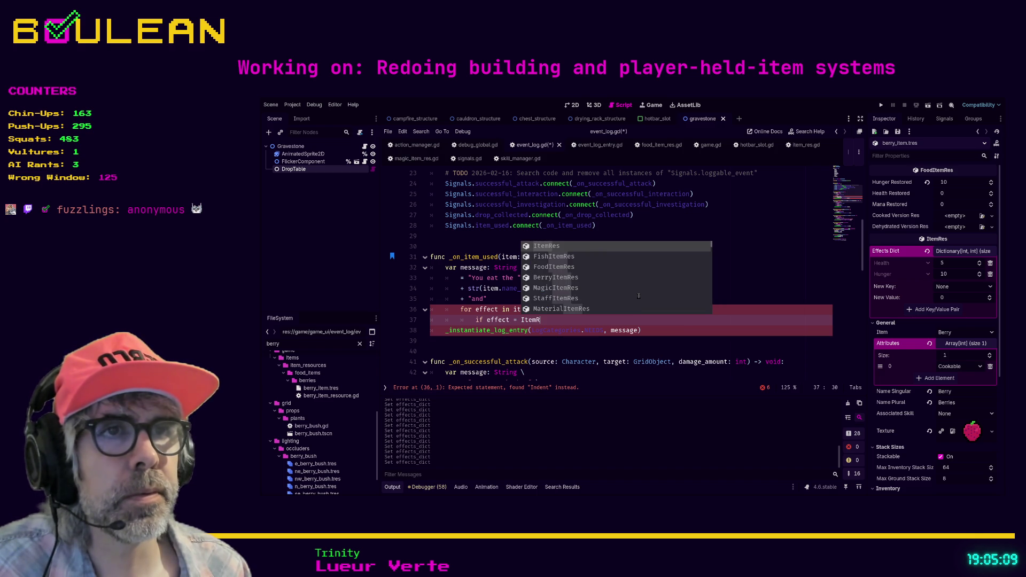
pyautogui.write('Effects.')
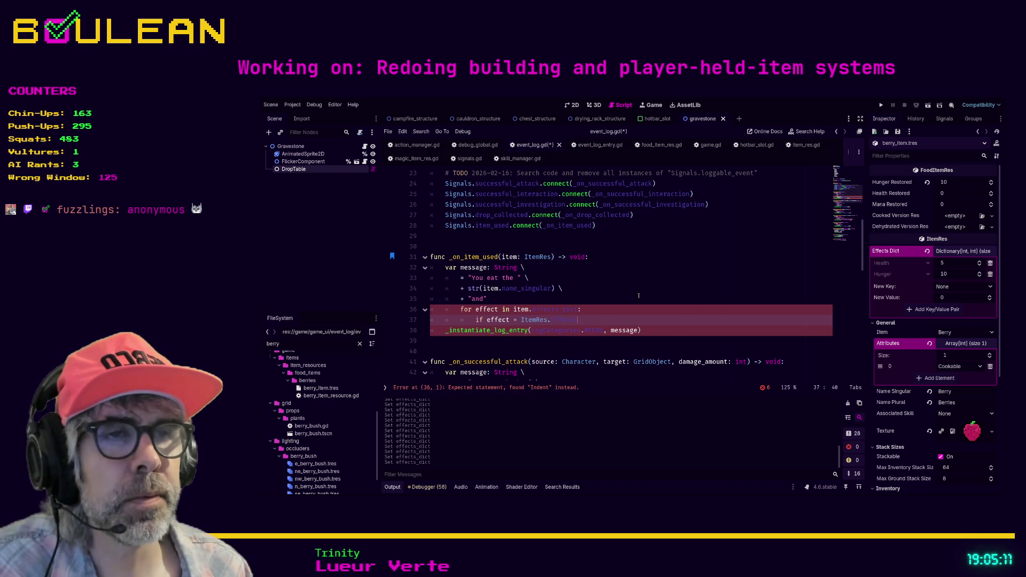
pyautogui.press('Down')
pyautogui.press('Return')
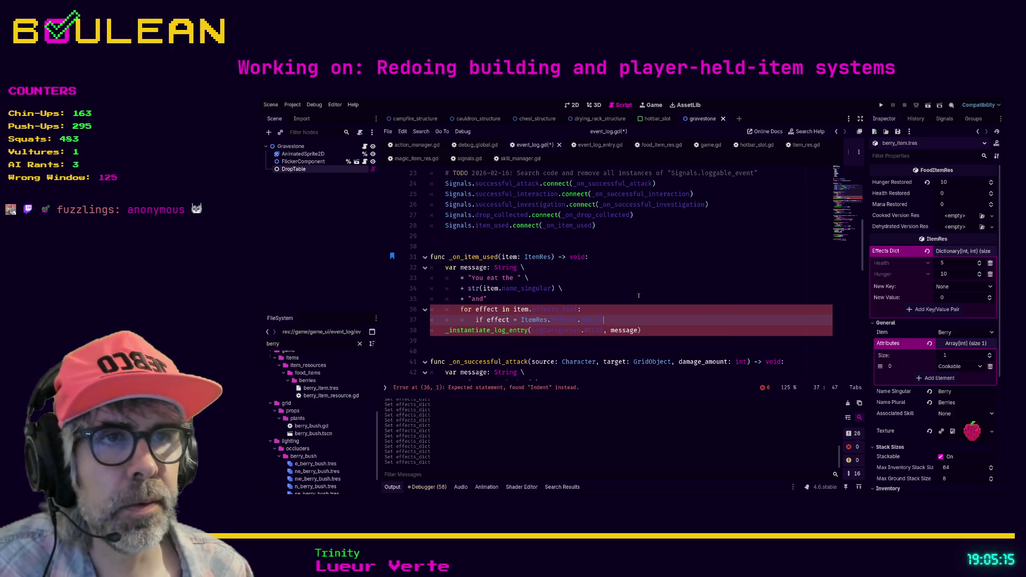
pyautogui.write(':')
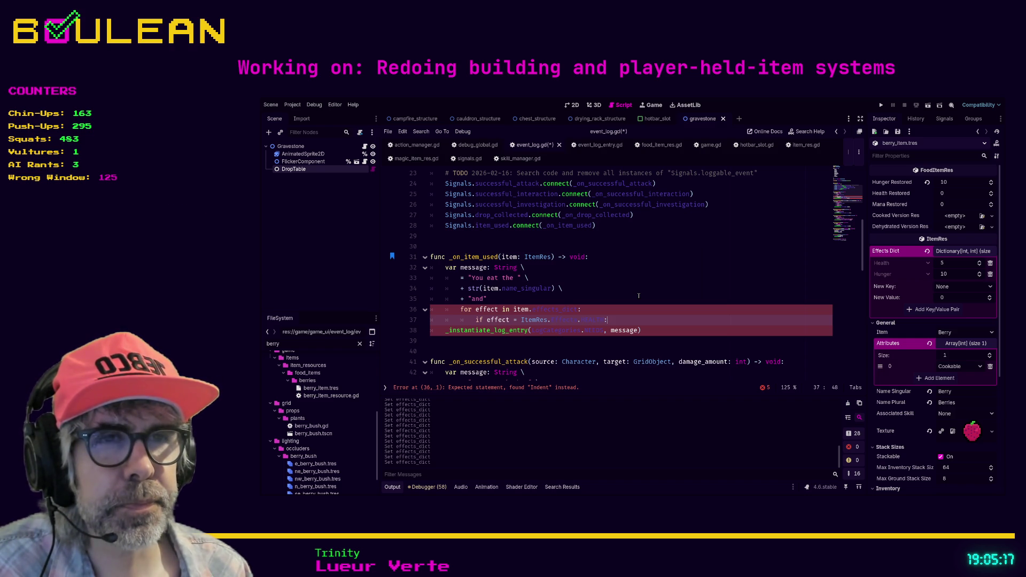
pyautogui.press('Return')
# Start the HEALTH message line with "Restore " + str(effect), trimming the effect argument.
pyautogui.write('"Heal for')
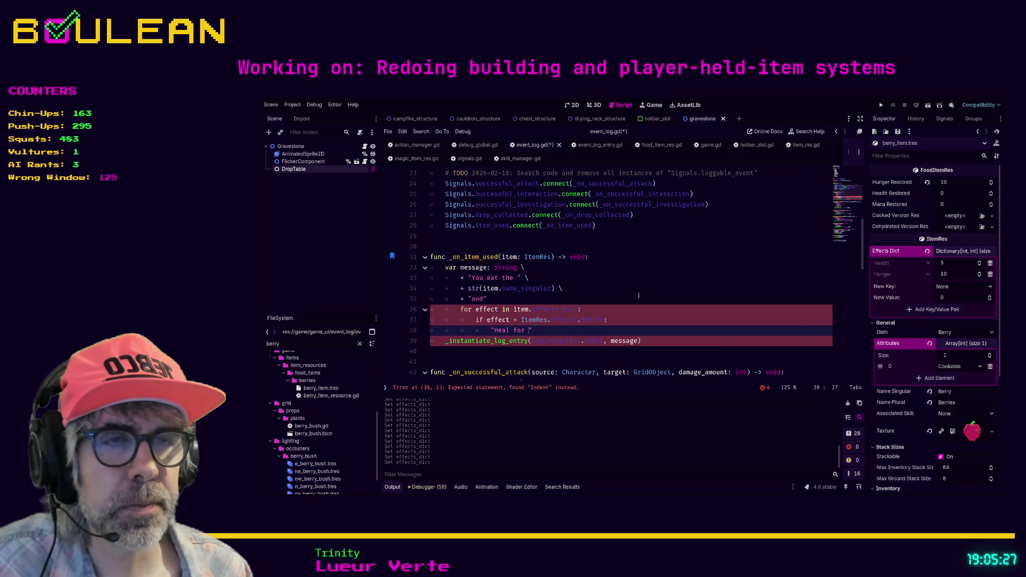
pyautogui.press('BackSpace')
pyautogui.press('BackSpace')
pyautogui.press('BackSpace')
pyautogui.press('BackSpace')
pyautogui.press('BackSpace')
pyautogui.press('BackSpace')
pyautogui.write('Restore')
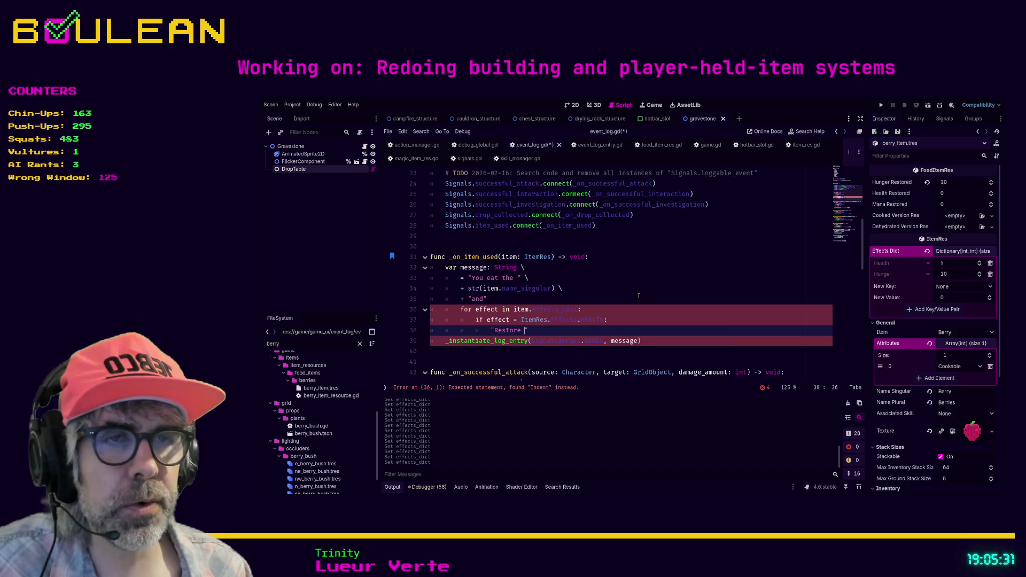
pyautogui.write(' " + str(')
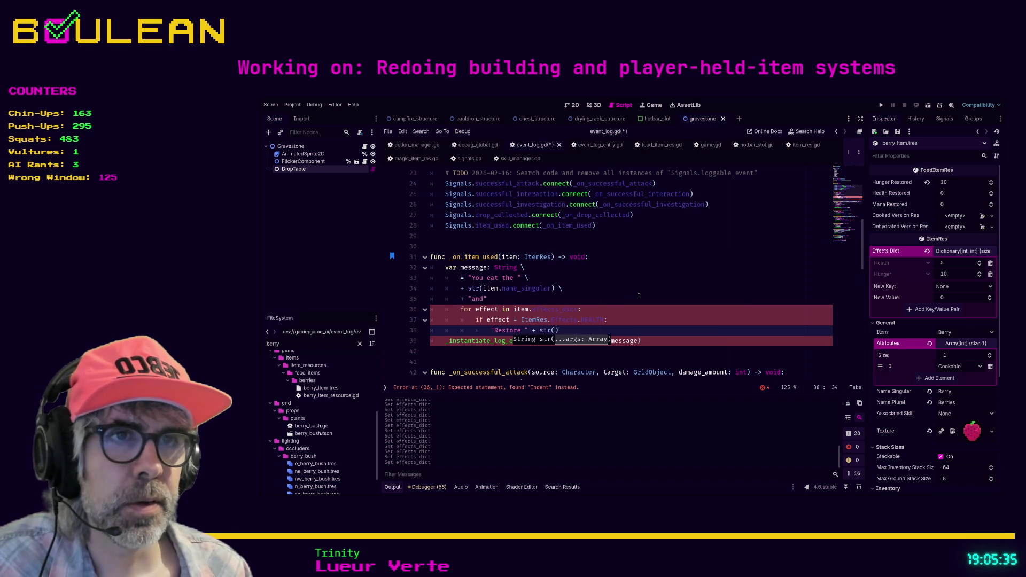
pyautogui.write('effec')
pyautogui.write('t.')
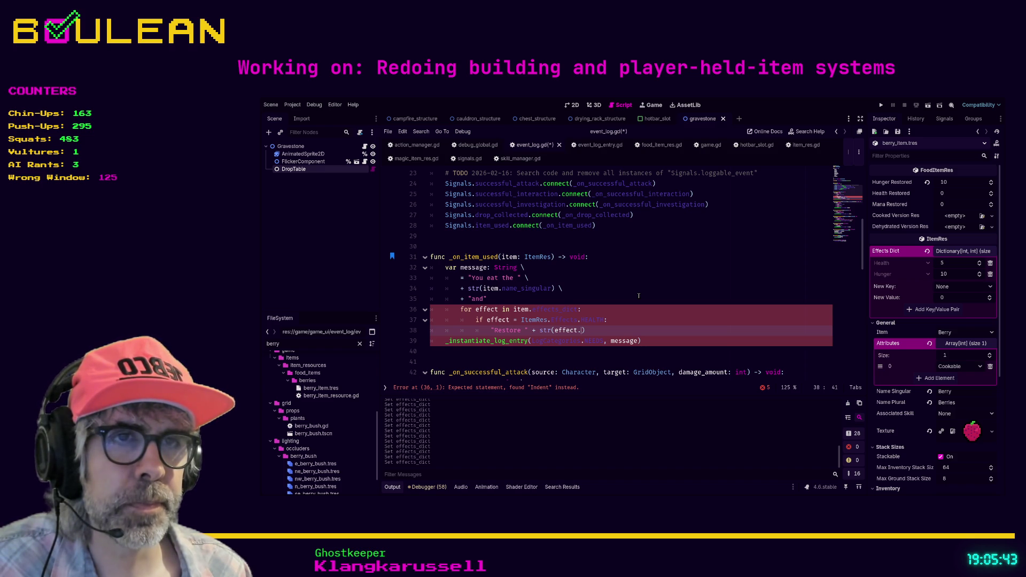
pyautogui.press('Up')
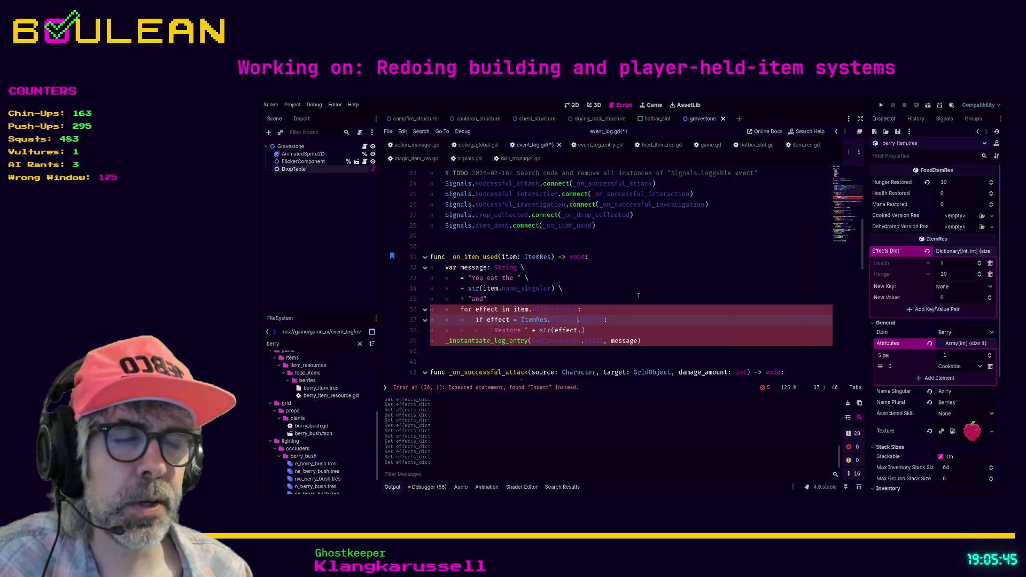
pyautogui.press('Down')
pyautogui.press('End')
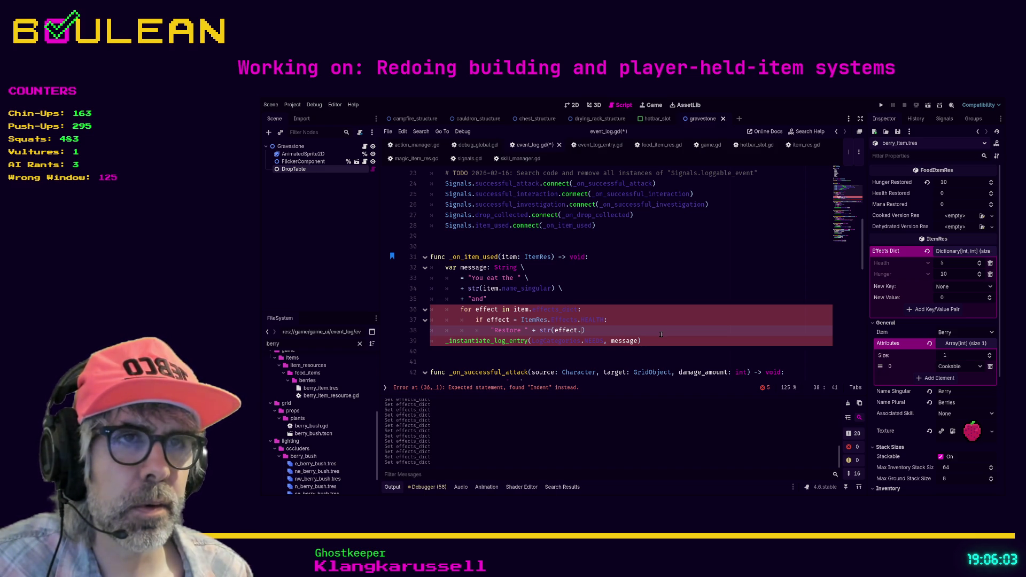
pyautogui.press('BackSpace')
pyautogui.press('BackSpace')
pyautogui.press('BackSpace')
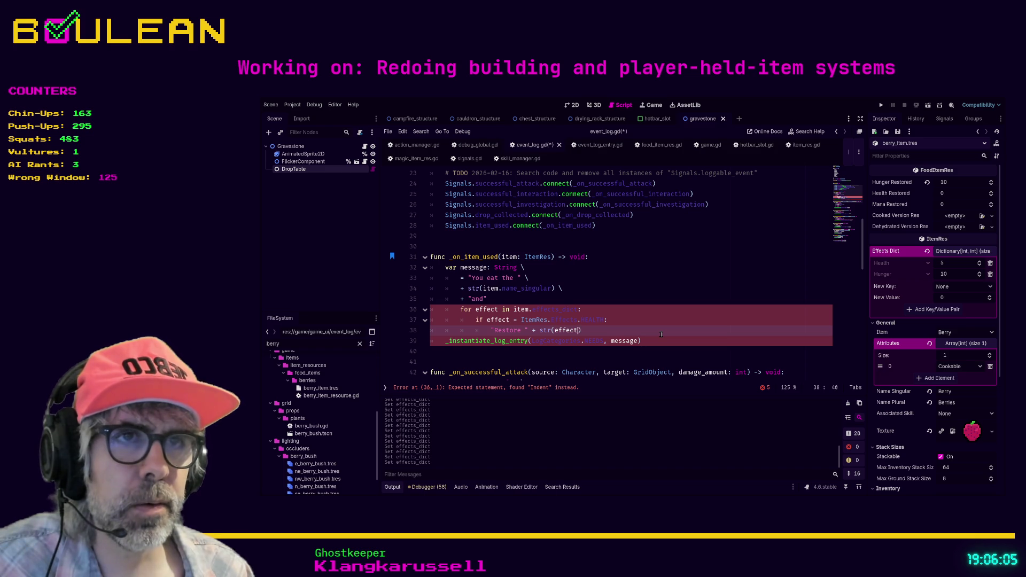
# Make the HEALTH line read "Restore " + str(item.effects_dict[effect]) + str(" health").
pyautogui.press('BackSpace')
pyautogui.press('BackSpace')
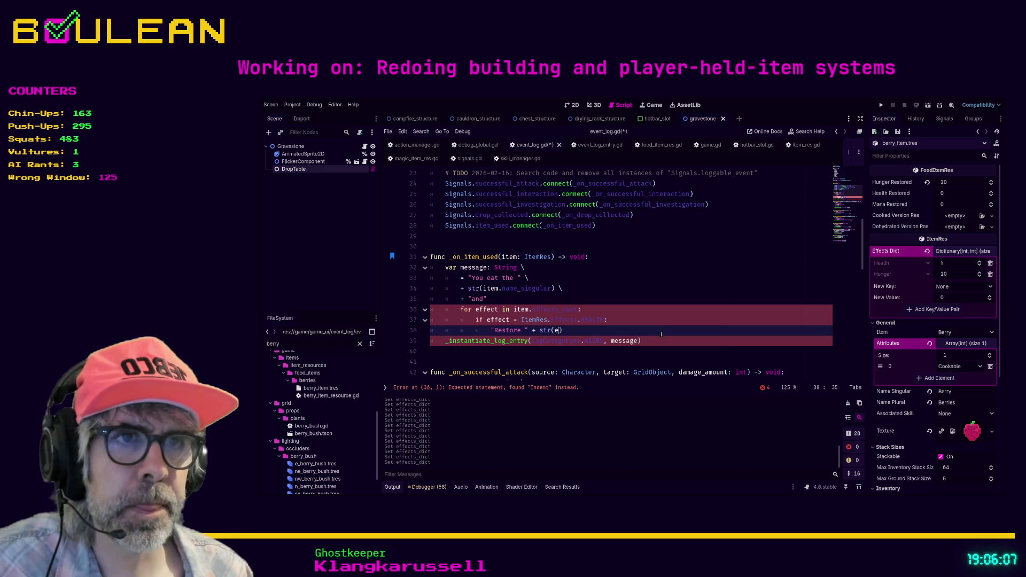
pyautogui.write('item.eff')
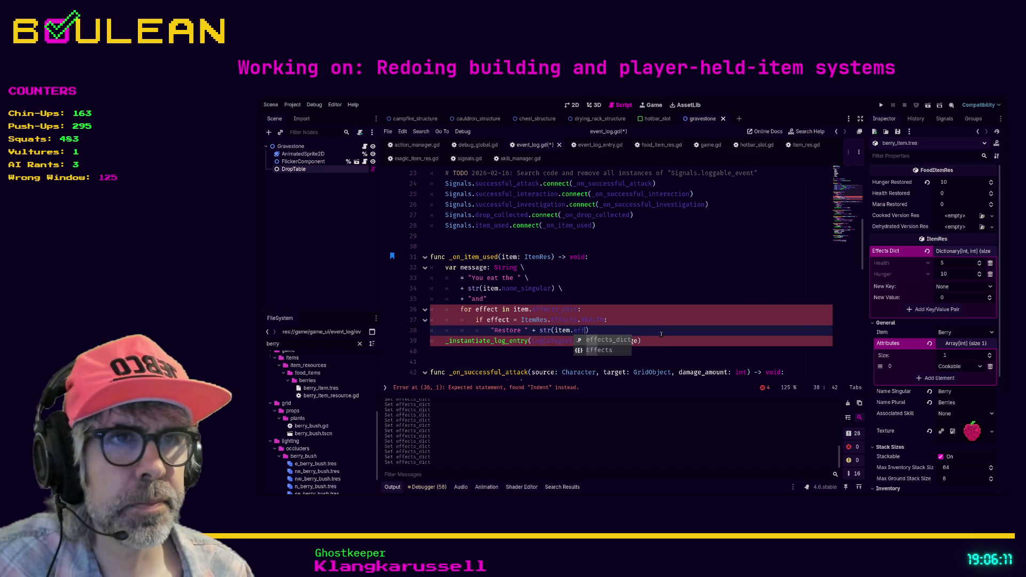
pyautogui.press('Return')
pyautogui.write('[effect')
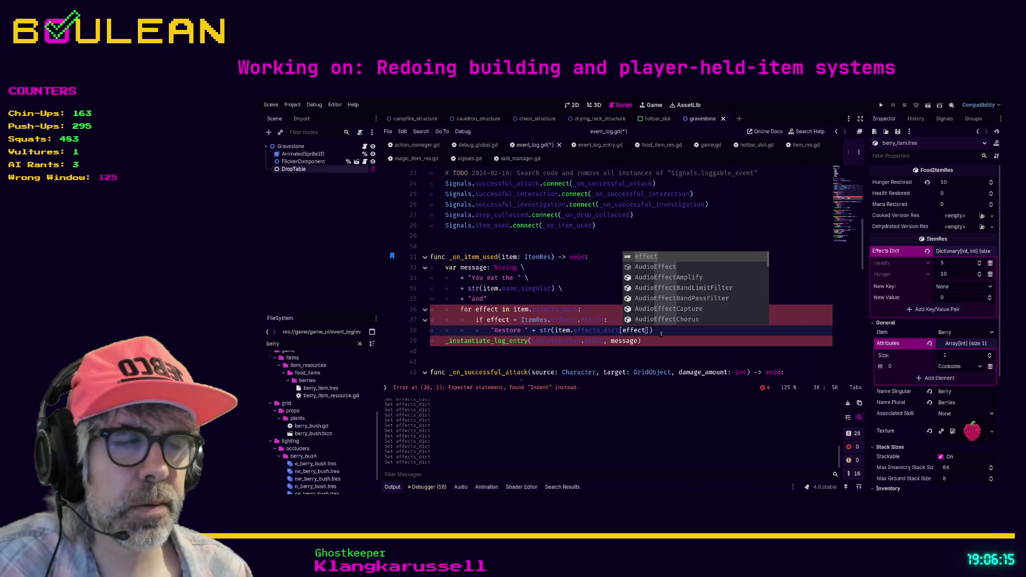
pyautogui.press('Escape')
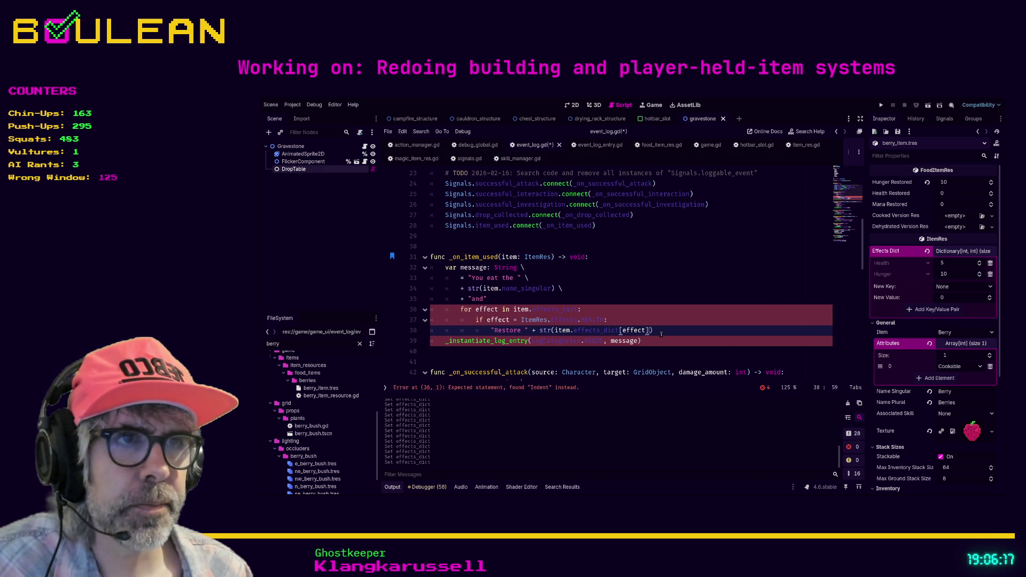
pyautogui.press('End')
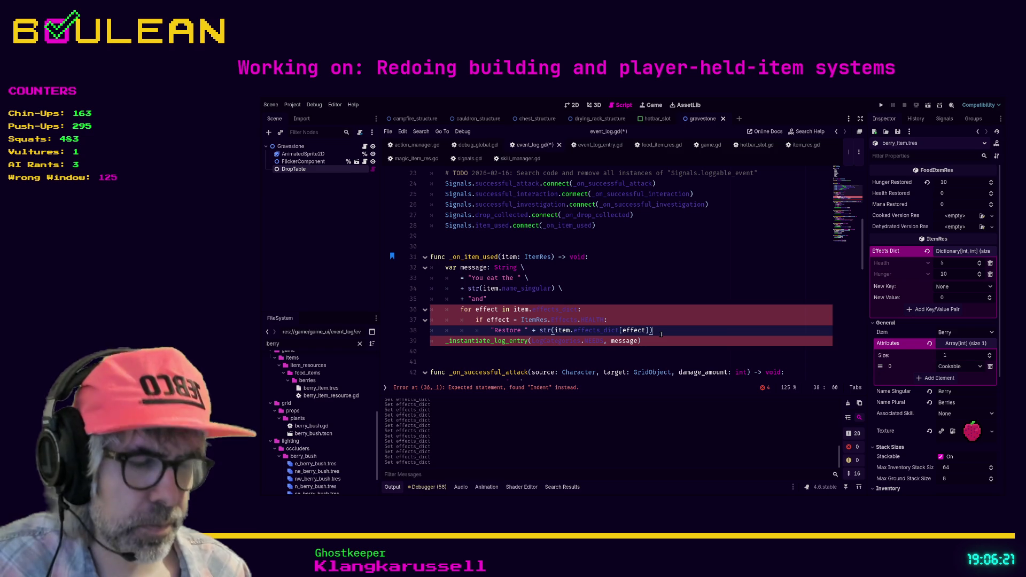
pyautogui.write('+ str(" ')
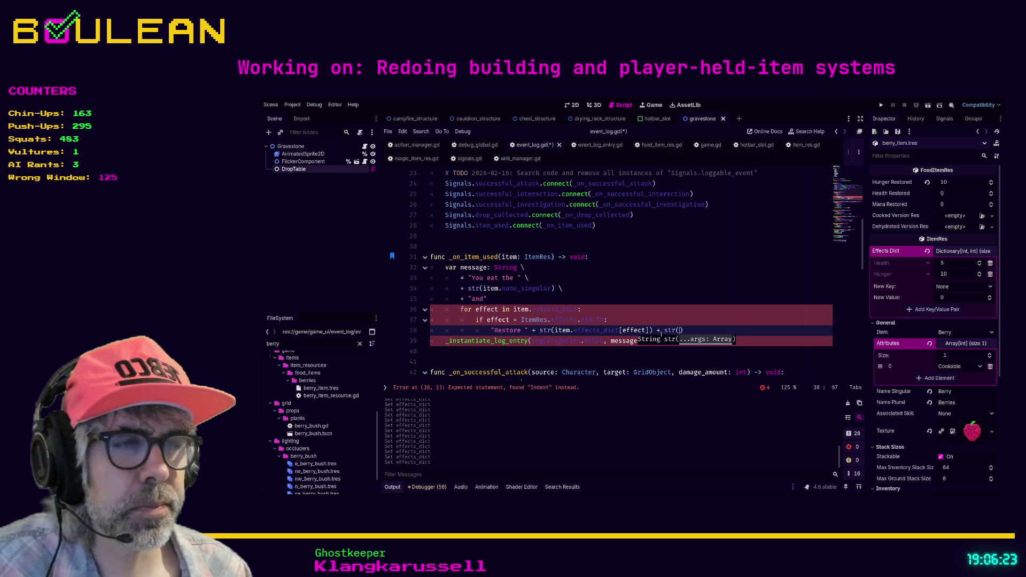
pyautogui.write('health"')
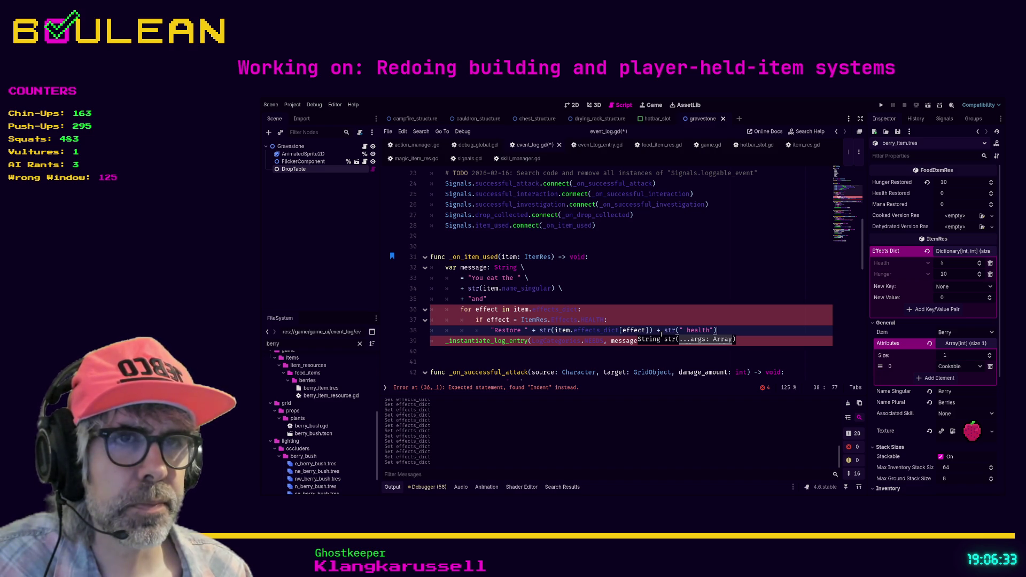
# Add two blank lines below the health message and return to the HEALTH comparison.
pyautogui.press('Return')
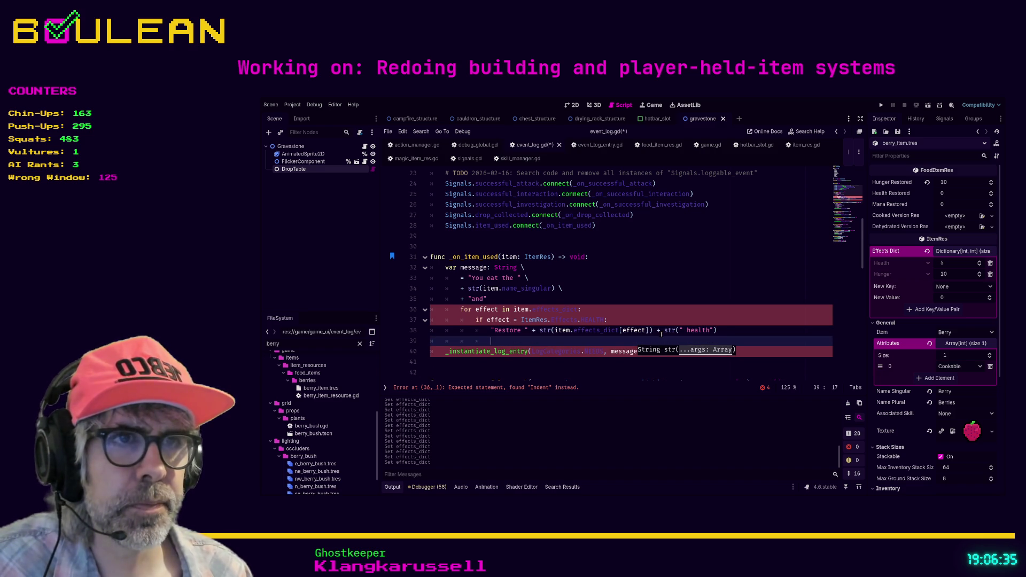
pyautogui.press('Return')
pyautogui.press('Up')
pyautogui.press('Up')
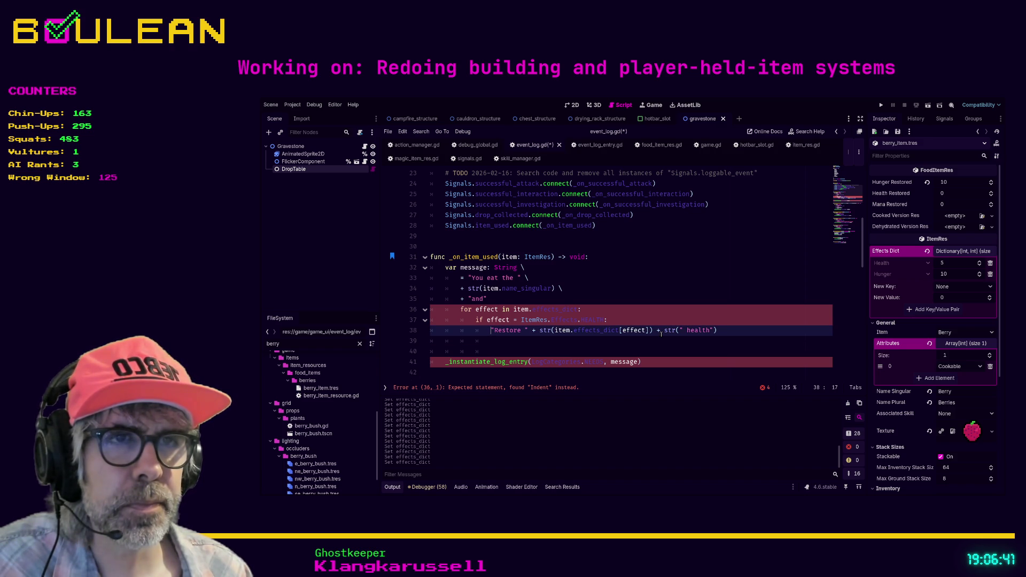
pyautogui.press('Up')
# Change the HEALTH check to == and add an elif effect == ItemRes.Effects.HUNGER branch.
pyautogui.write('=')
pyautogui.click(661, 330)
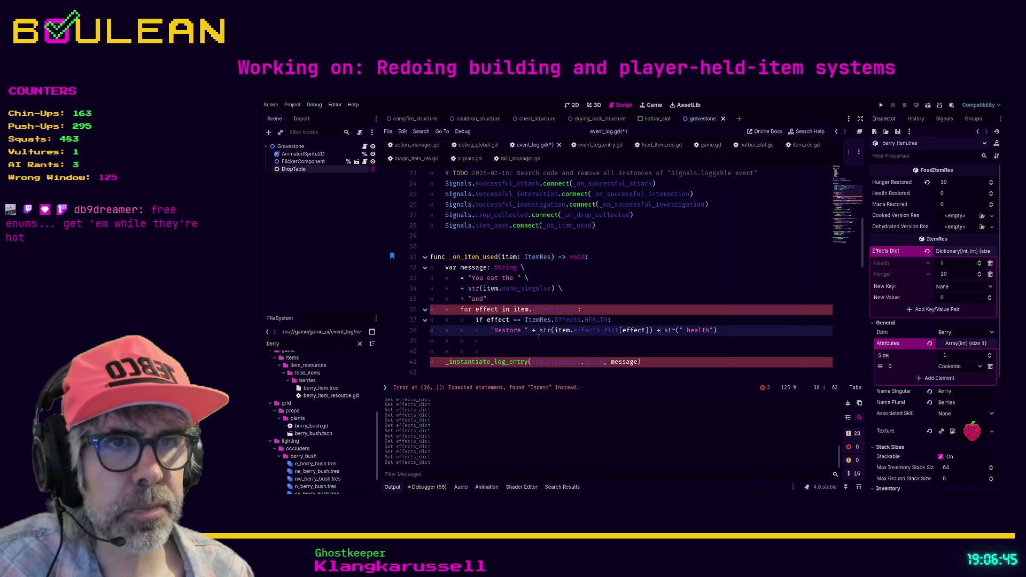
pyautogui.click(511, 340)
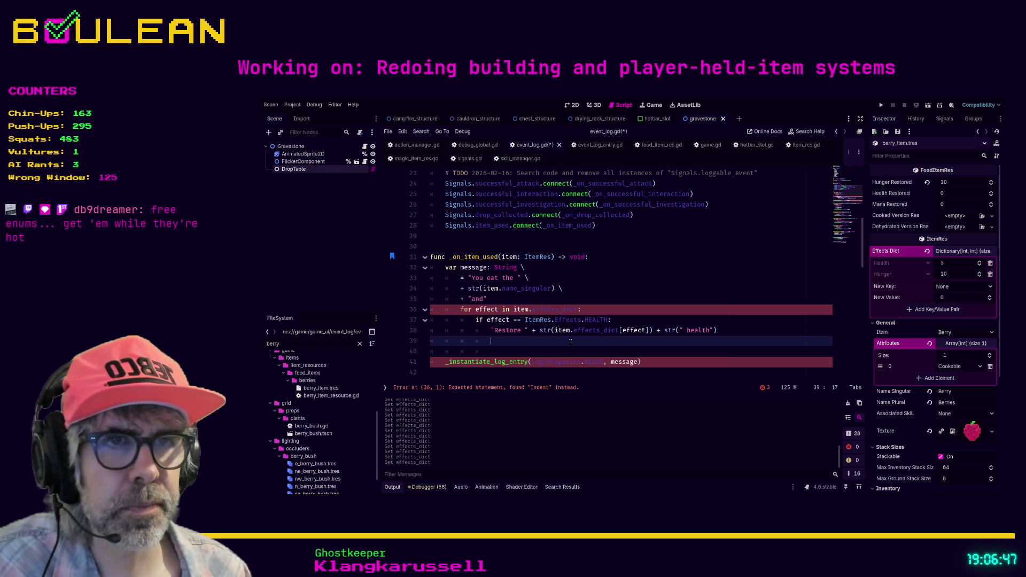
pyautogui.press('BackSpace')
pyautogui.write('elif effecv')
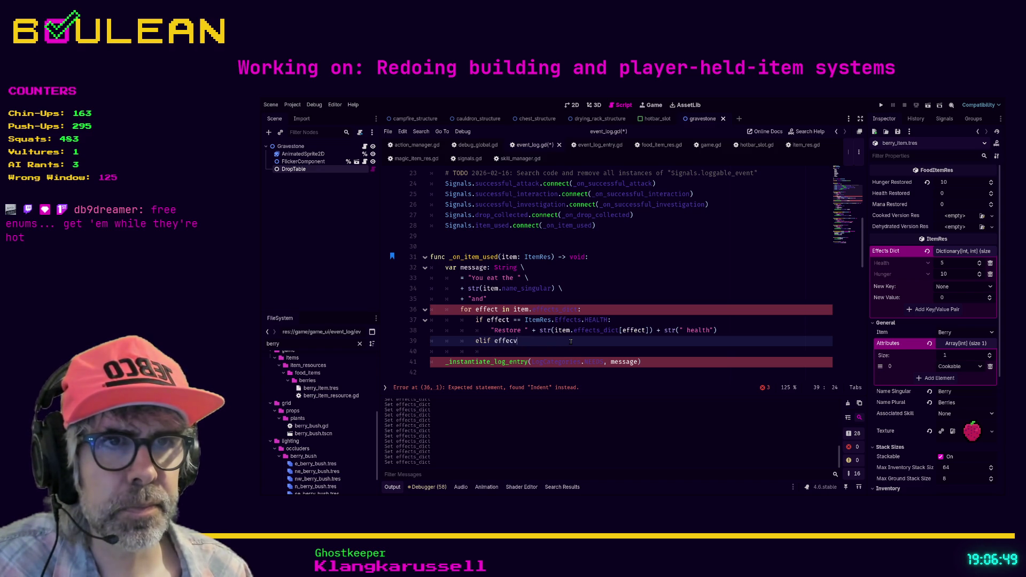
pyautogui.write('ct == ')
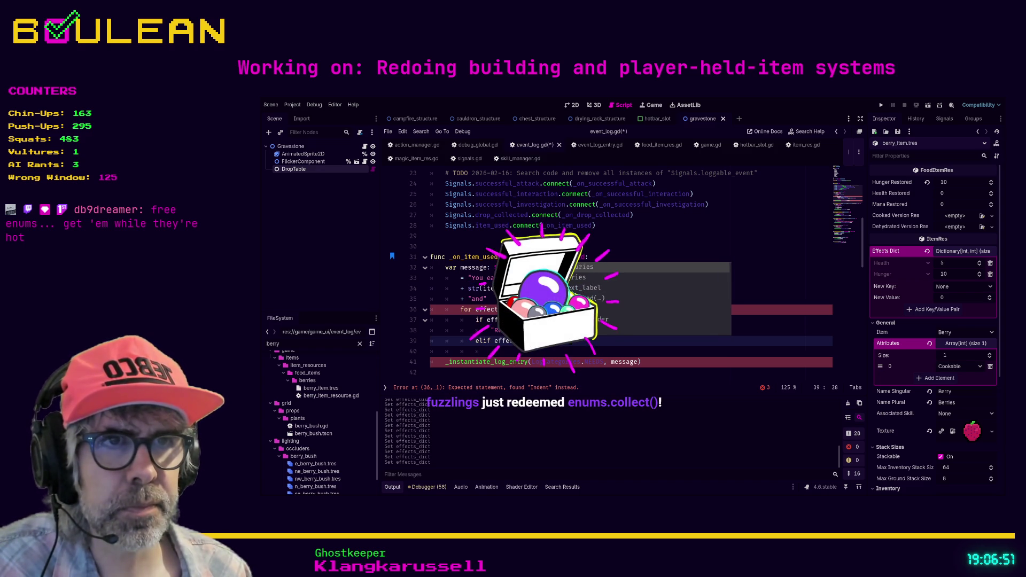
pyautogui.write('ItemRe')
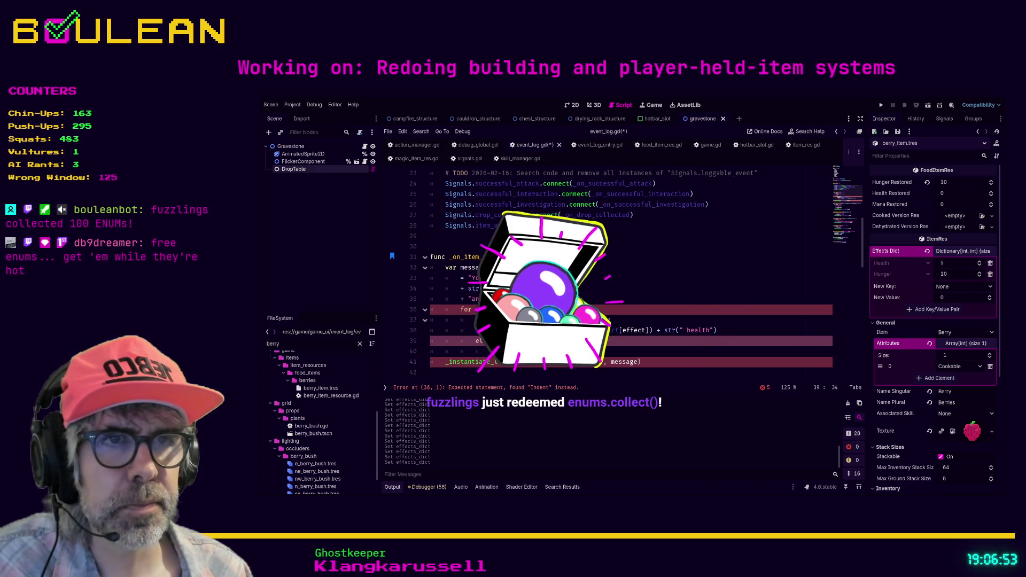
pyautogui.press('BackSpace')
pyautogui.press('BackSpace')
pyautogui.press('BackSpace')
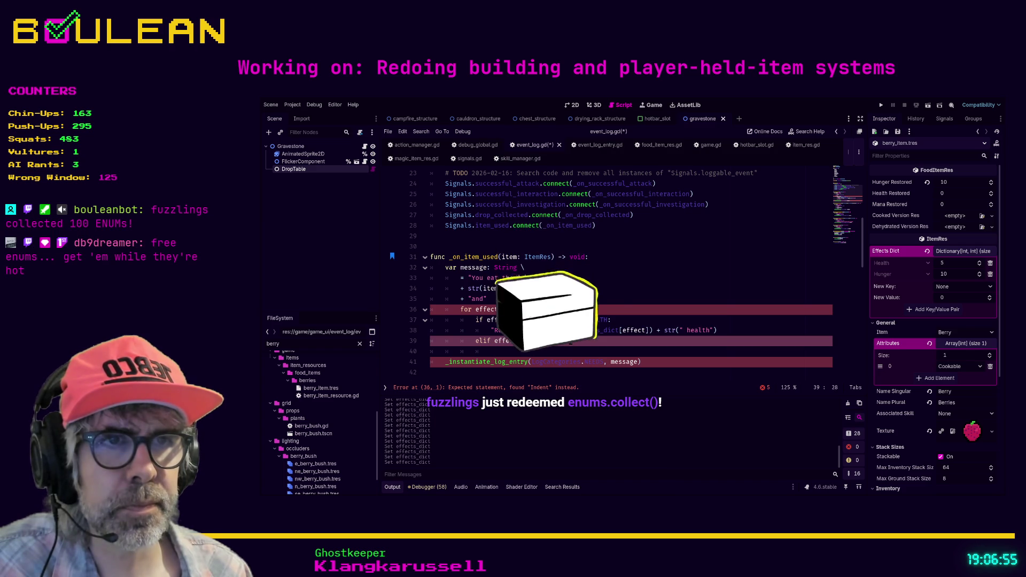
pyautogui.write('ItemRes.Effe')
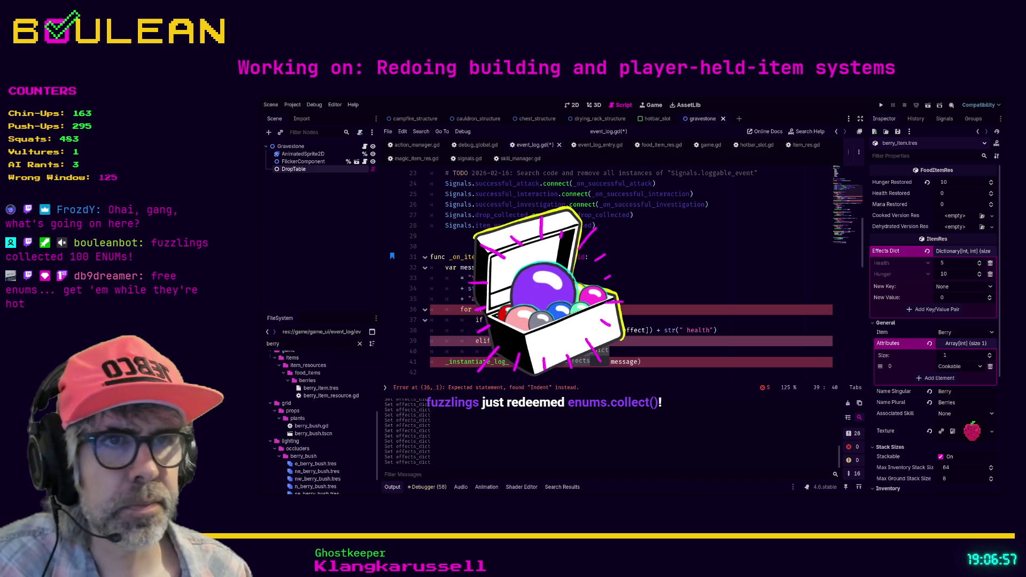
pyautogui.write('cts.HEALTH:')
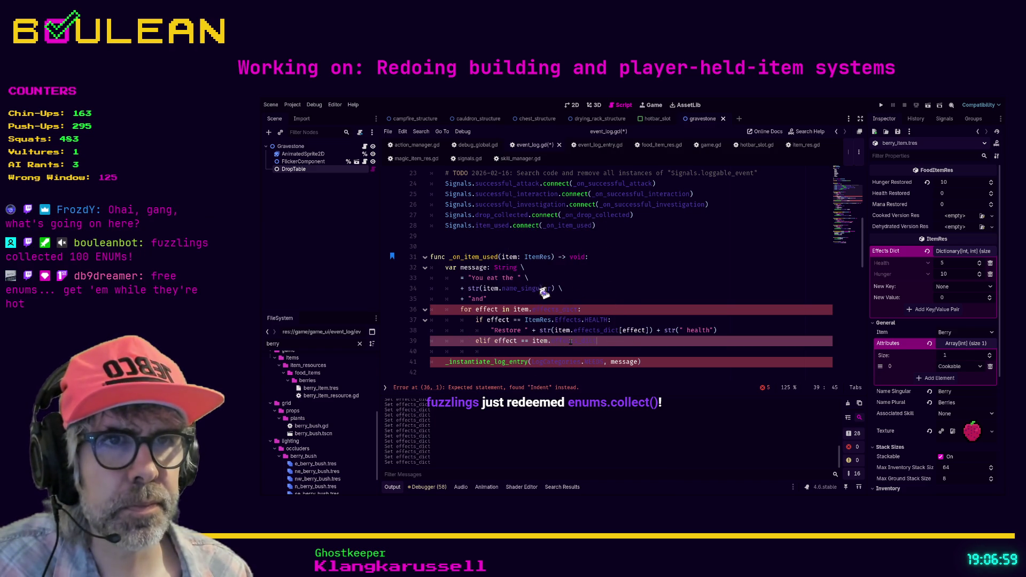
pyautogui.press('BackSpace')
pyautogui.press('BackSpace')
pyautogui.press('BackSpace')
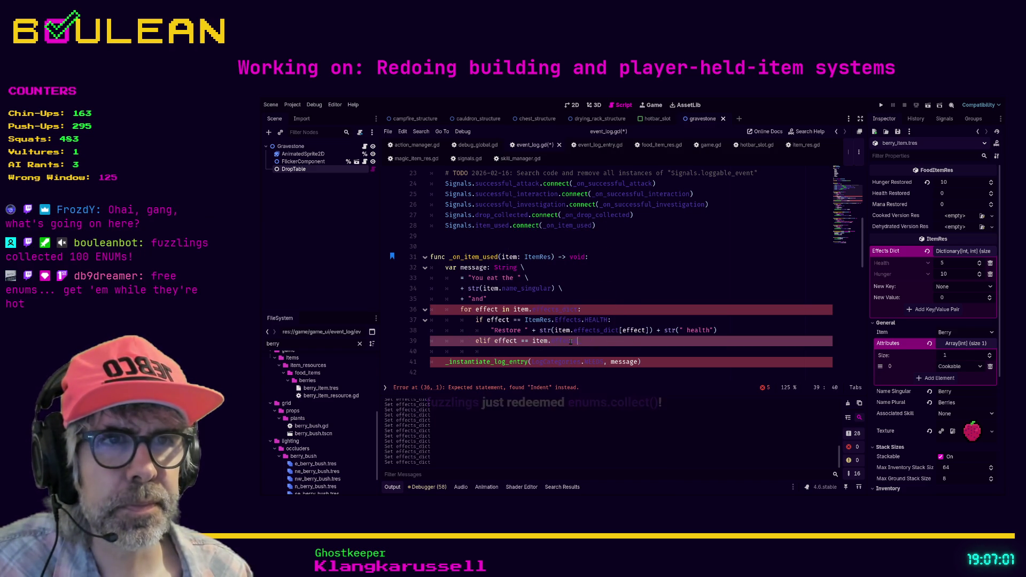
pyautogui.press('BackSpace')
pyautogui.press('BackSpace')
pyautogui.press('BackSpace')
pyautogui.write('ItemRes.')
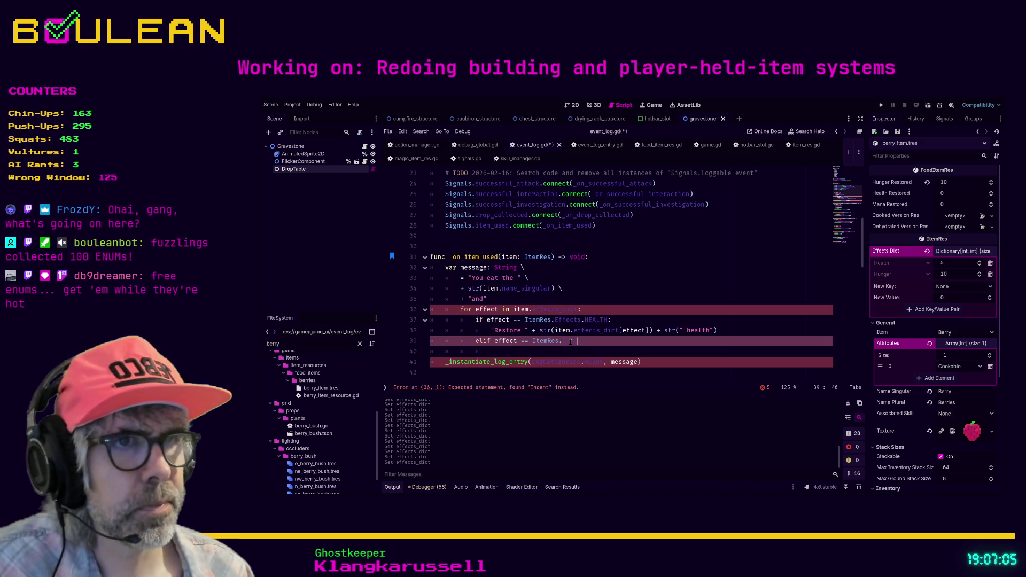
pyautogui.write('.')
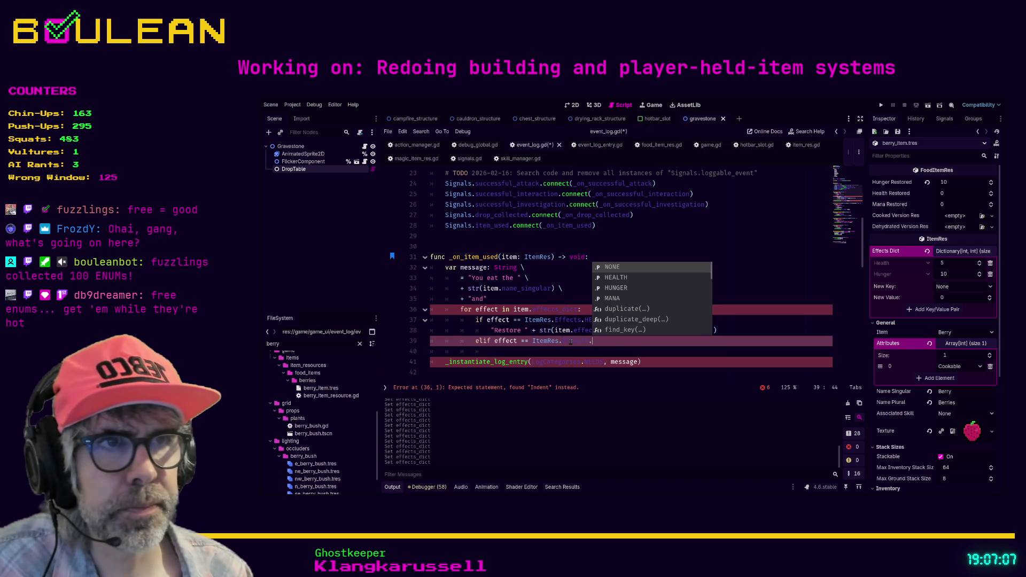
pyautogui.write('hu')
pyautogui.press('Return')
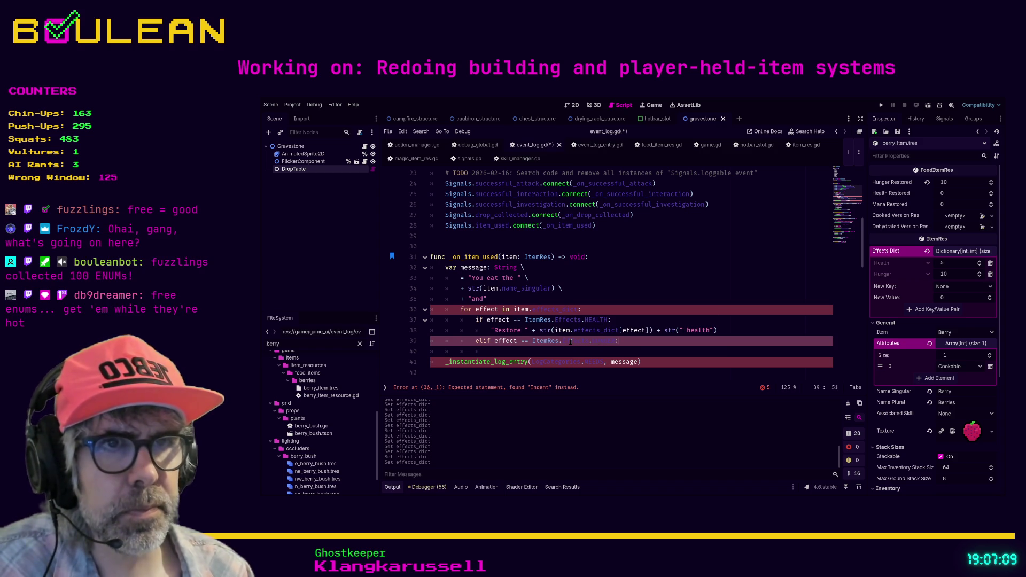
# Give the HUNGER branch the line "Restore " + str(item.effects_dict[effect]) + str(" hunger").
pyautogui.press('Return')
pyautogui.write('"')
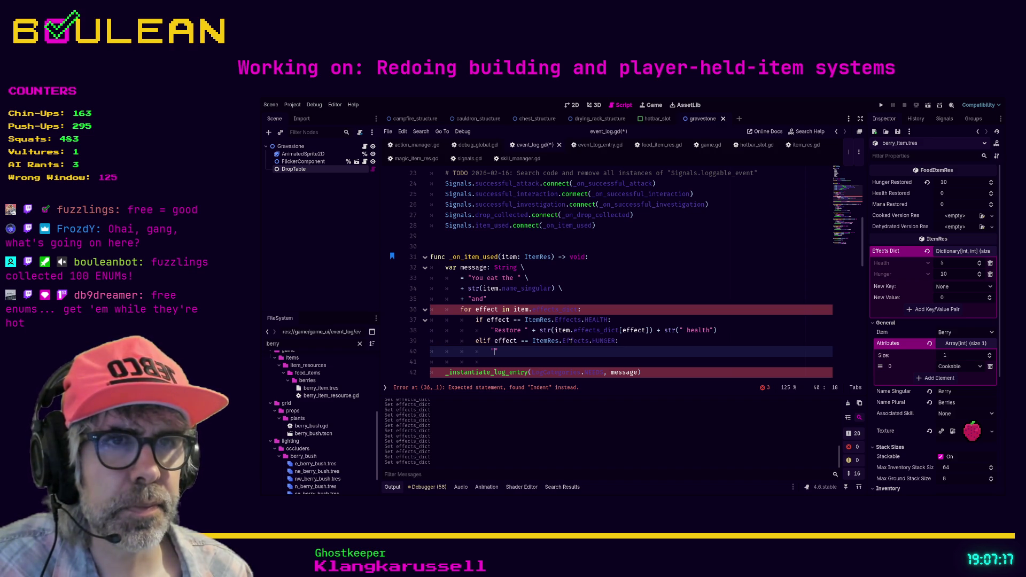
pyautogui.write('Restore')
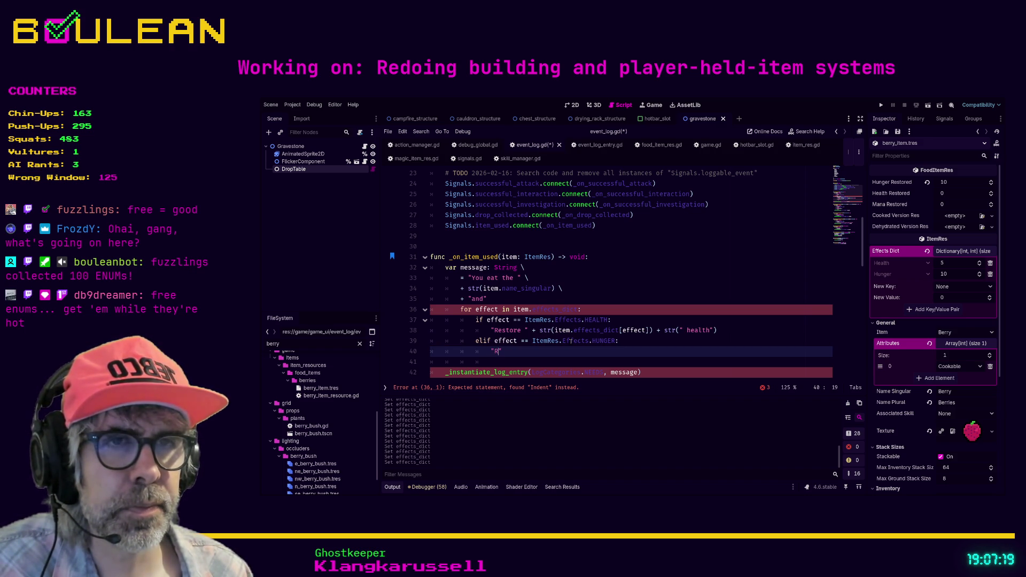
pyautogui.write(' " + str(item')
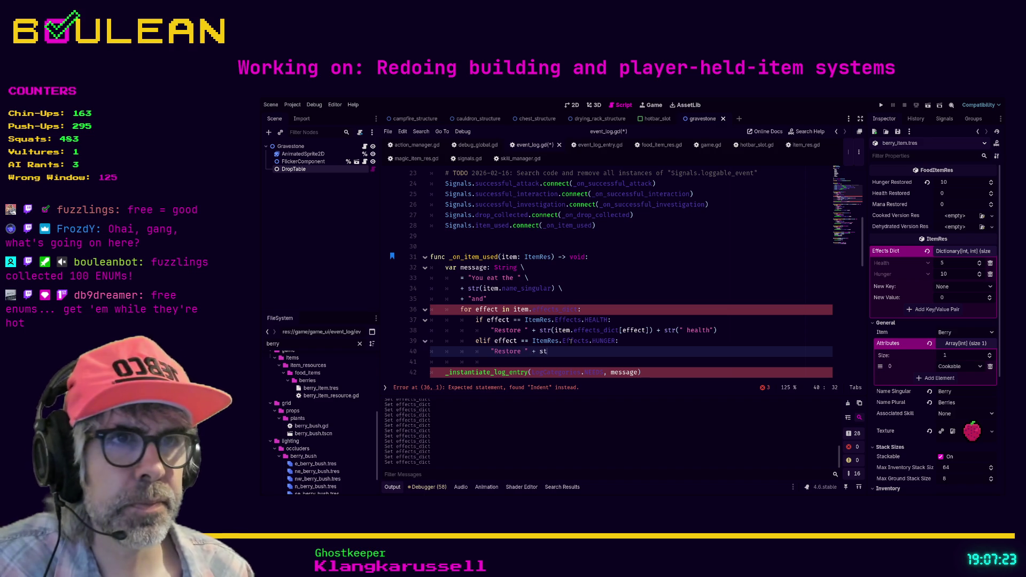
pyautogui.write('.effects_di')
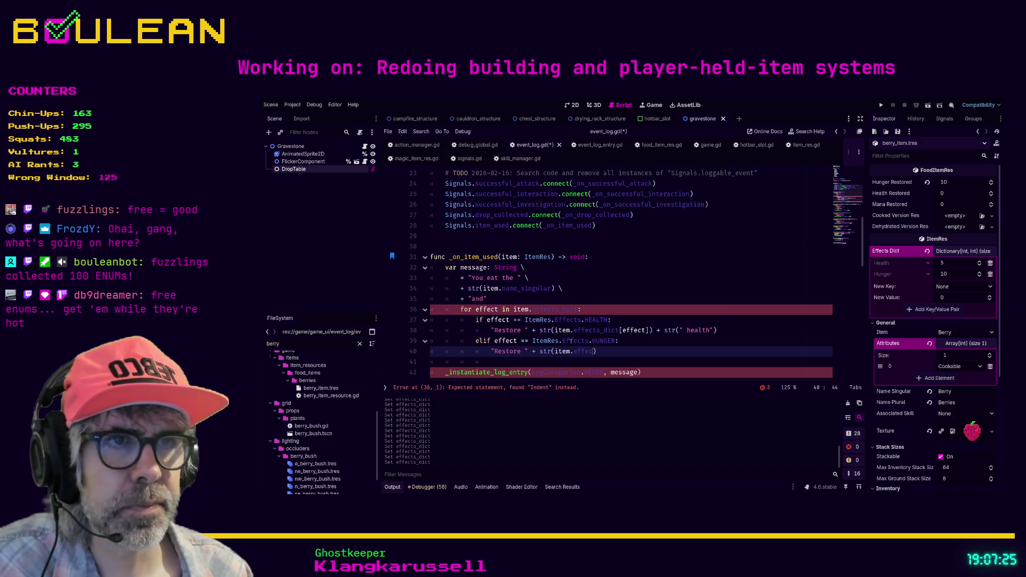
pyautogui.write('ct')
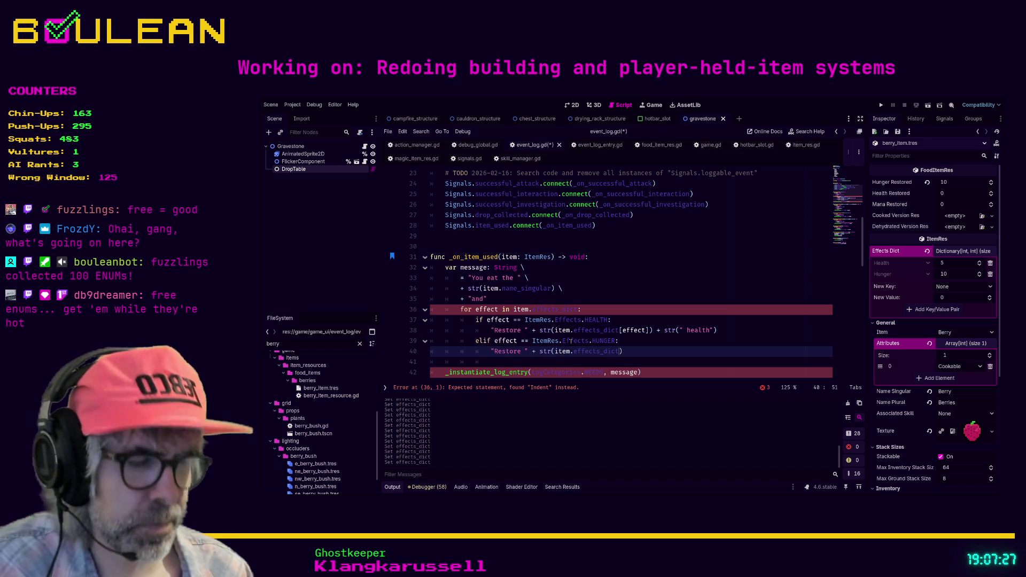
pyautogui.write('[effect]) ')
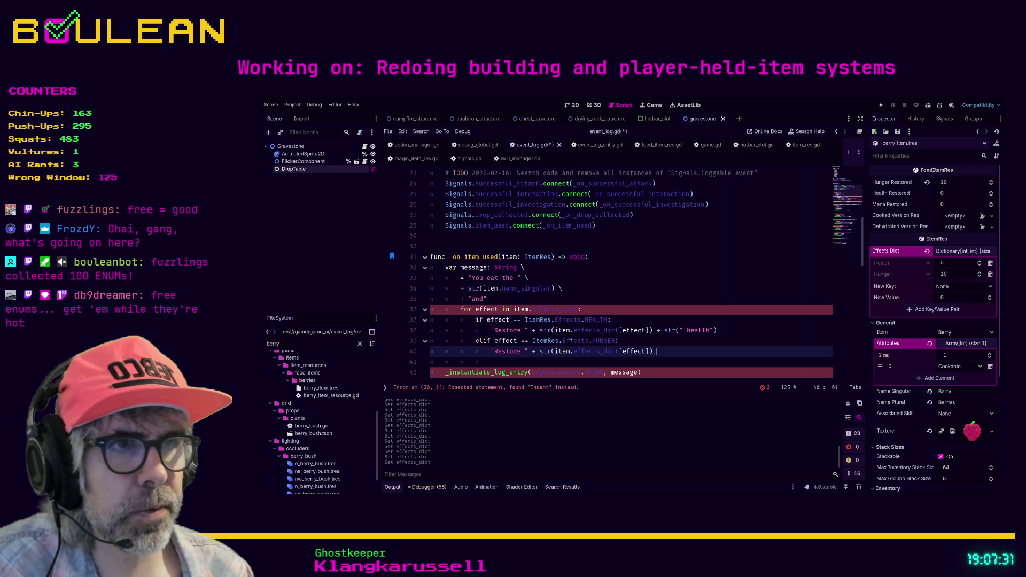
pyautogui.write('+ str(')
pyautogui.write('"')
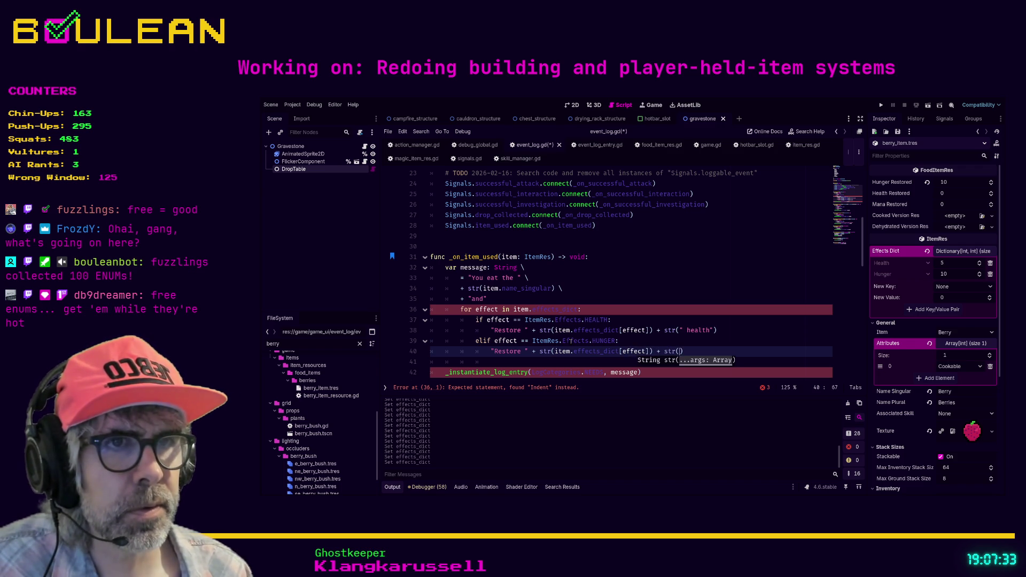
pyautogui.write(' hunger')
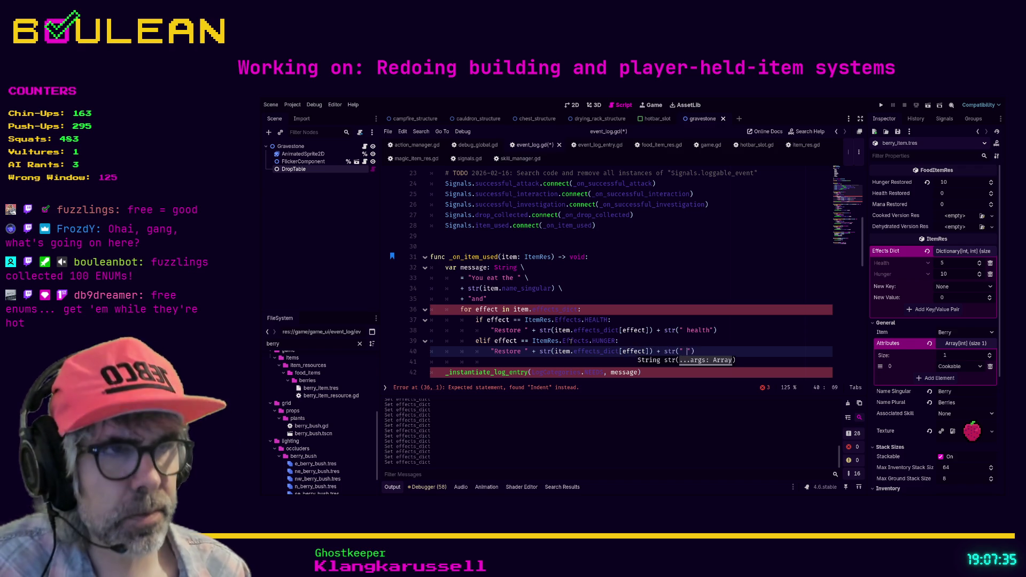
pyautogui.write('"')
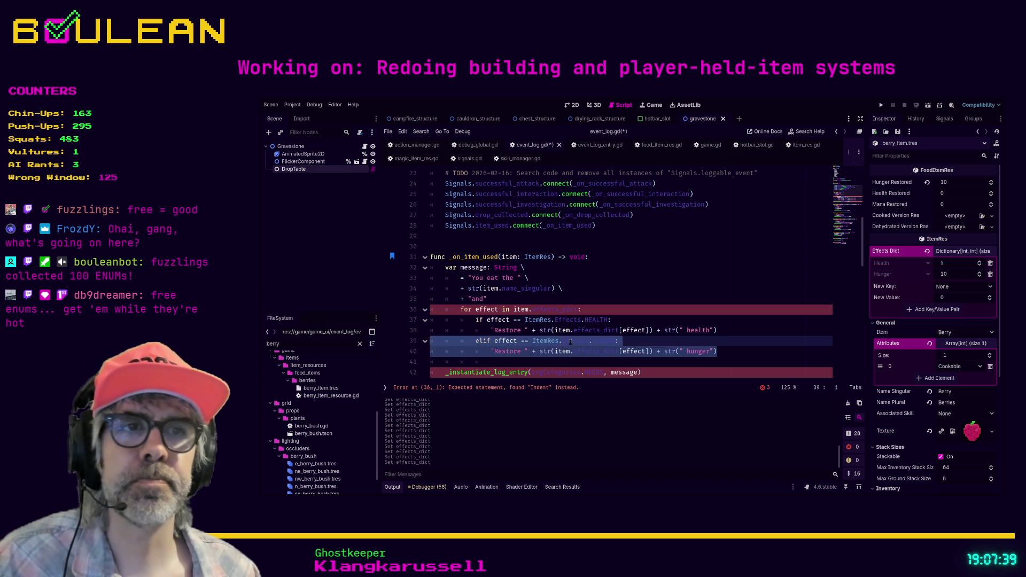
pyautogui.press('Return')
pyautogui.press('Return')
pyautogui.press('BackSpace')
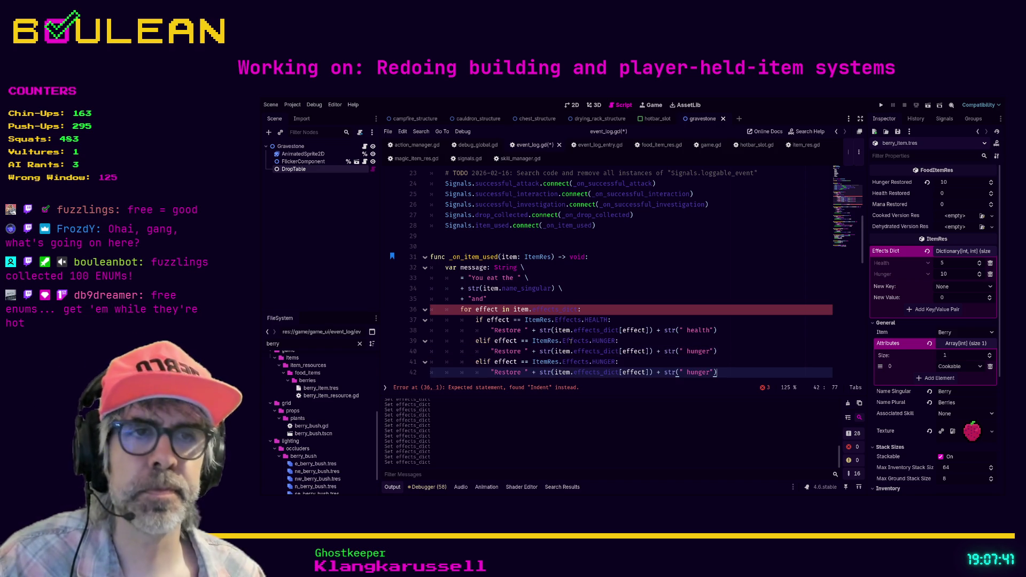
# Paste a copy of the hunger branch and change its condition to ItemRes.Effects.MANA.
pyautogui.hotkey('ctrl', 'v')
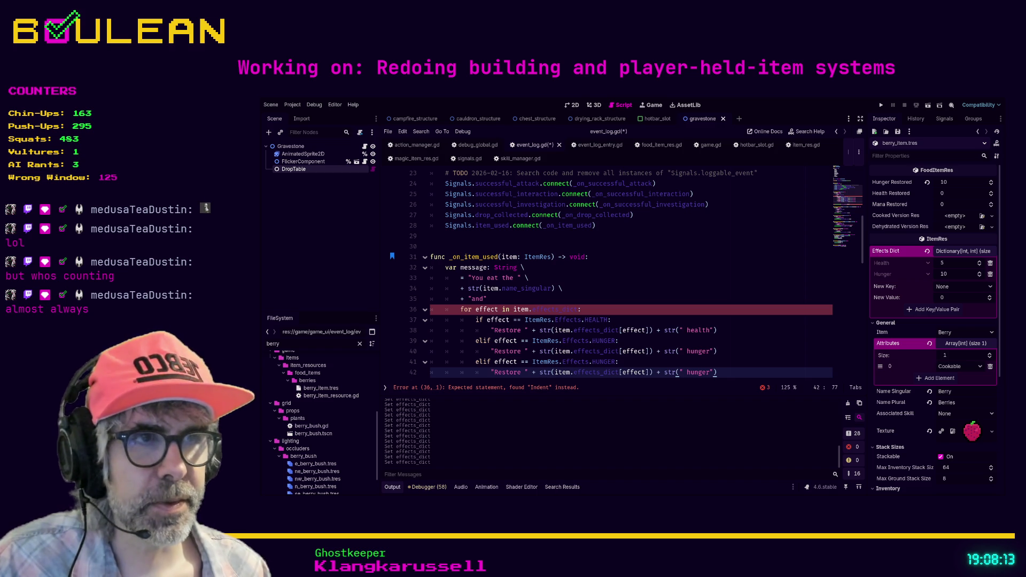
pyautogui.scroll(-2, 686, 310)
pyautogui.doubleClick(697, 309)
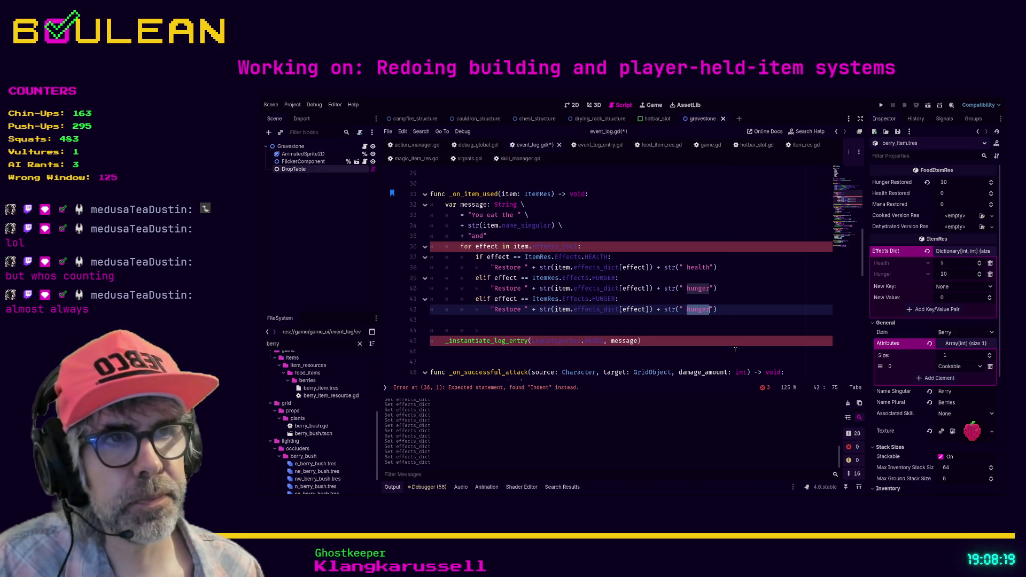
pyautogui.doubleClick(601, 299)
pyautogui.press('BackSpace')
pyautogui.press('BackSpace')
pyautogui.write('.')
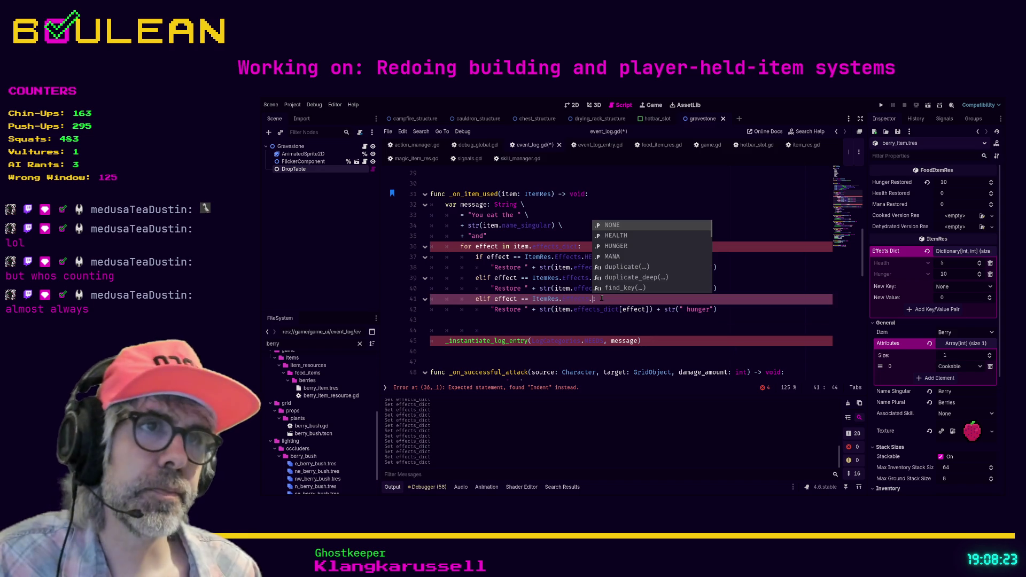
pyautogui.press('Down')
pyautogui.press('Down')
pyautogui.press('Down')
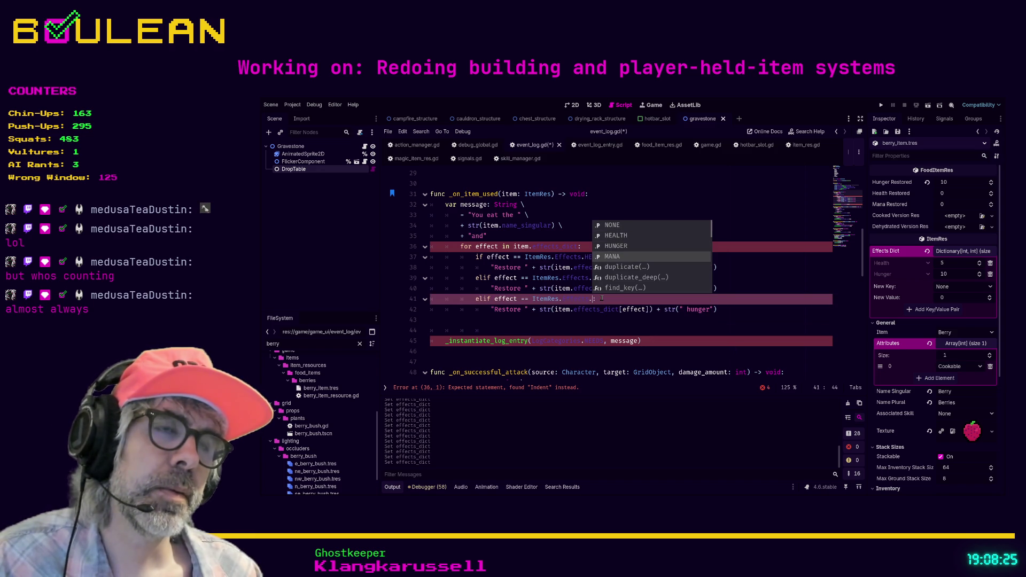
pyautogui.press('Return')
# Replace hunger with mana in the copied branch's message text.
pyautogui.doubleClick(694, 309)
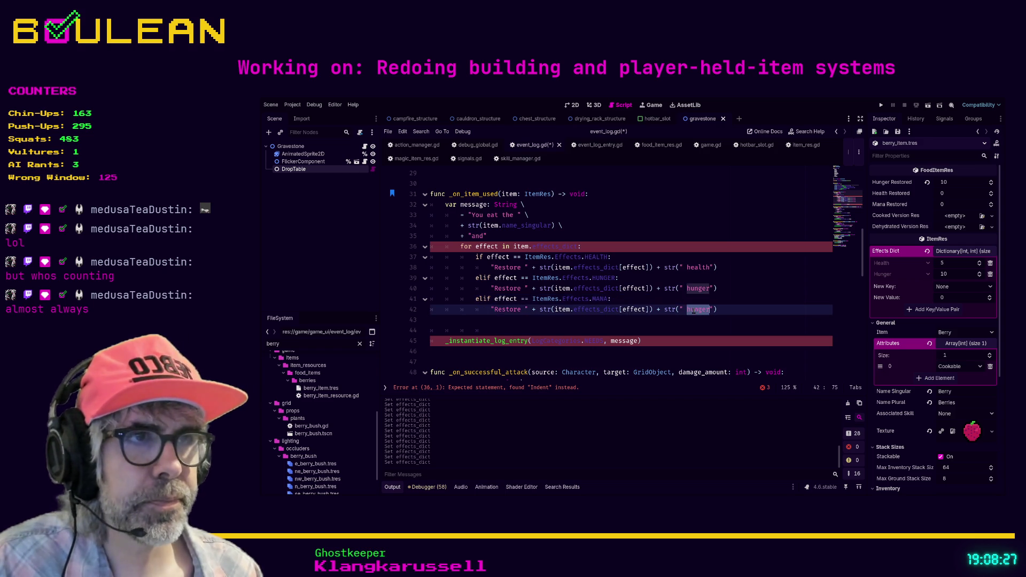
pyautogui.write('mana')
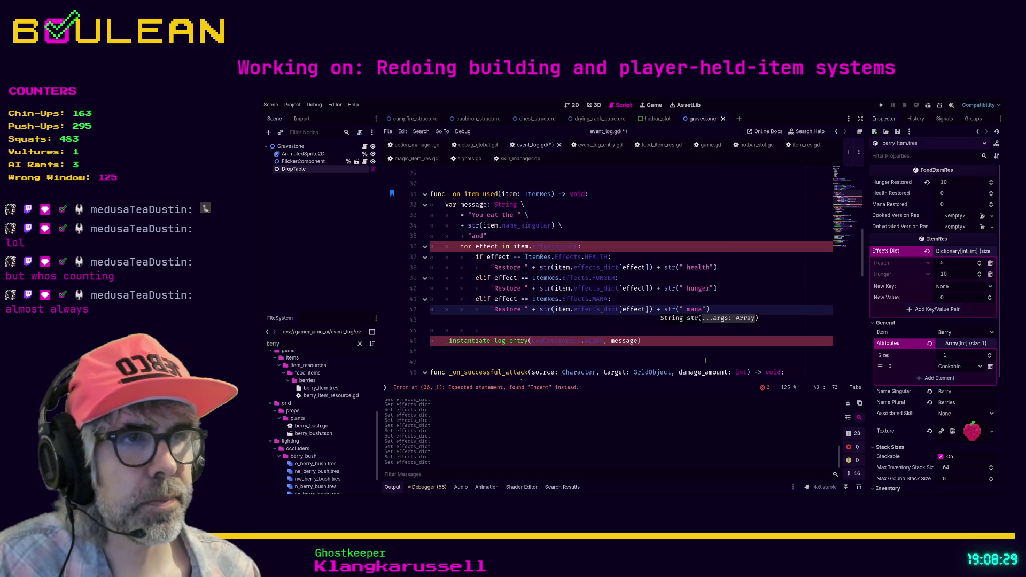
pyautogui.press('End')
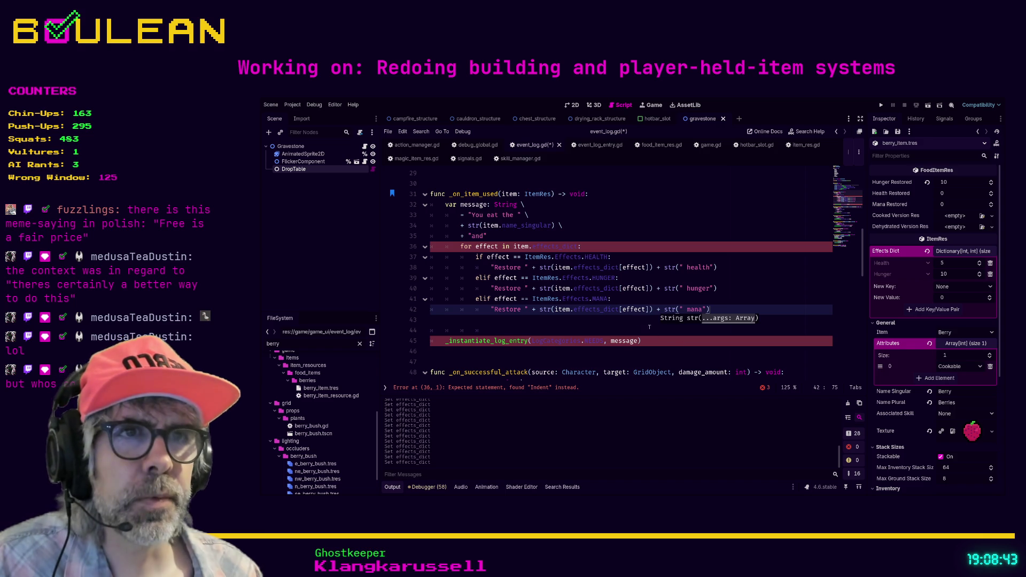
pyautogui.scroll(1, 586, 251)
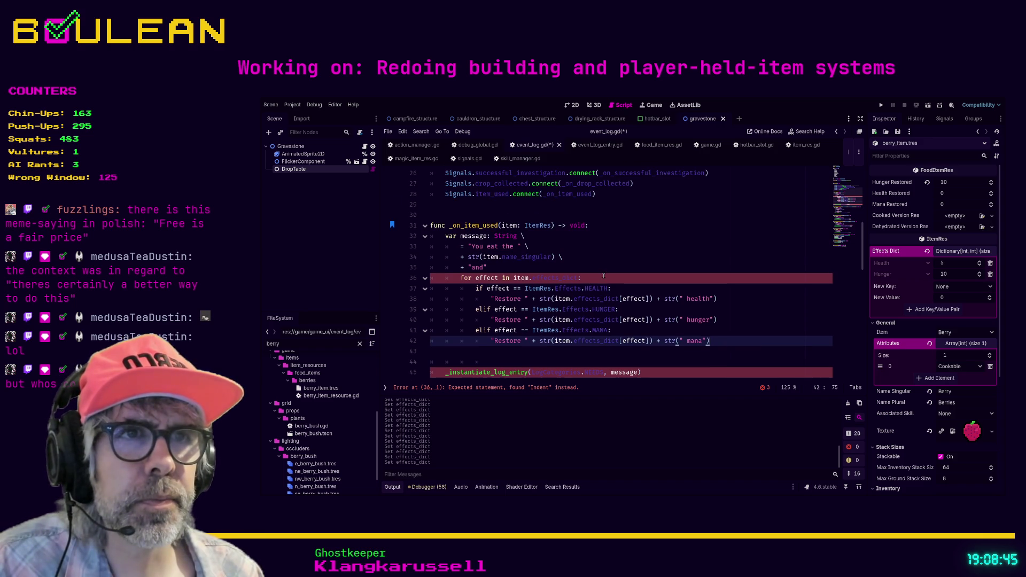
# Dedent the for-effect loop with its HEALTH, HUNGER and MANA branches by one level.
pyautogui.click(603, 275)
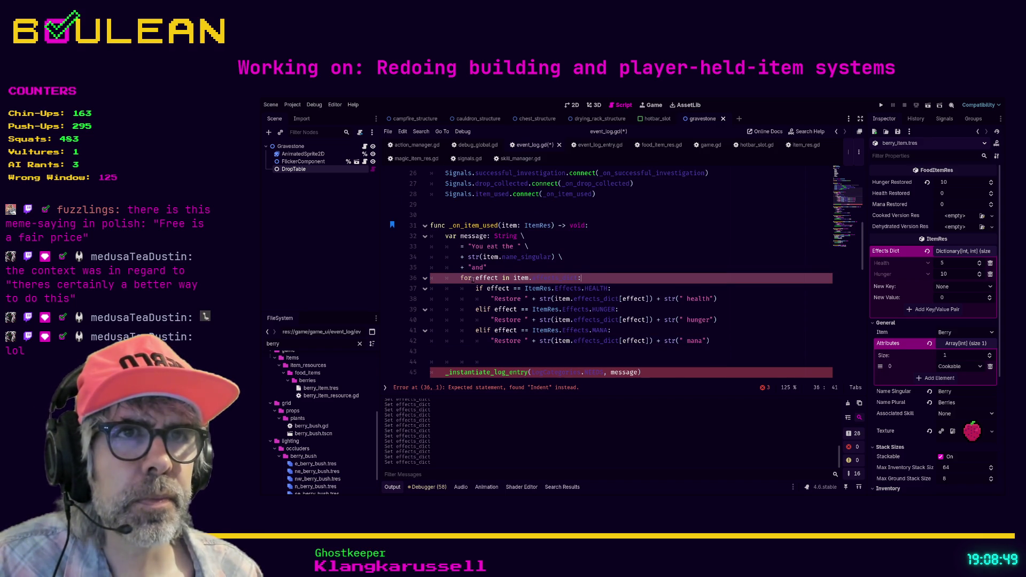
pyautogui.moveTo(710, 340); pyautogui.dragTo(405, 285)
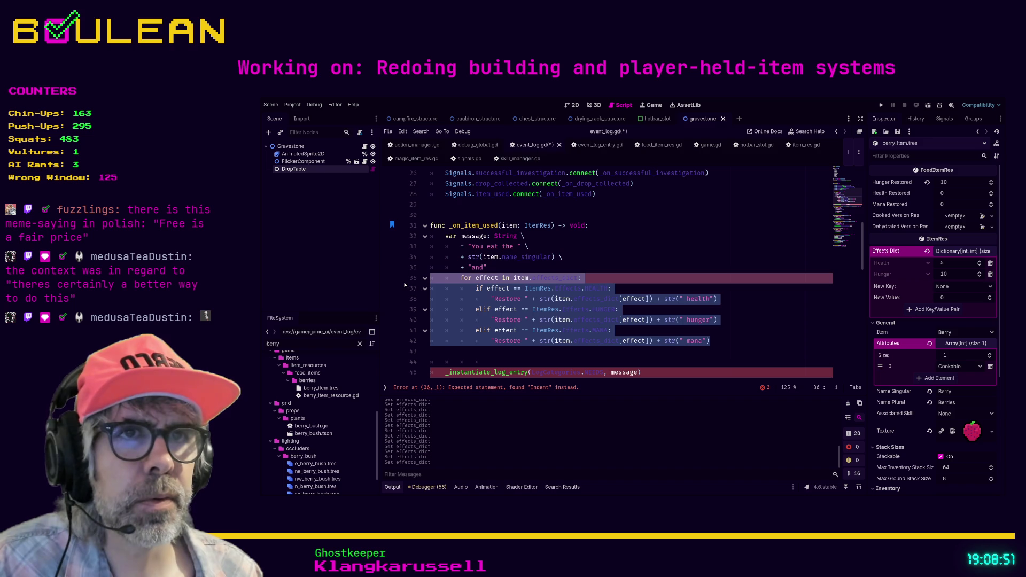
pyautogui.hotkey('shift', 'Tab')
pyautogui.click(624, 279)
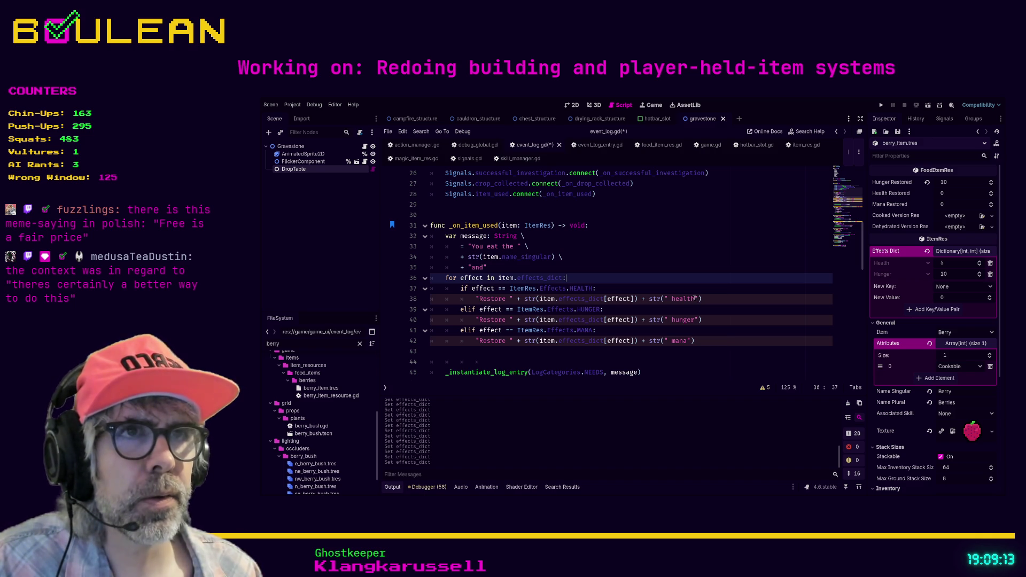
# Search all project files for \n with Find in Files.
pyautogui.scroll(-3, 694, 299)
pyautogui.scroll(-6, 693, 298)
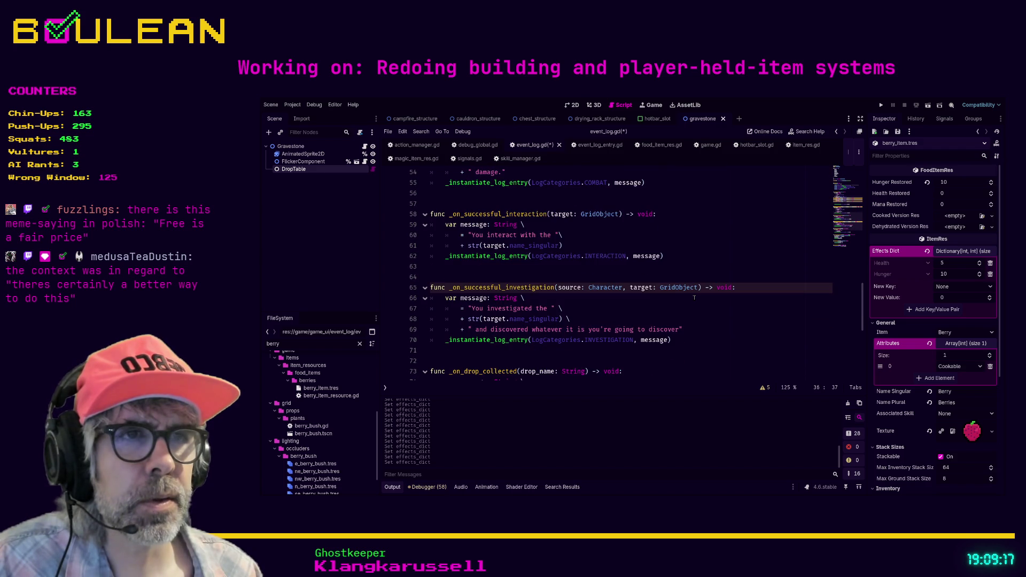
pyautogui.scroll(-2, 694, 298)
pyautogui.click(694, 297)
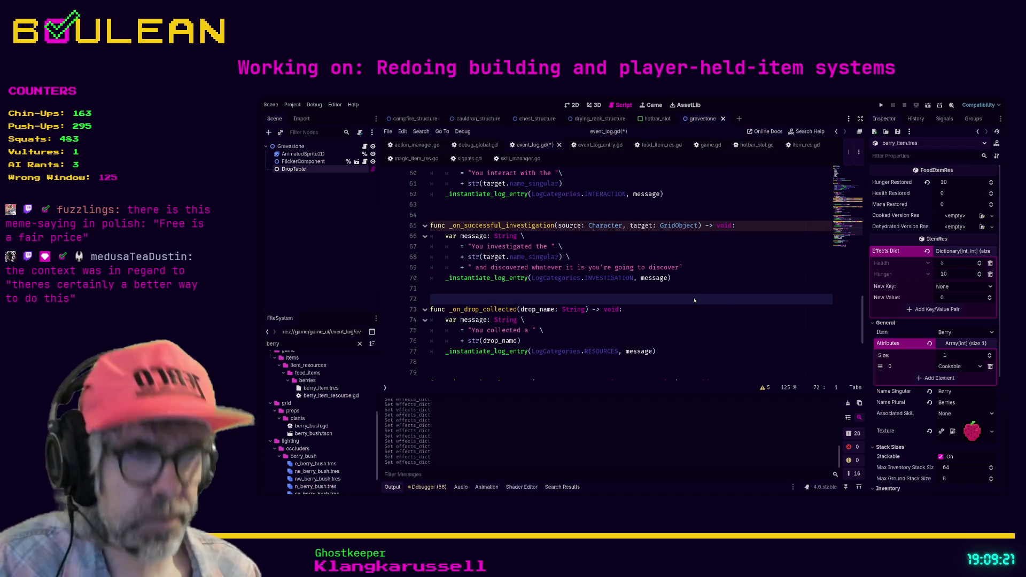
pyautogui.hotkey('ctrl', 'shift', 'f')
pyautogui.press('Return')
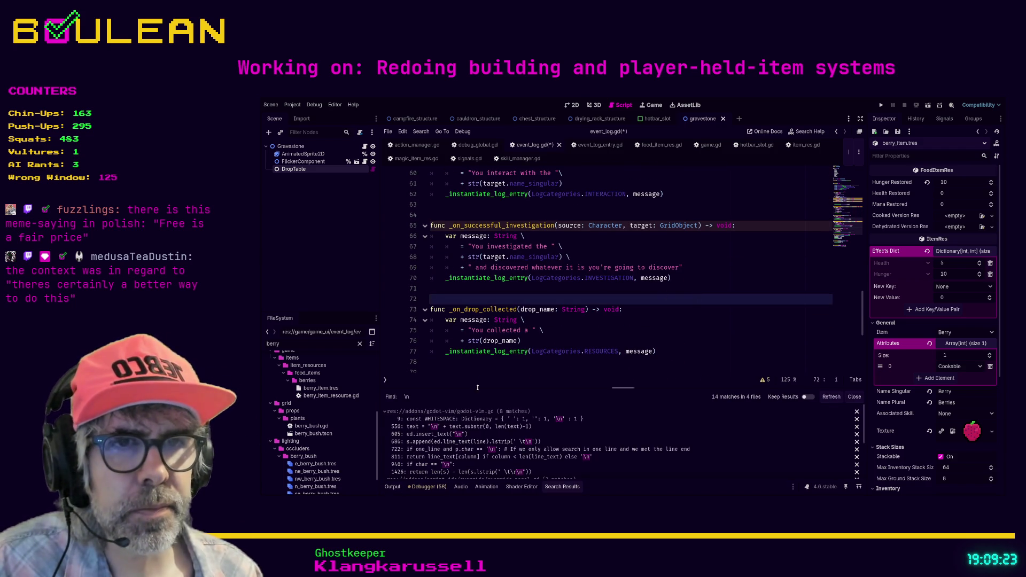
# End the health, hunger and mana strings with \n and remove the empty lines after the loop.
pyautogui.scroll(3, 700, 278)
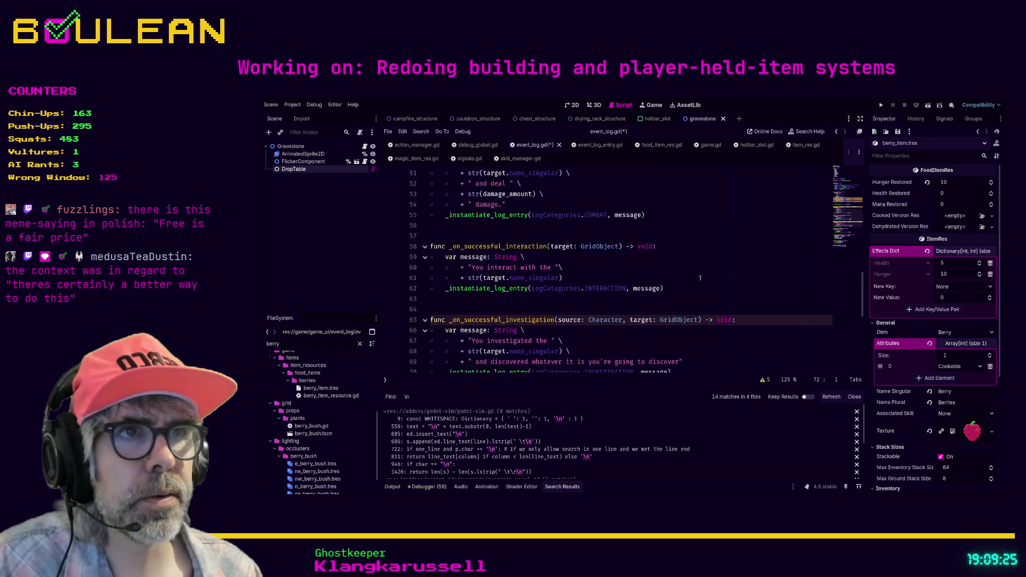
pyautogui.scroll(3, 700, 278)
pyautogui.click(633, 274)
pyautogui.scroll(3, 634, 274)
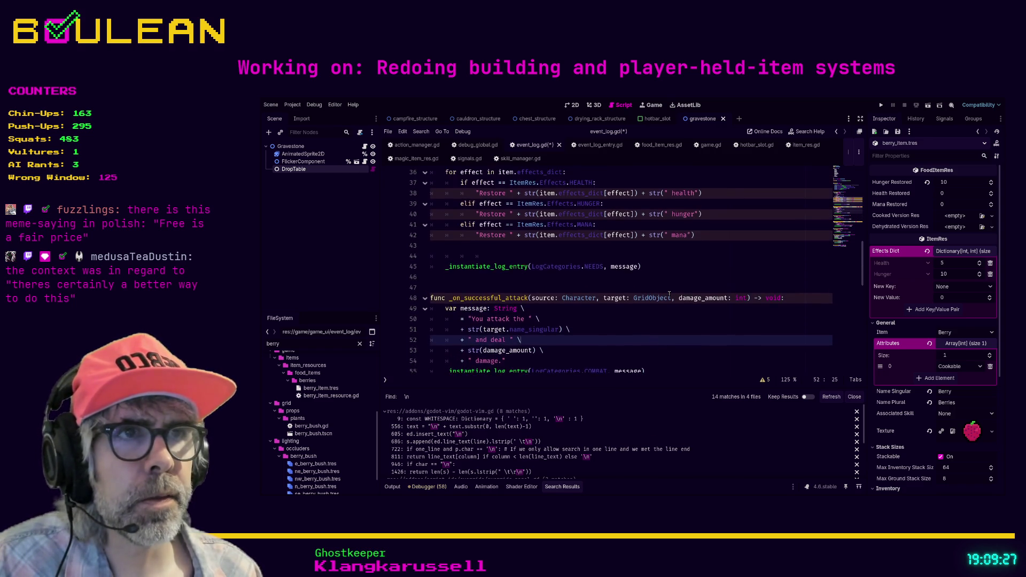
pyautogui.click(694, 225)
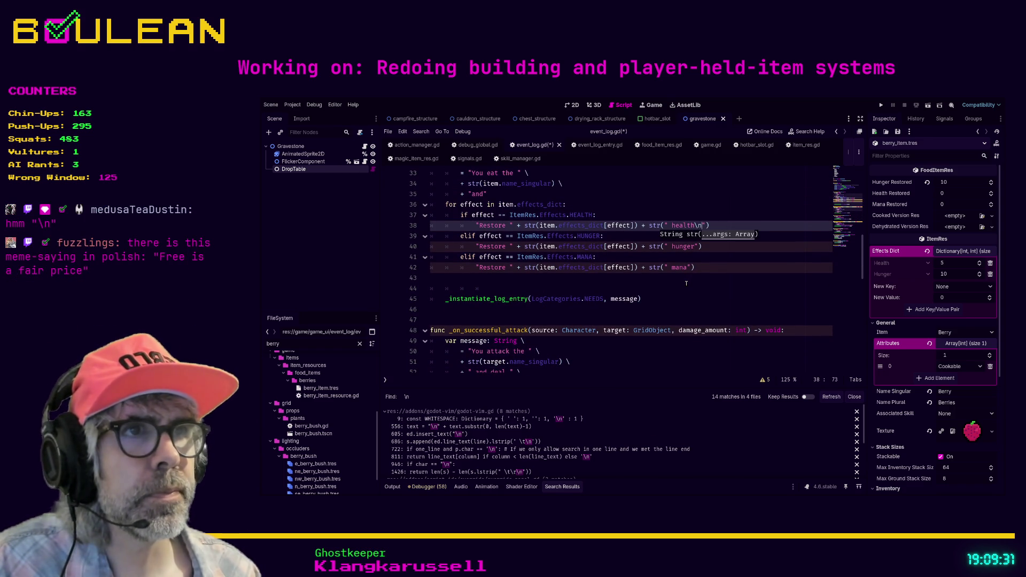
pyautogui.click(695, 246)
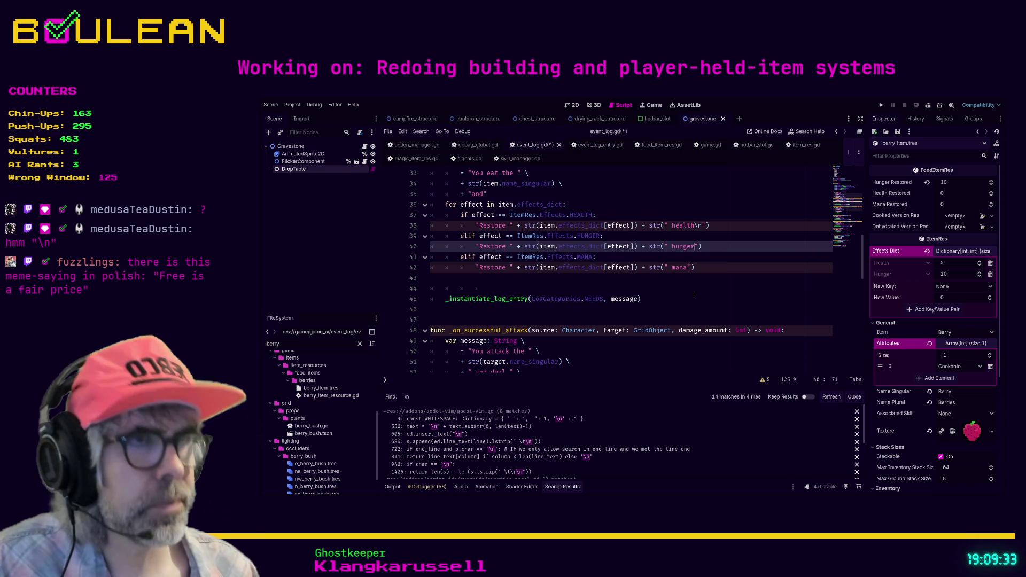
pyautogui.click(689, 268)
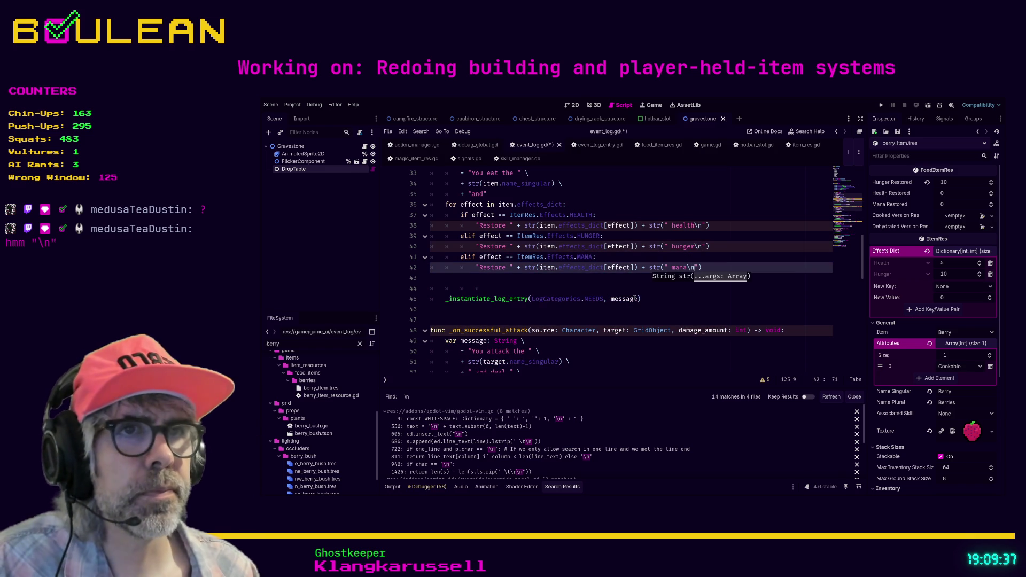
pyautogui.press('Down')
pyautogui.press('Down')
pyautogui.press('BackSpace')
pyautogui.press('BackSpace')
pyautogui.press('BackSpace')
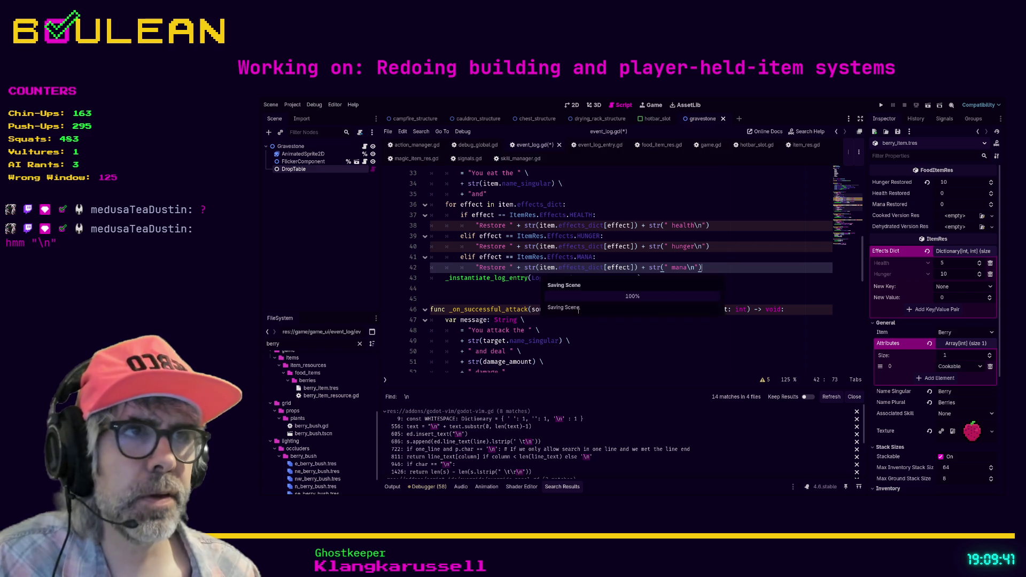
pyautogui.click(566, 291)
# Save and run the game, move the wizard down-left, and forage a berry from the bush.
pyautogui.press('F5')
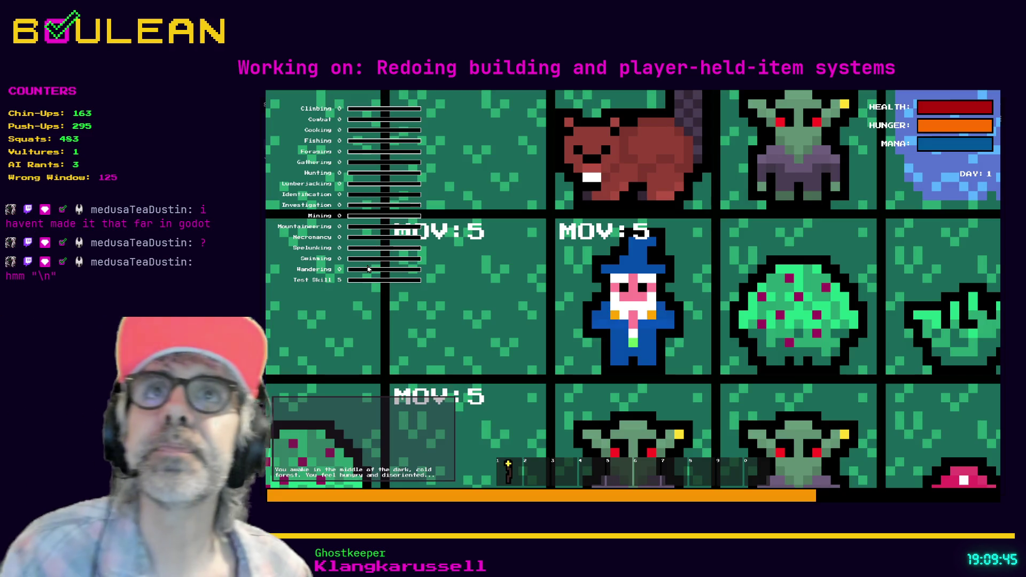
pyautogui.scroll(-3, 367, 269)
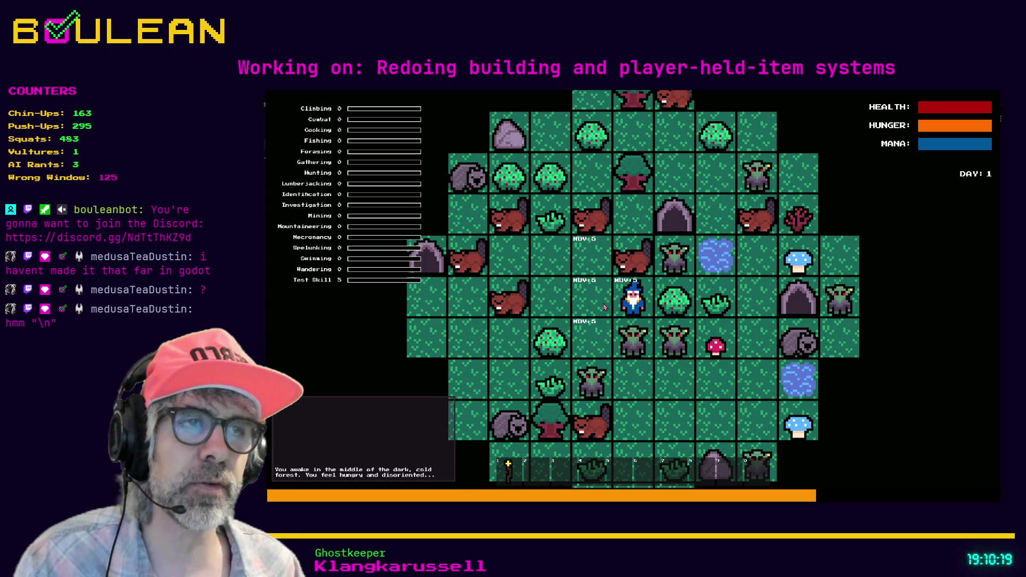
pyautogui.press('a')
pyautogui.press('KP_1')
pyautogui.press('KP_4')
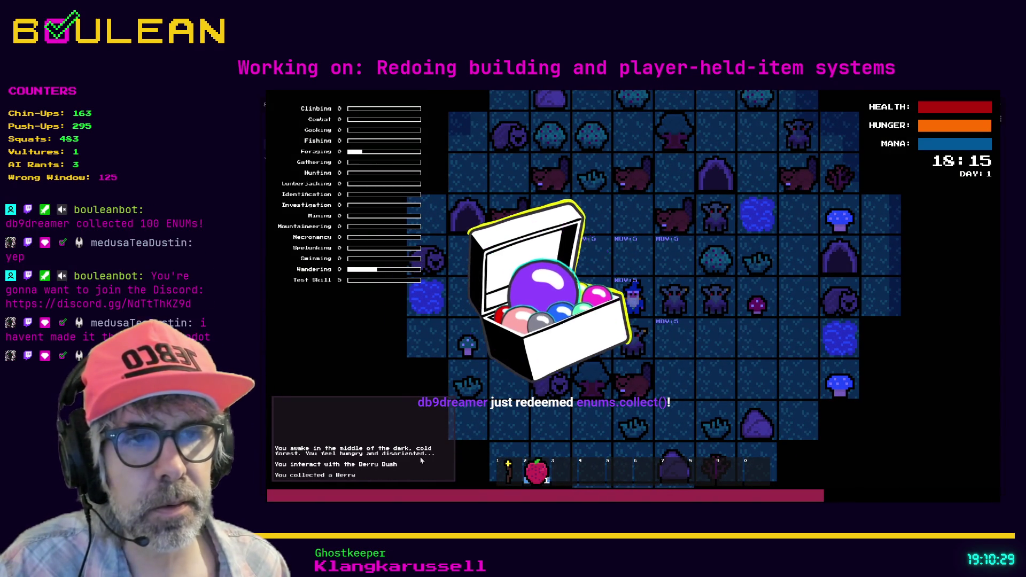
# Eat the berry from hotbar slot 2, read its log message, and stop the game.
pyautogui.press('2')
pyautogui.click(524, 464)
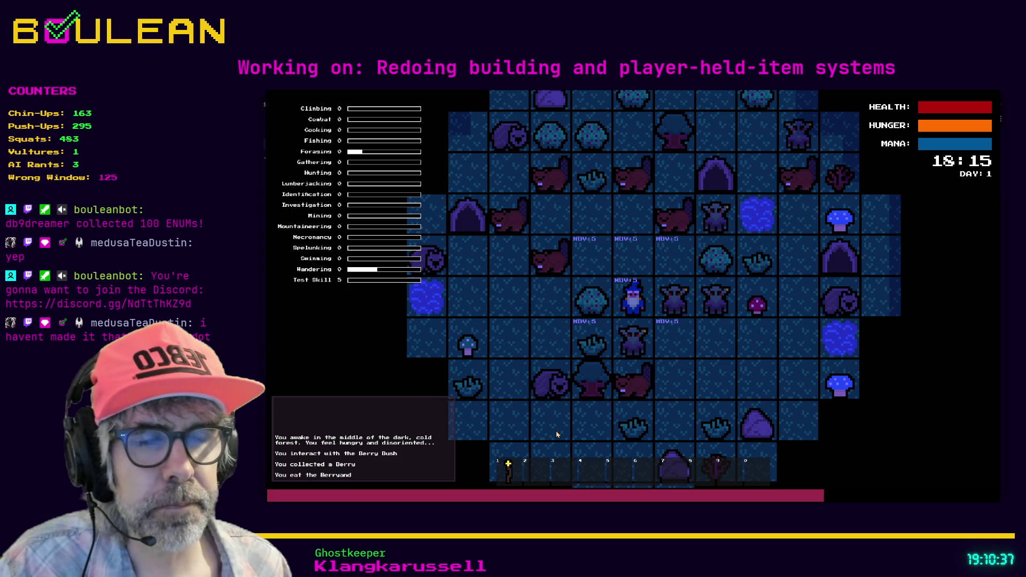
pyautogui.press('F8')
pyautogui.click(616, 330)
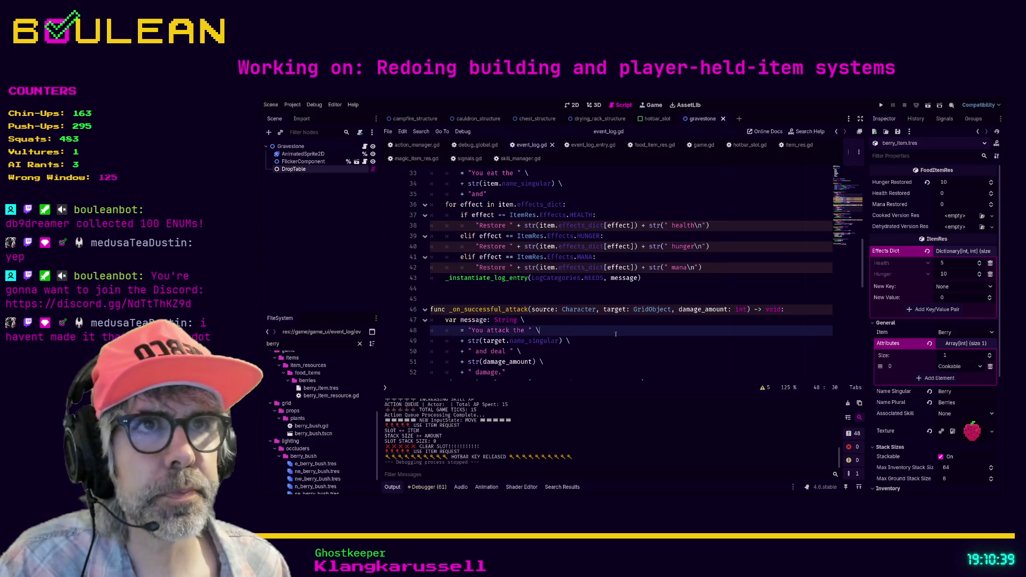
# Open berry_item_resource.gd, inspect berry_item.tres effects in the Inspector, and return to event_log.gd.
pyautogui.scroll(1, 616, 334)
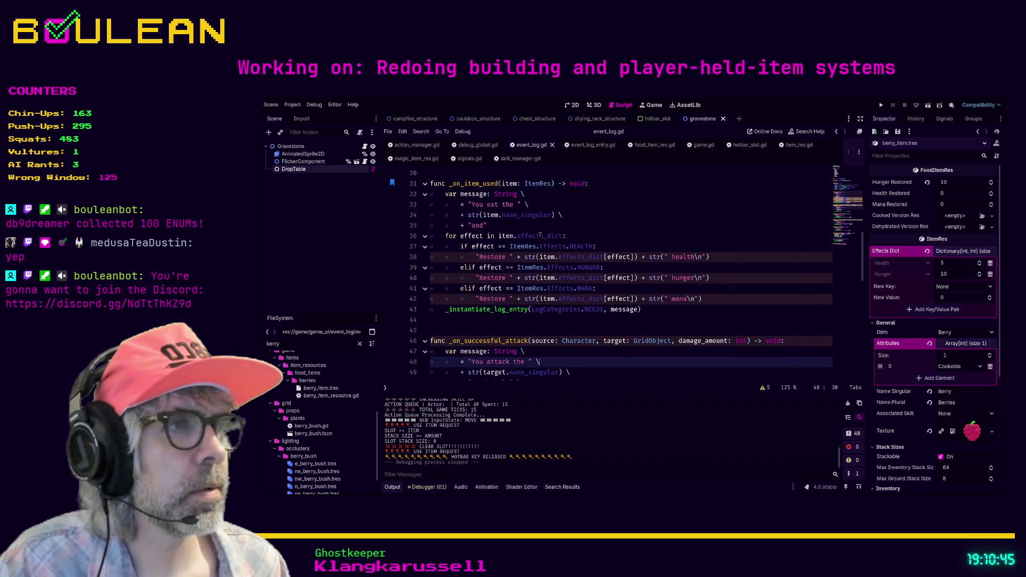
pyautogui.click(321, 426)
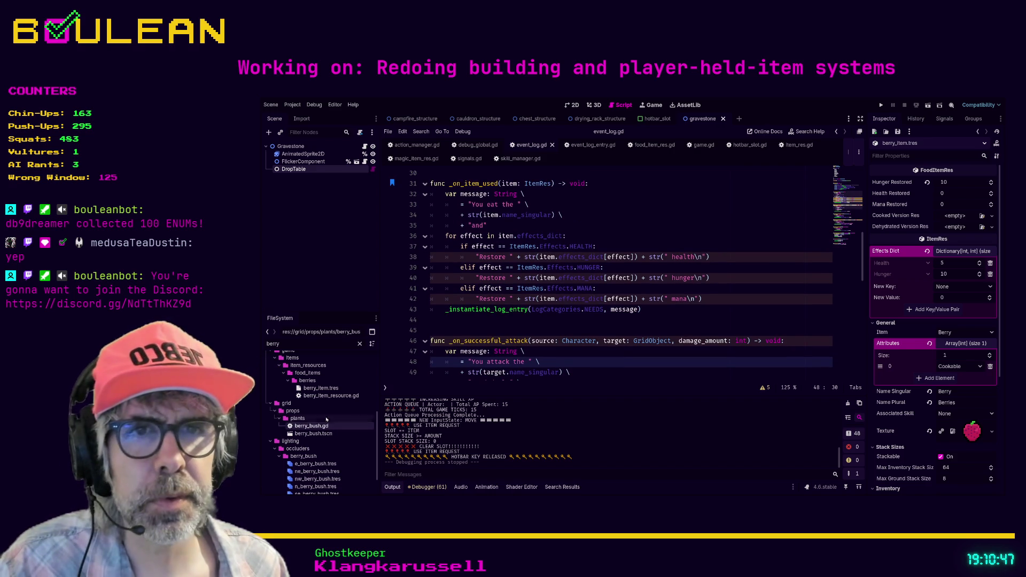
pyautogui.click(325, 390)
pyautogui.doubleClick(327, 396)
pyautogui.click(326, 389)
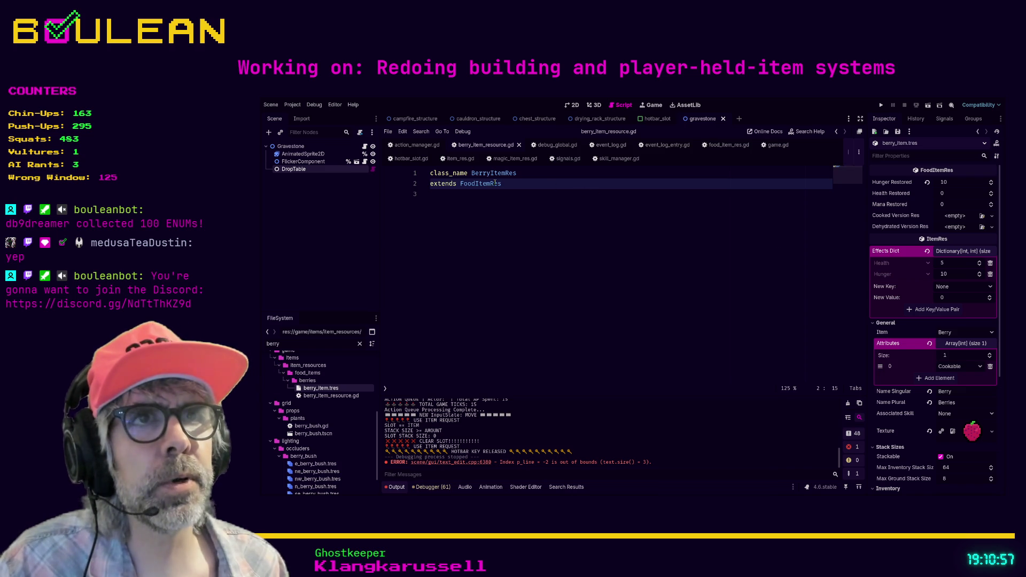
pyautogui.click(606, 145)
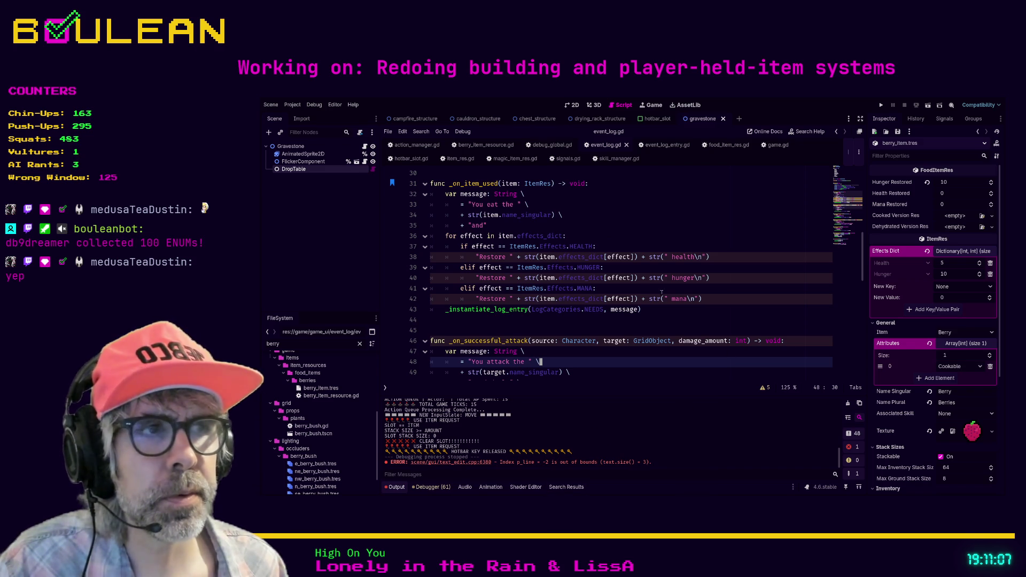
# Insert a print() line at the top of the effects_dict loop and select it.
pyautogui.click(637, 240)
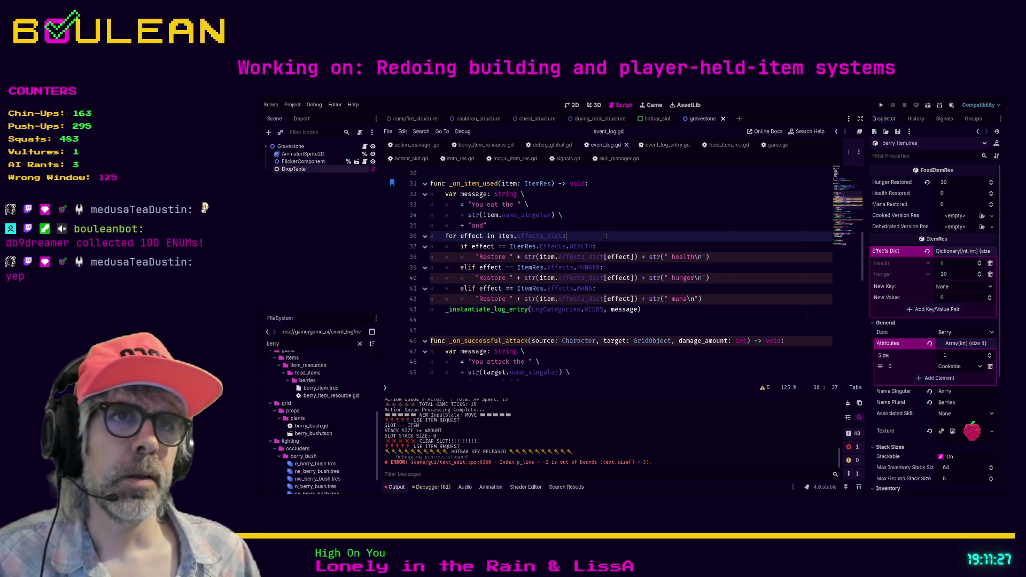
pyautogui.press('Return')
pyautogui.write('print(')
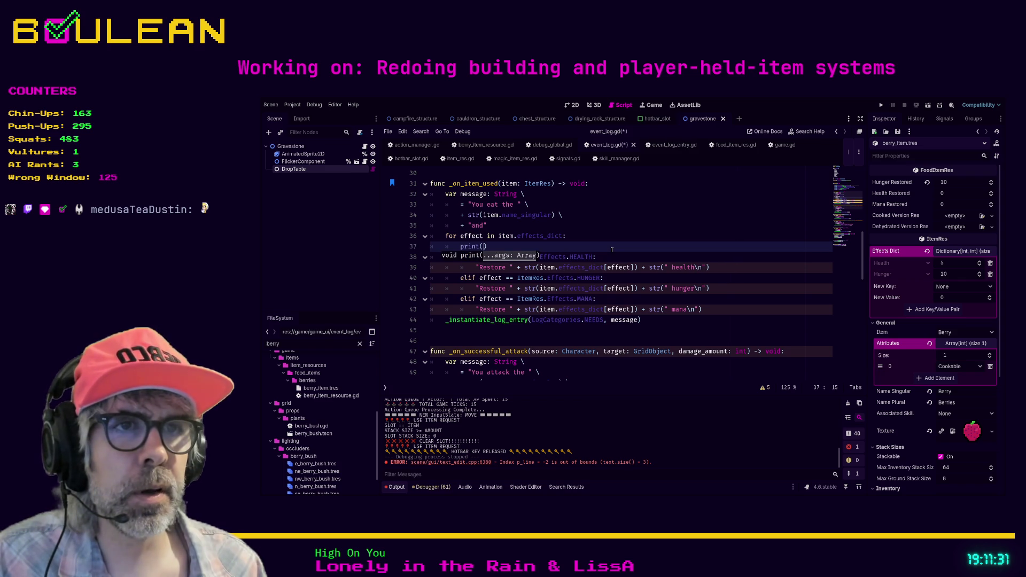
pyautogui.hotkey('shift', 'Home')
pyautogui.hotkey('shift', 'Home')
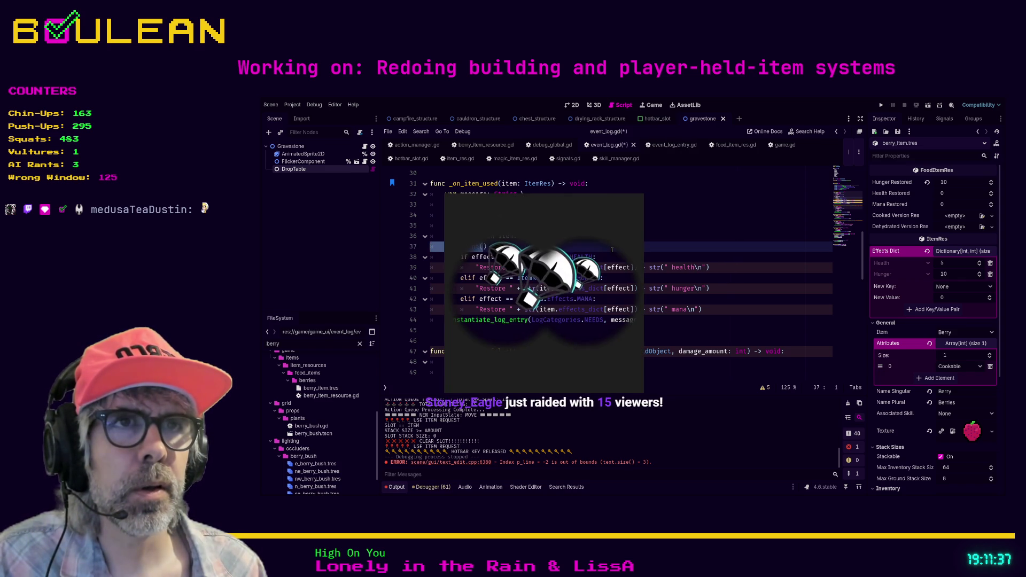
# Delete the print line and the empty line it leaves.
pyautogui.press('BackSpace')
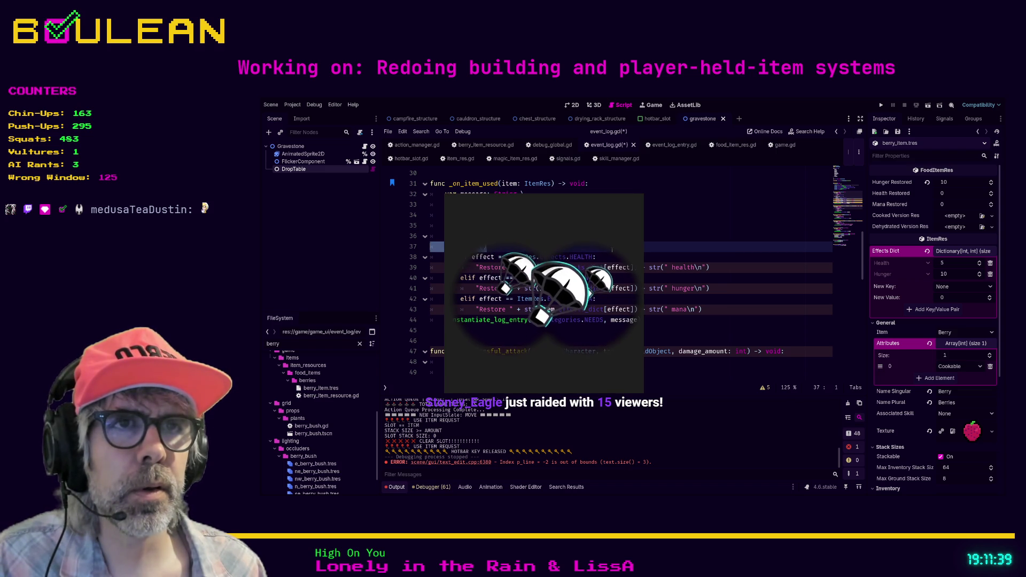
pyautogui.press('BackSpace')
pyautogui.press('Down')
pyautogui.press('Down')
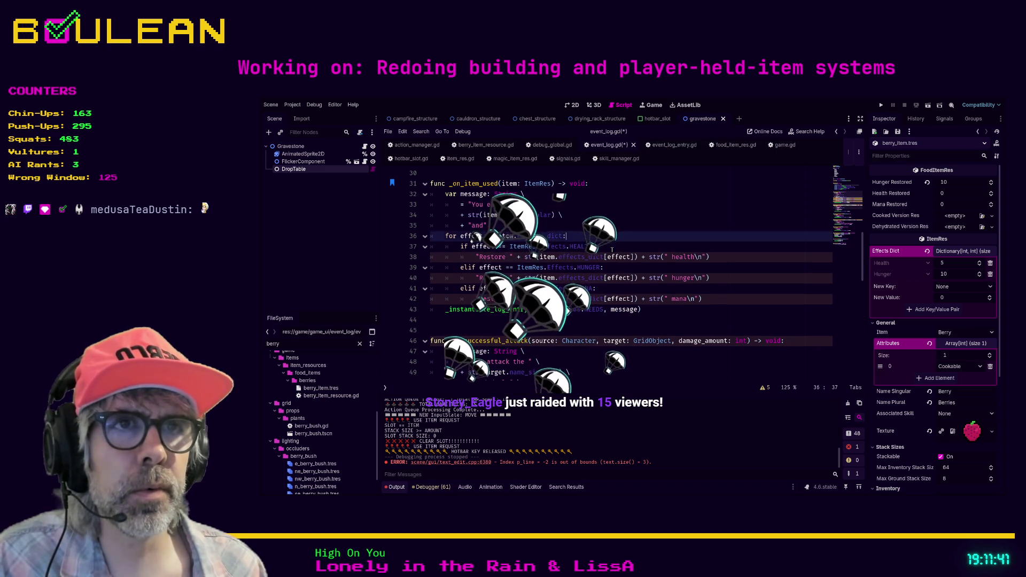
# Prefix the health, hunger and mana Restore strings with 'message += ', save, and run the game.
pyautogui.press('Home')
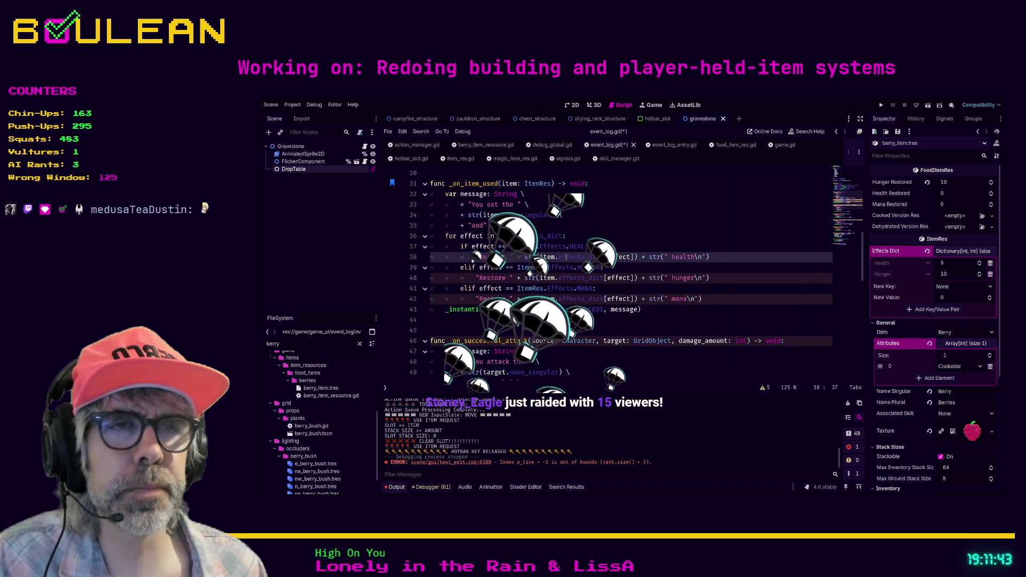
pyautogui.write('me')
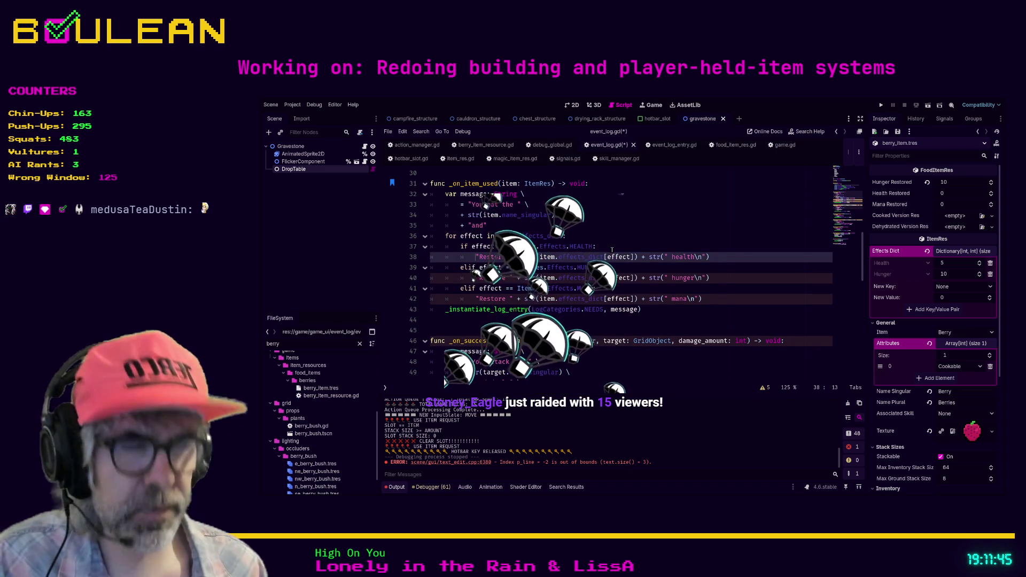
pyautogui.write('ssage ')
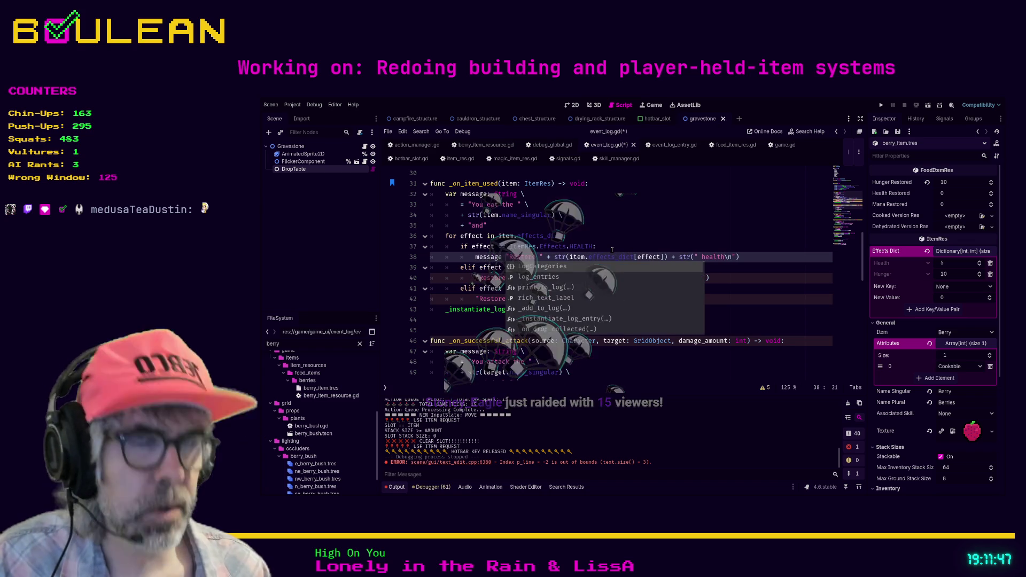
pyautogui.write('+= "')
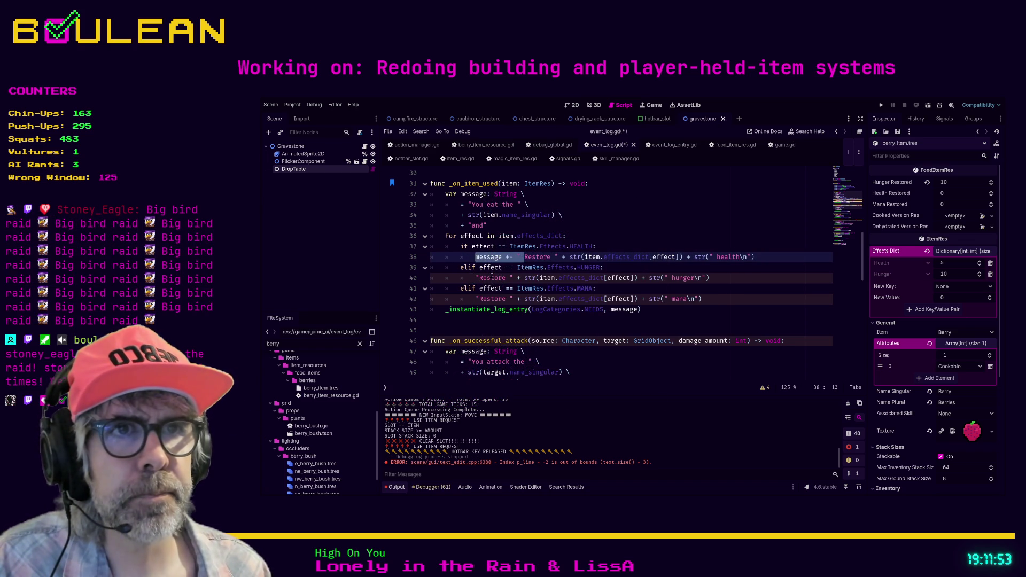
pyautogui.click(481, 279)
pyautogui.write('message += "')
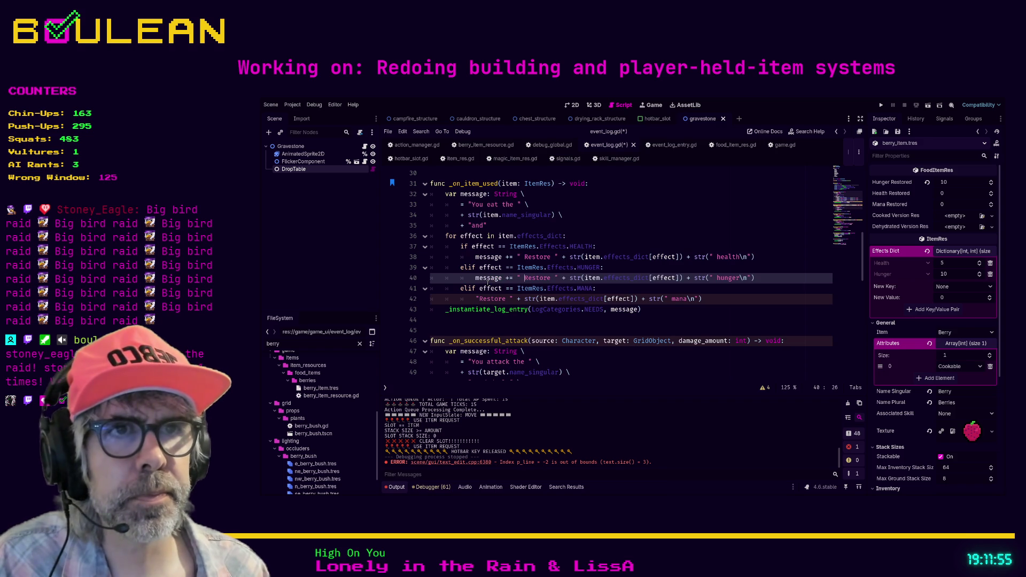
pyautogui.click(479, 299)
pyautogui.write('message += "')
pyautogui.click(509, 321)
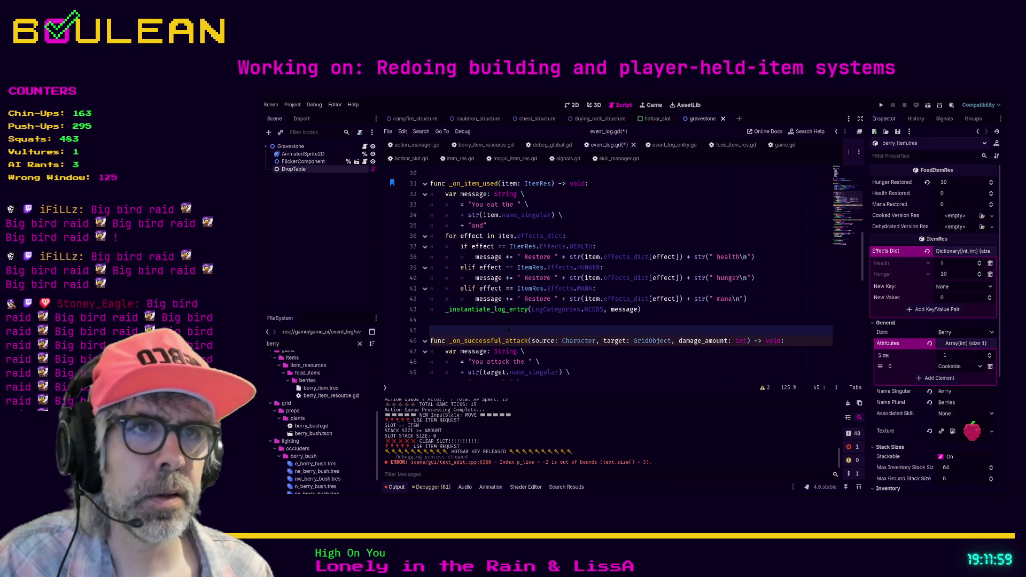
pyautogui.hotkey('ctrl', 's')
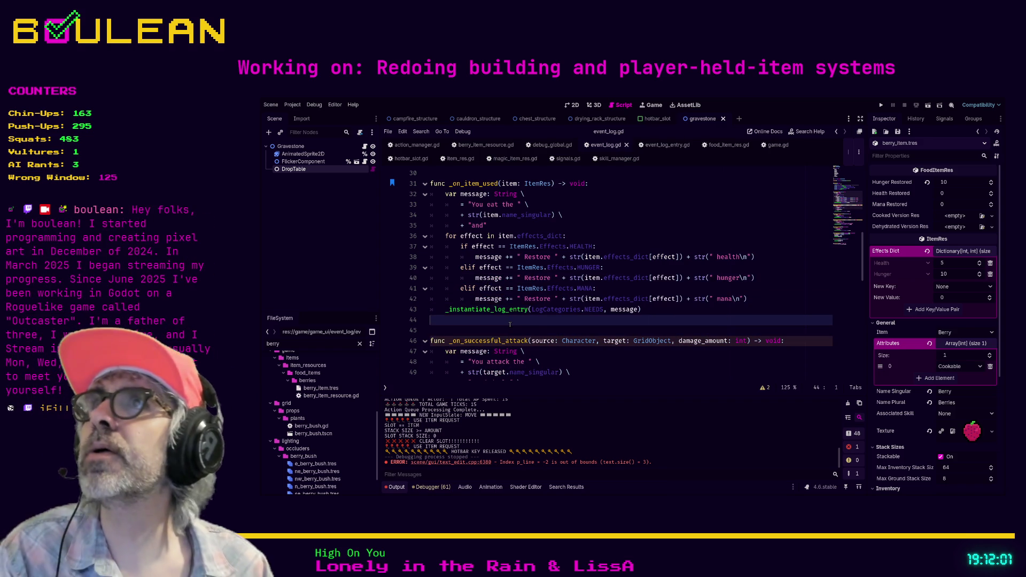
pyautogui.press('F5')
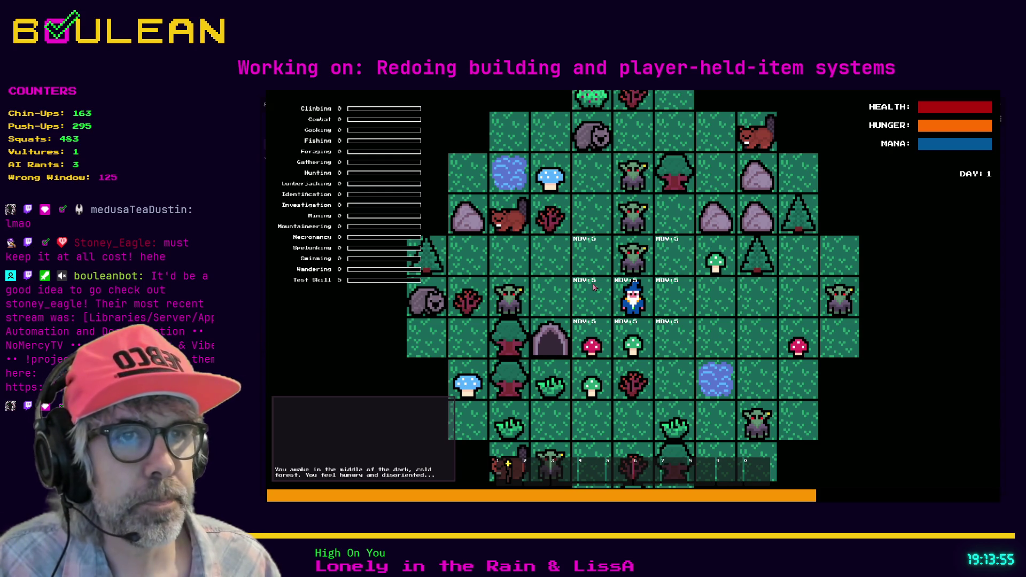
# Move the wizard to another tile in the freshly started game.
pyautogui.click(593, 288)
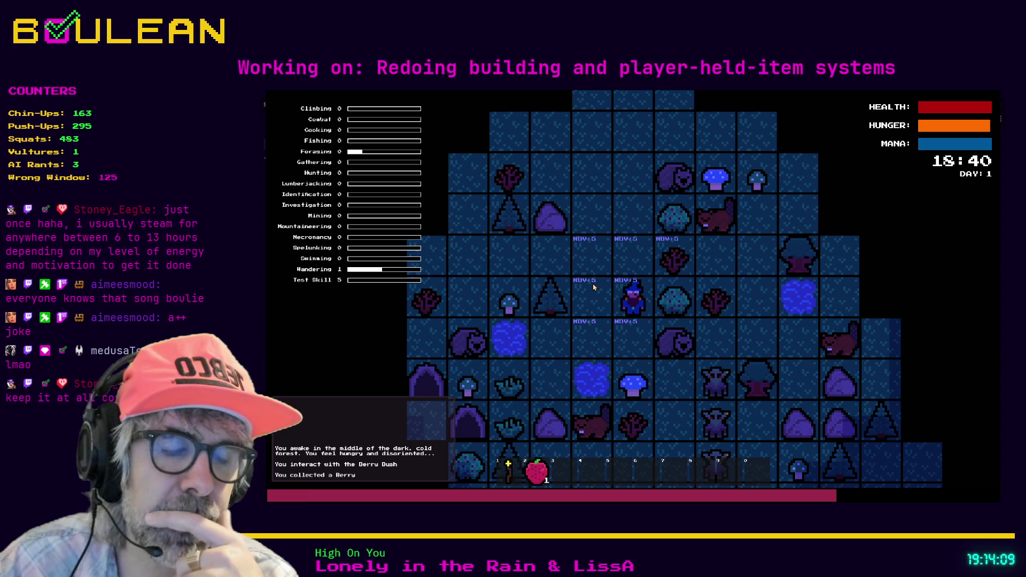
# Eat the berry with hotbar key 2, check the health and hunger log lines, then stop the game.
pyautogui.press('2')
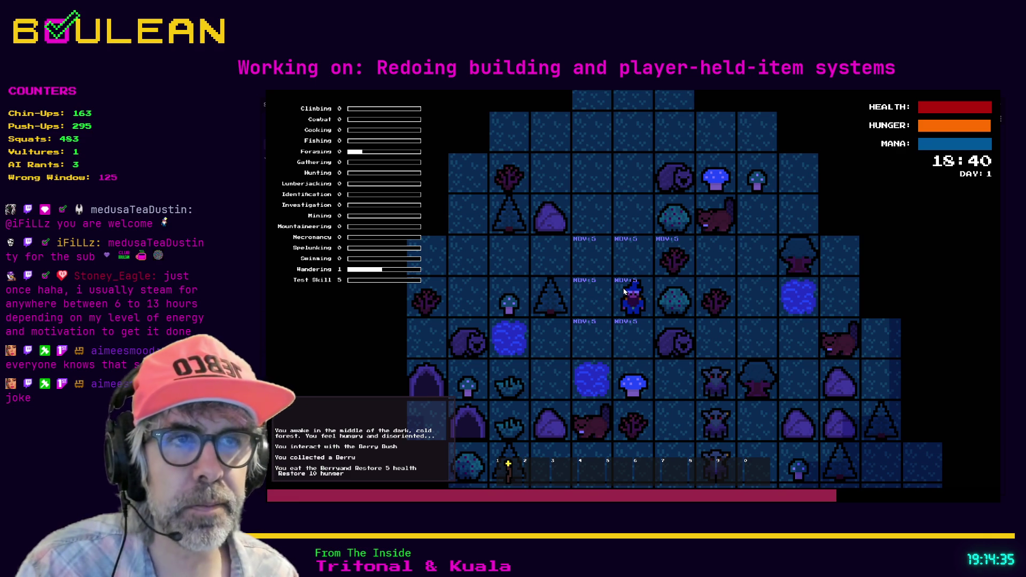
pyautogui.press('F8')
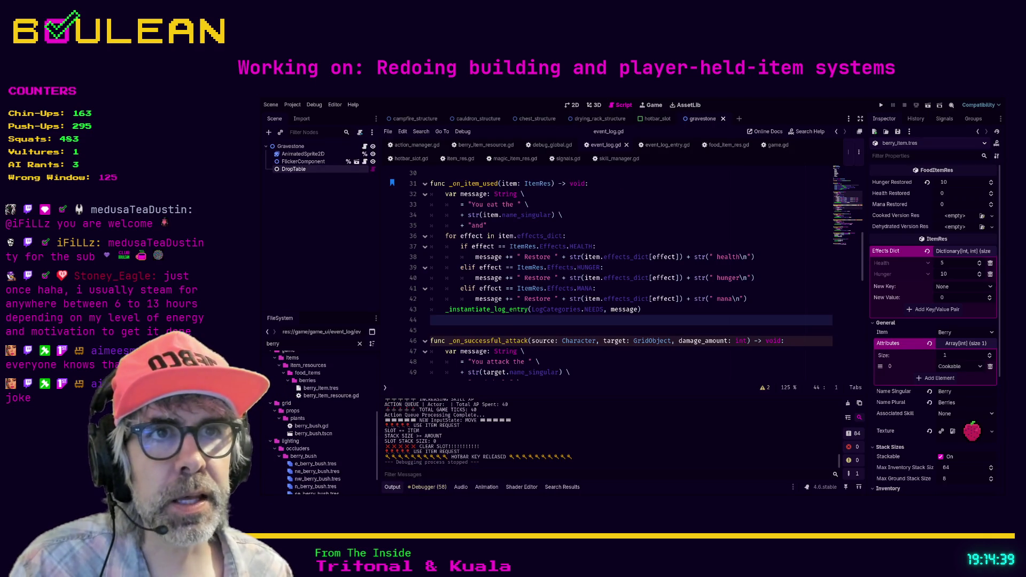
# Change "and" to ":" on line 35 and prefix the line 38 health text with HEALTH.
pyautogui.click(487, 226)
pyautogui.hotkey('shift', 'Home')
pyautogui.hotkey('shift', 'Home')
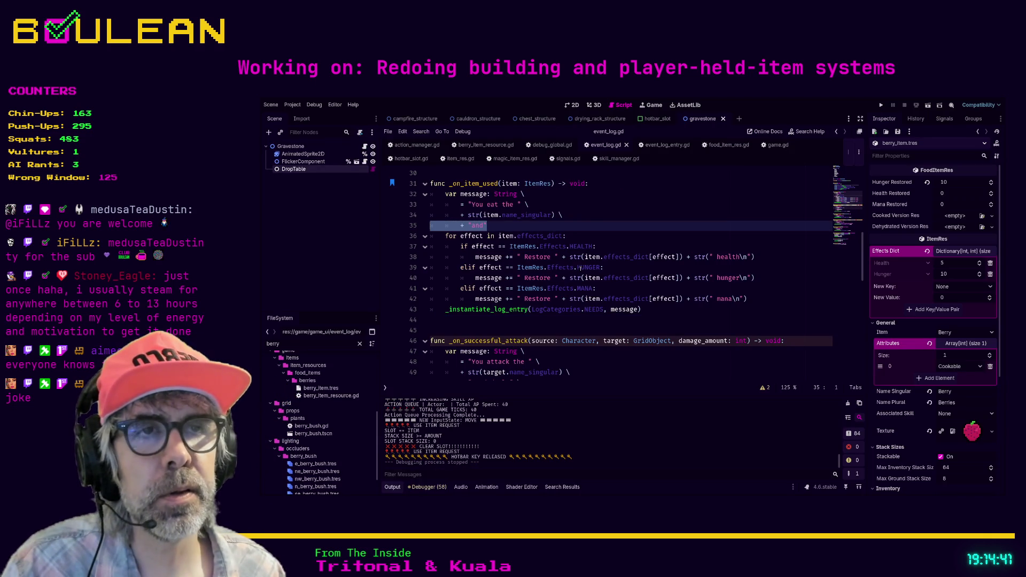
pyautogui.press('BackSpace')
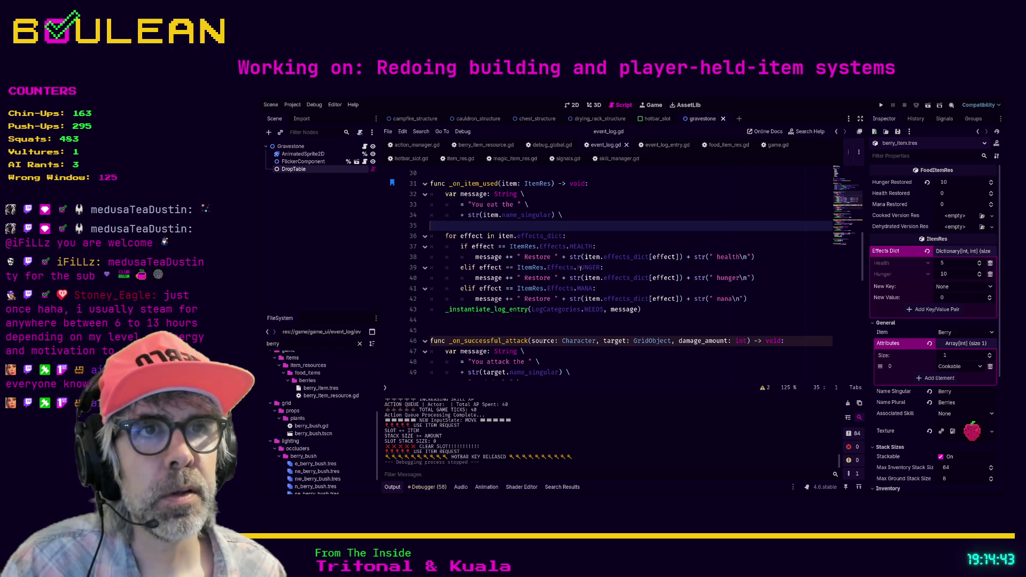
pyautogui.hotkey('ctrl', 'z')
pyautogui.press('Right')
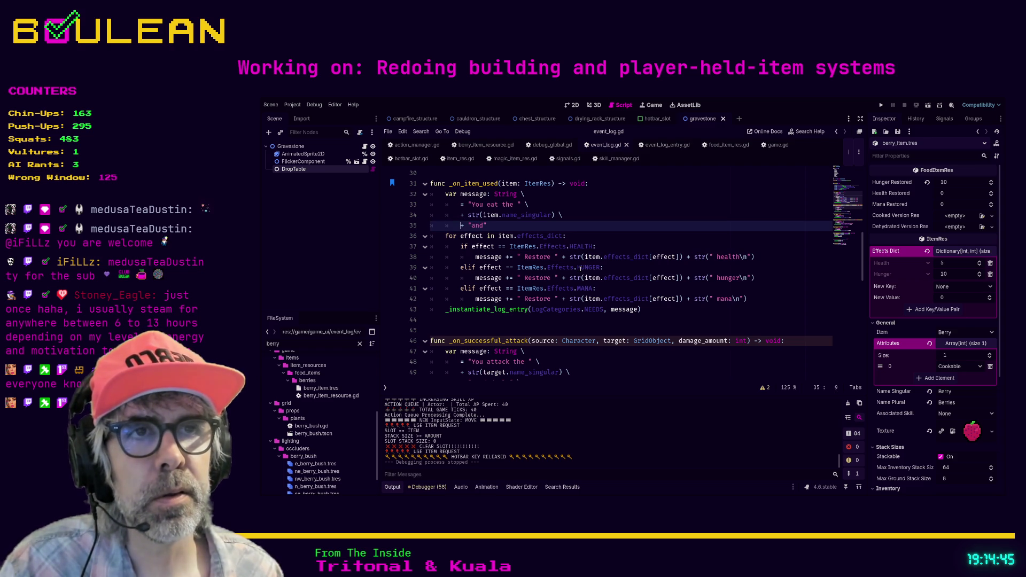
pyautogui.press('BackSpace')
pyautogui.press('BackSpace')
pyautogui.press('BackSpace')
pyautogui.write(':')
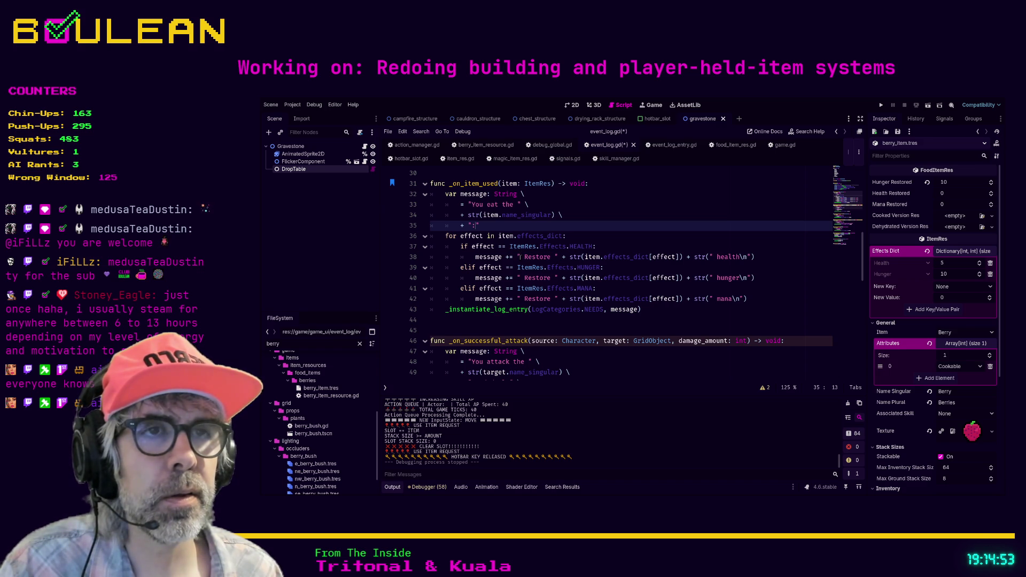
pyautogui.click(518, 257)
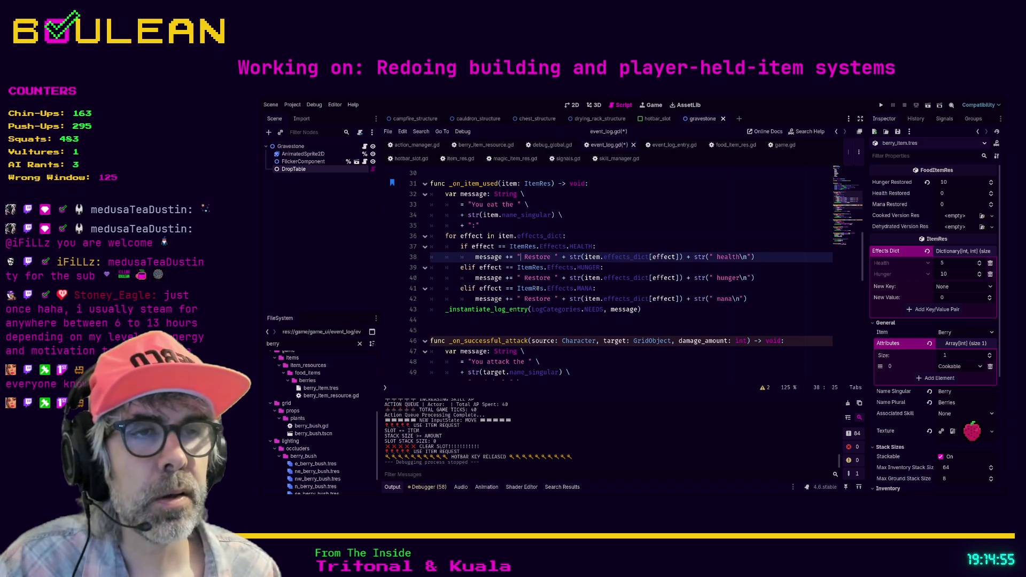
pyautogui.write('HEALTH')
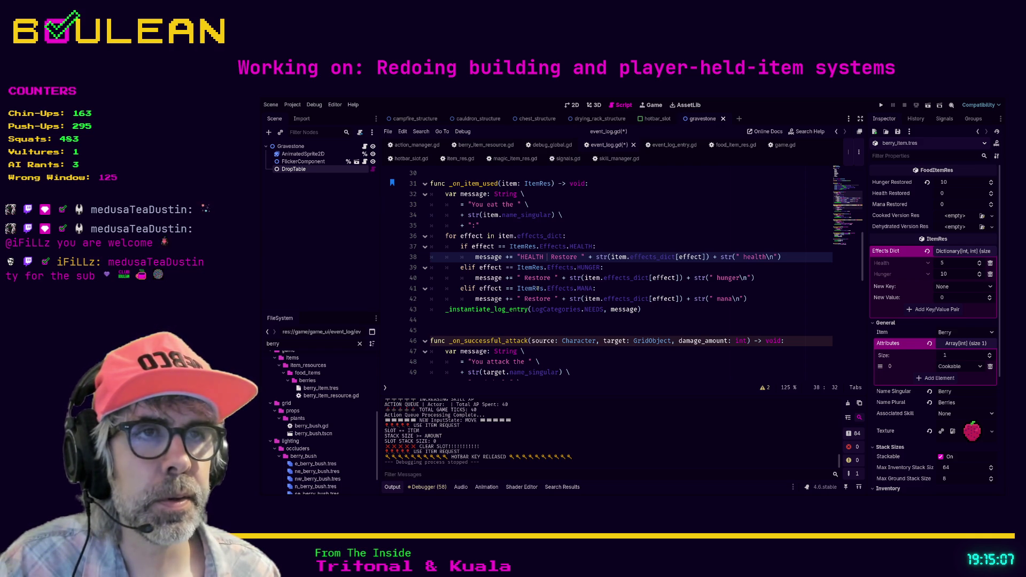
# Delete "Restore" and the trailing " health" label from the line 38 health message.
pyautogui.hotkey('shift', 'Right')
pyautogui.hotkey('shift', 'Right')
pyautogui.hotkey('shift', 'Right')
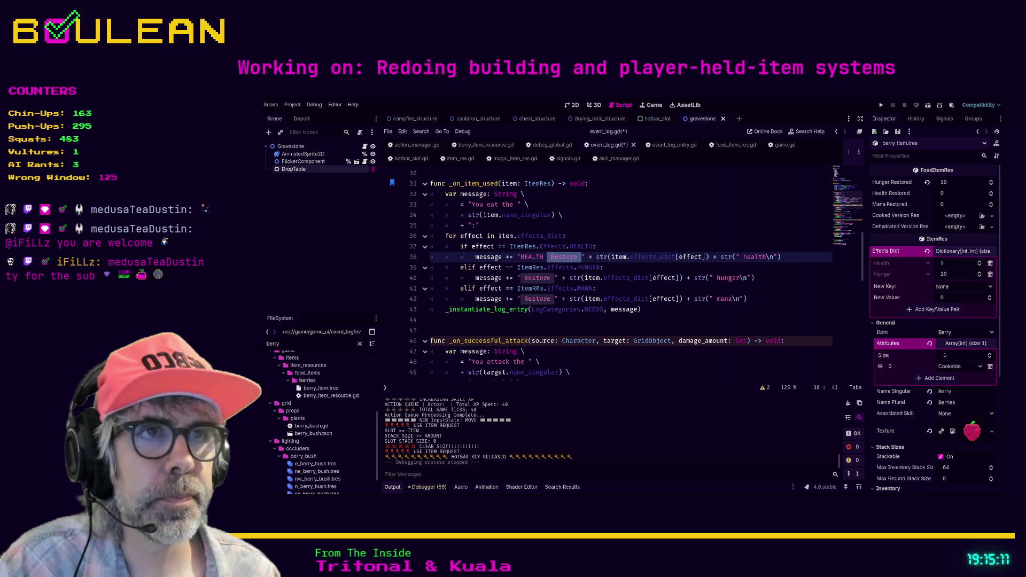
pyautogui.press('BackSpace')
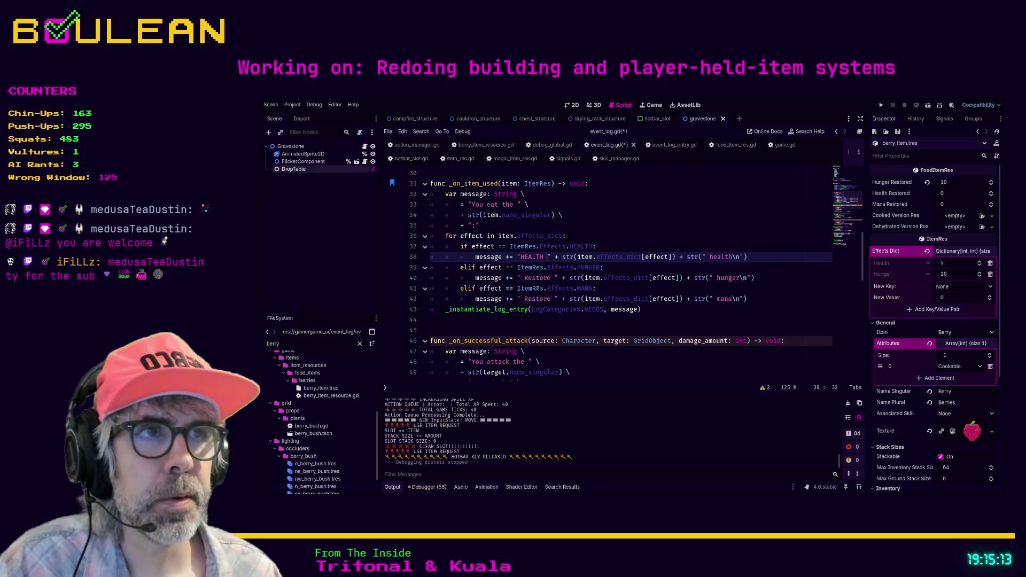
pyautogui.click(634, 257)
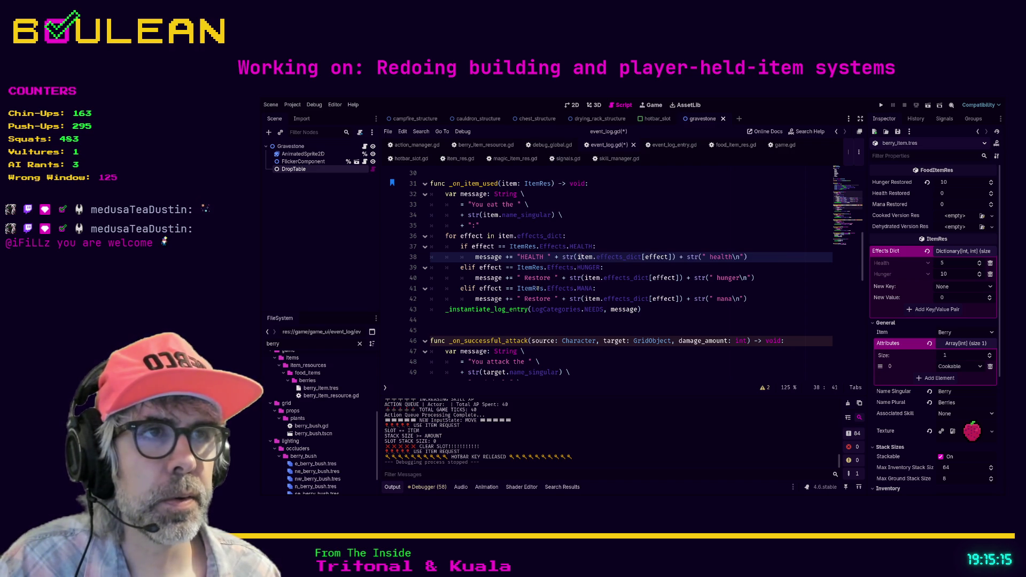
pyautogui.click(693, 257)
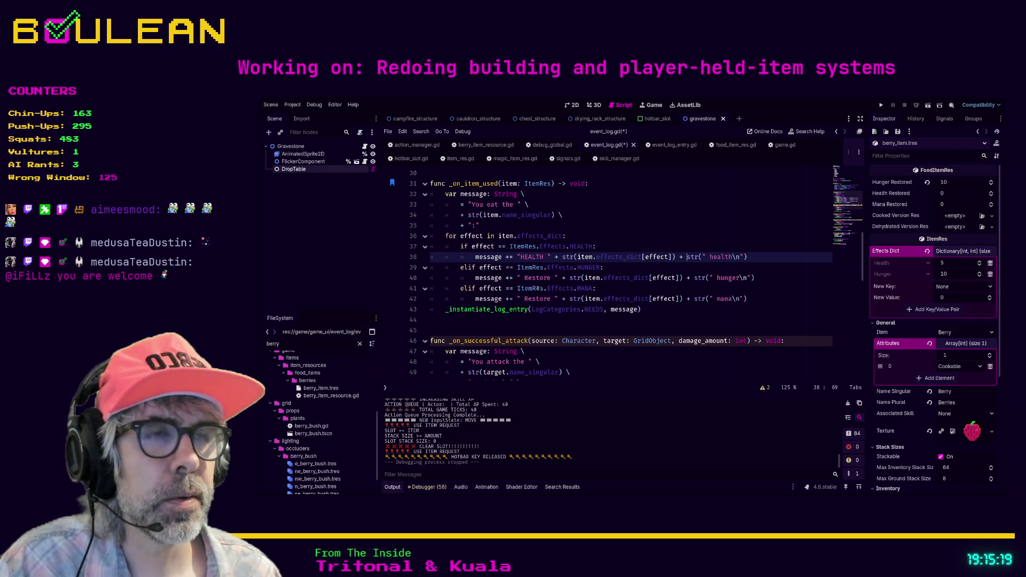
pyautogui.press('Right')
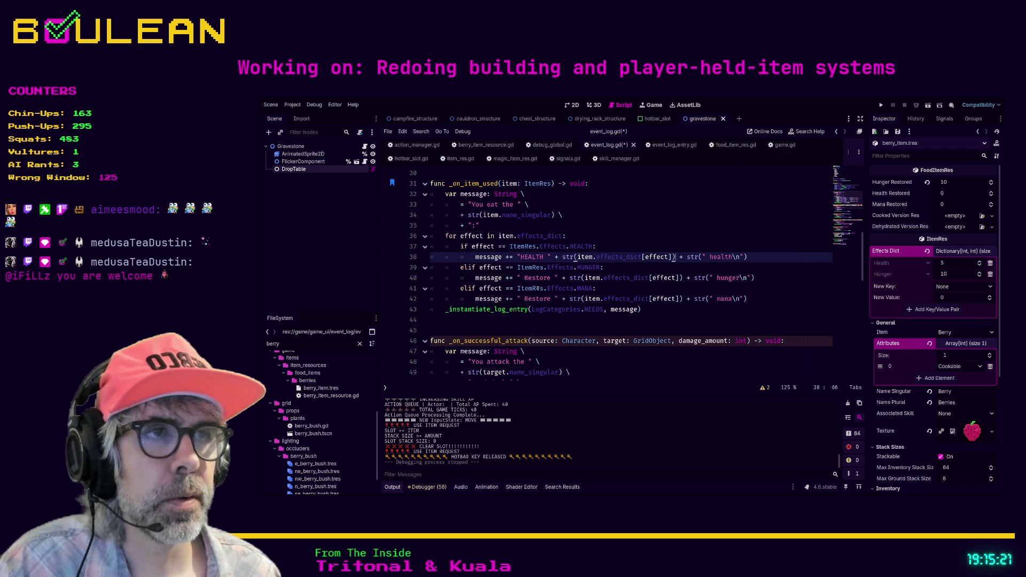
pyautogui.press('Right')
pyautogui.press('Right')
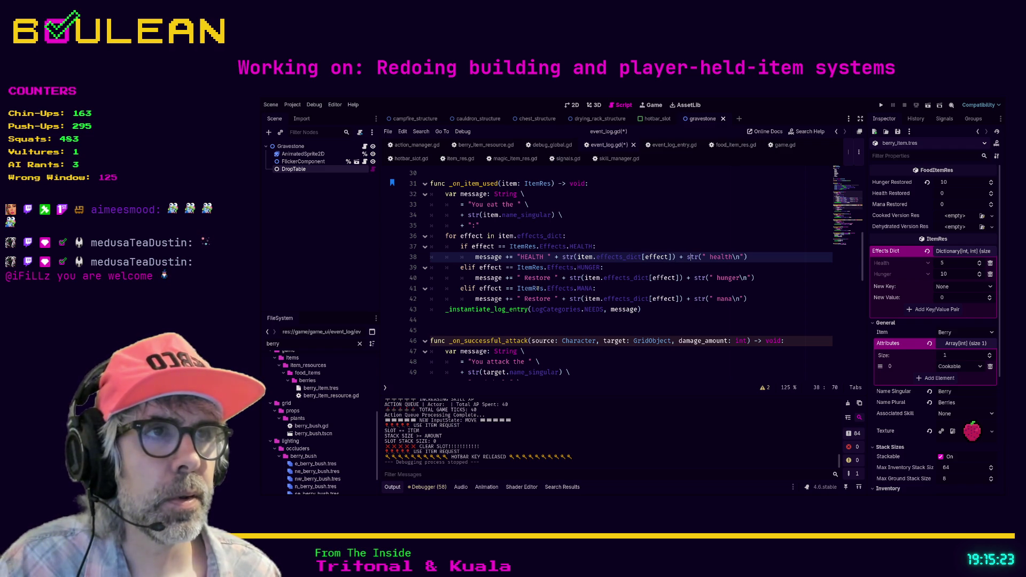
pyautogui.hotkey('shift', 'Right')
pyautogui.hotkey('shift', 'Right')
pyautogui.hotkey('shift', 'Right')
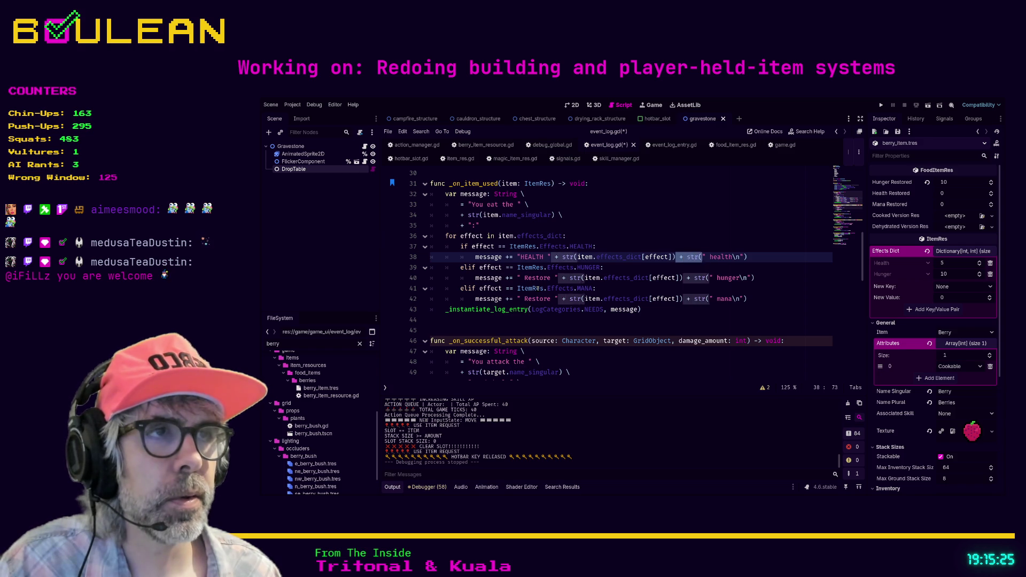
pyautogui.press('Left')
pyautogui.press('Left')
pyautogui.press('Left')
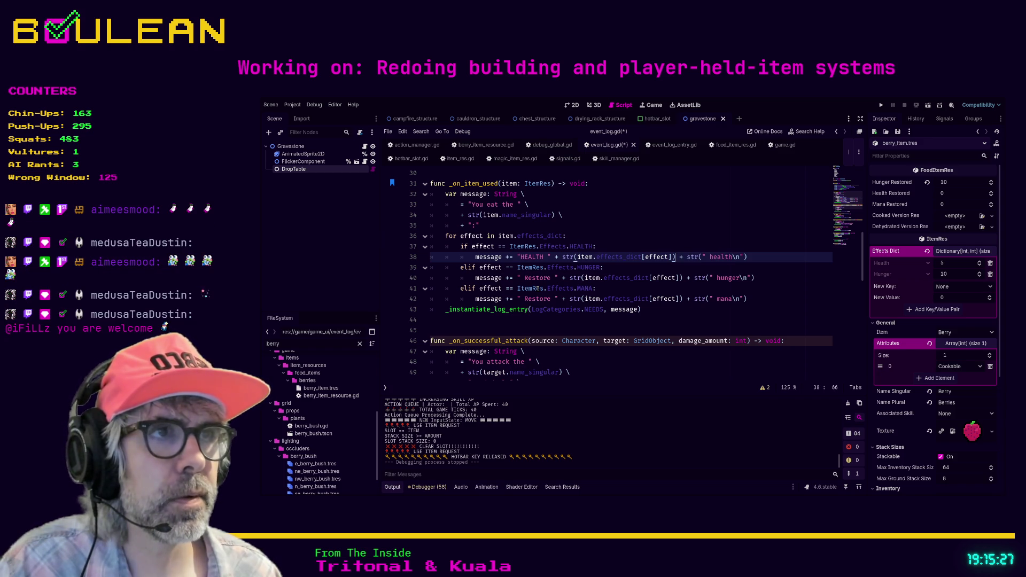
pyautogui.hotkey('shift', 'Right')
pyautogui.hotkey('shift', 'Right')
pyautogui.hotkey('shift', 'Right')
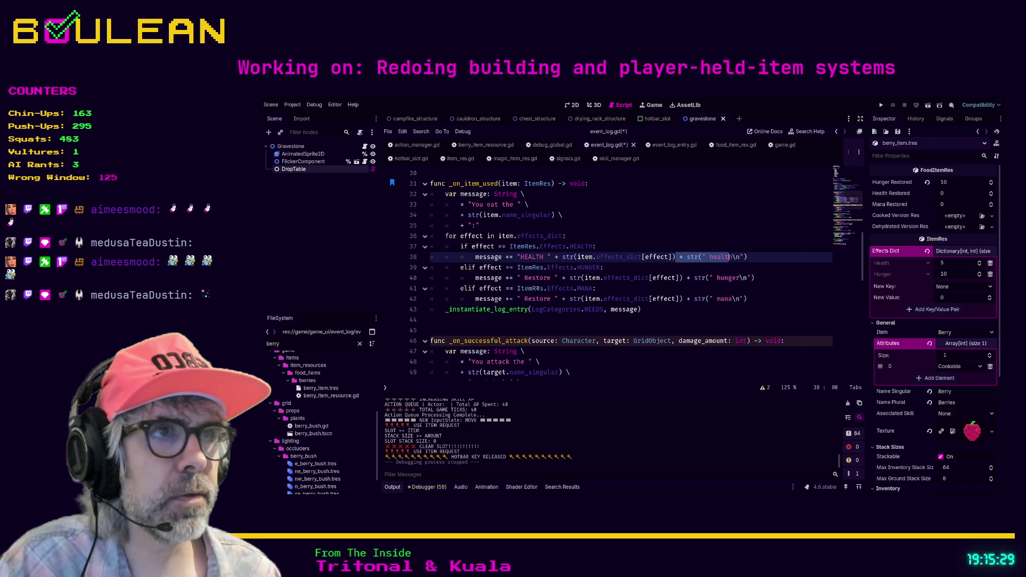
pyautogui.press('BackSpace')
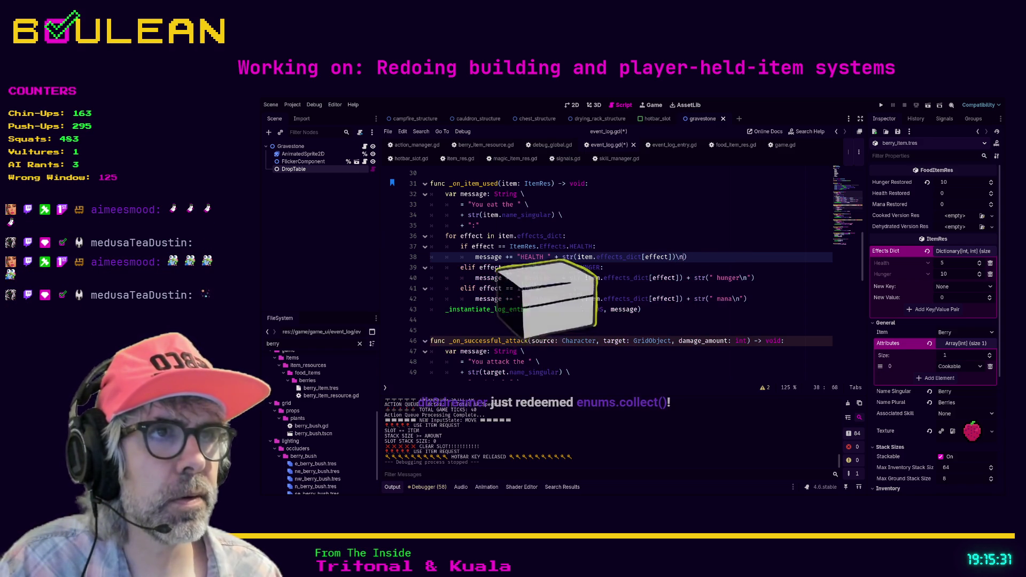
# Rebuild the line 38 ending as a + newline append, clearing leftover quotes.
pyautogui.press('Delete')
pyautogui.press('Left')
pyautogui.press('Left')
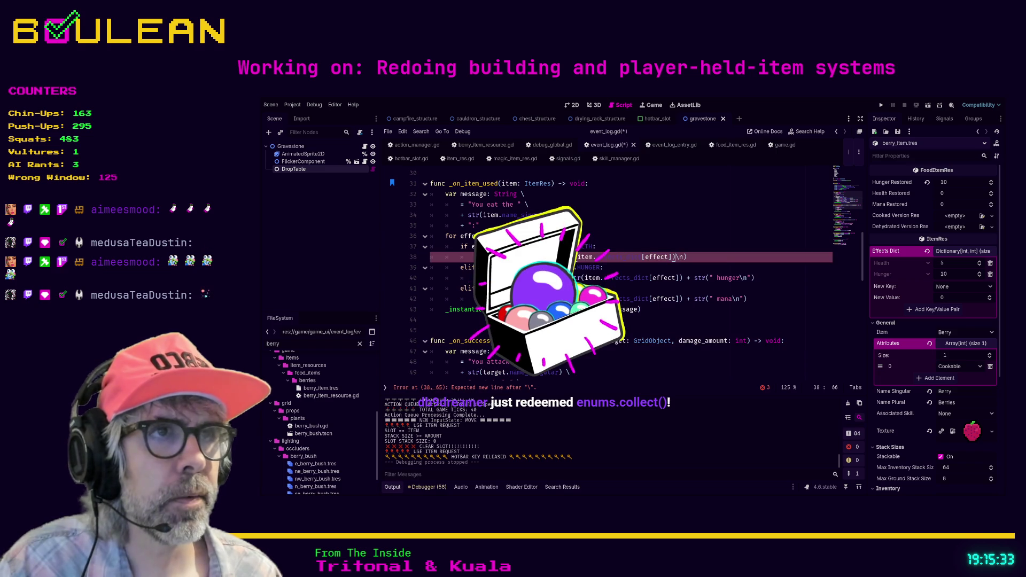
pyautogui.write('"')
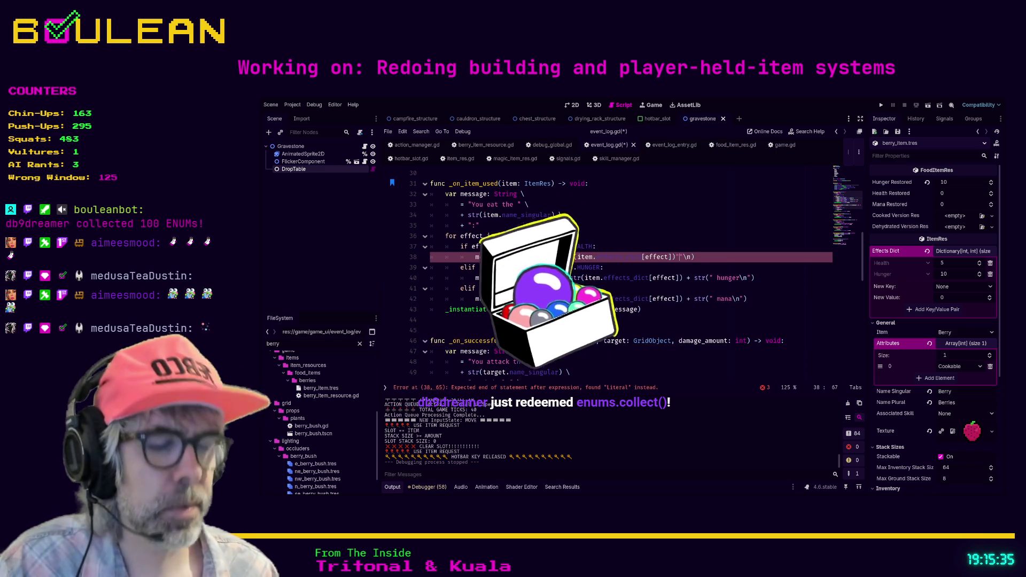
pyautogui.press('Right')
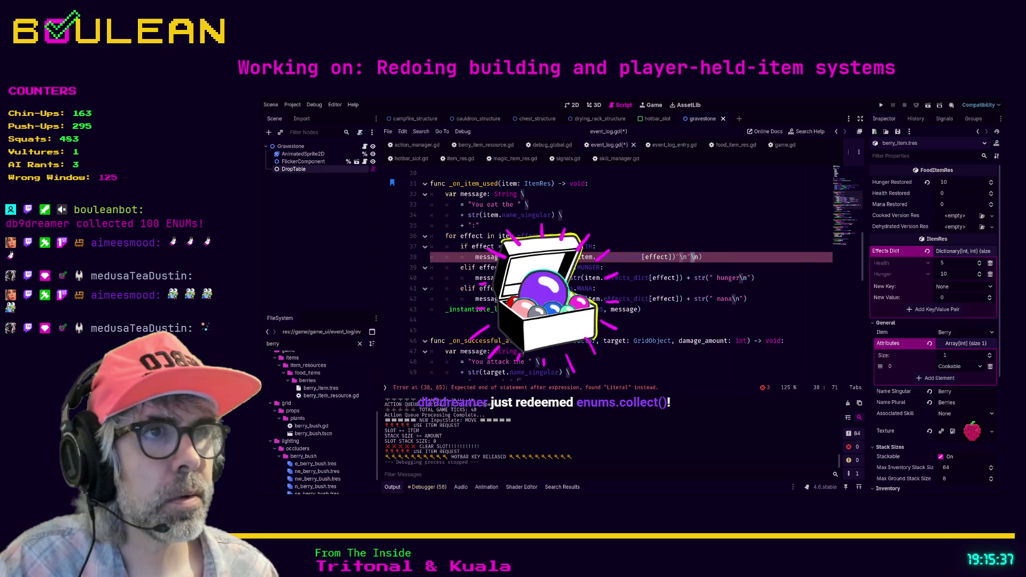
pyautogui.press('Delete')
pyautogui.press('Delete')
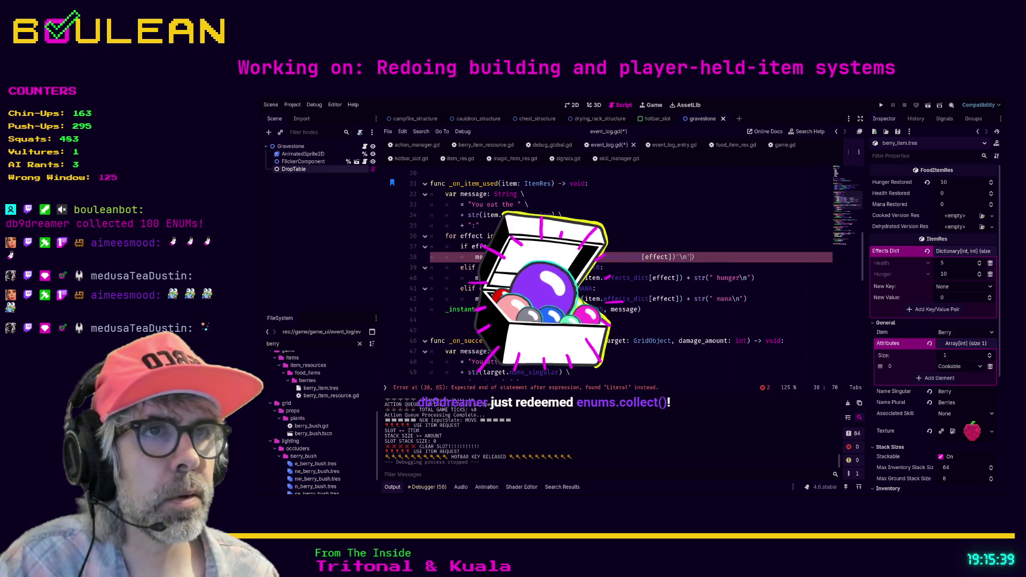
pyautogui.press('Left')
pyautogui.press('Left')
pyautogui.press('Left')
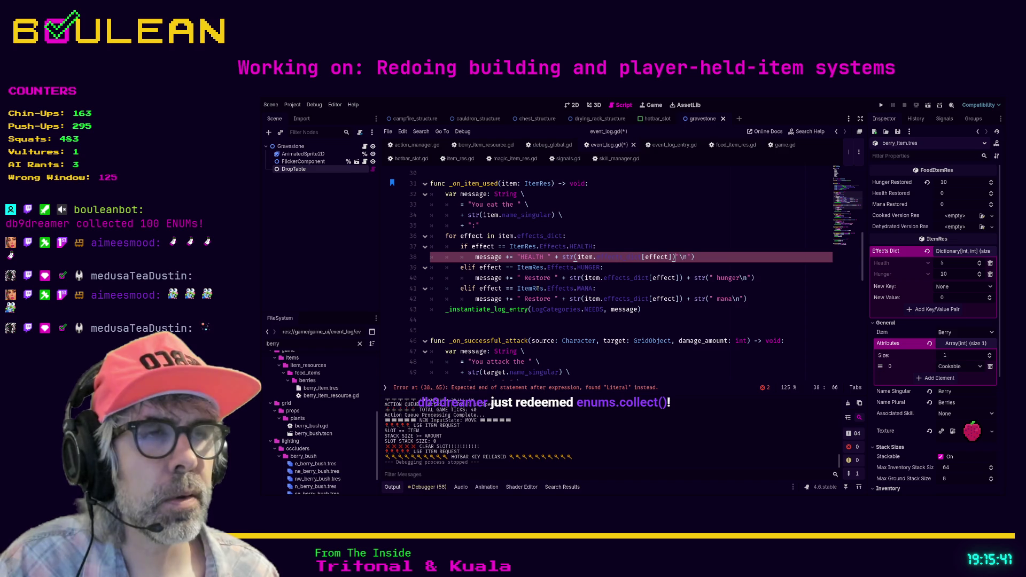
pyautogui.write('+')
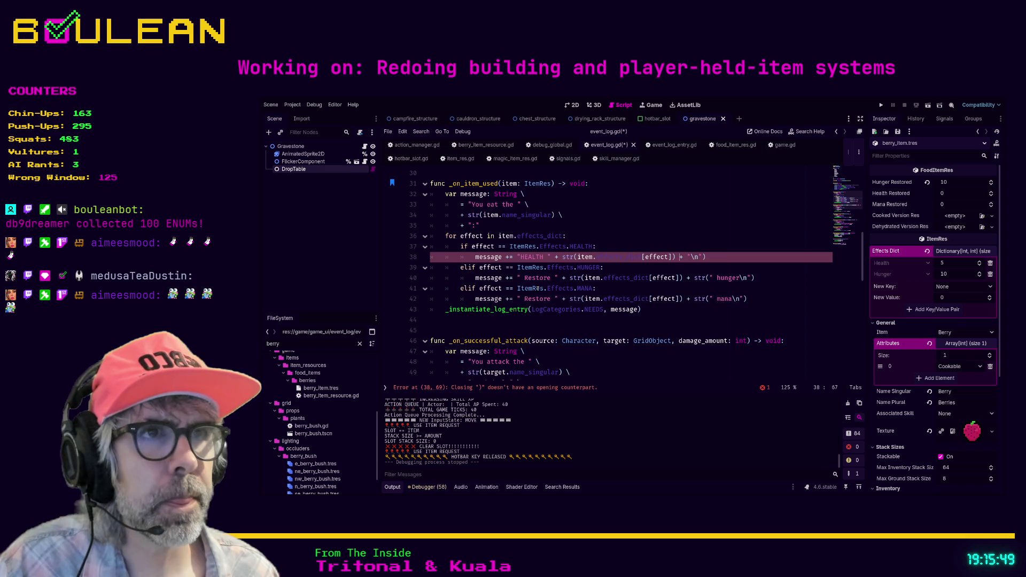
pyautogui.press('Right')
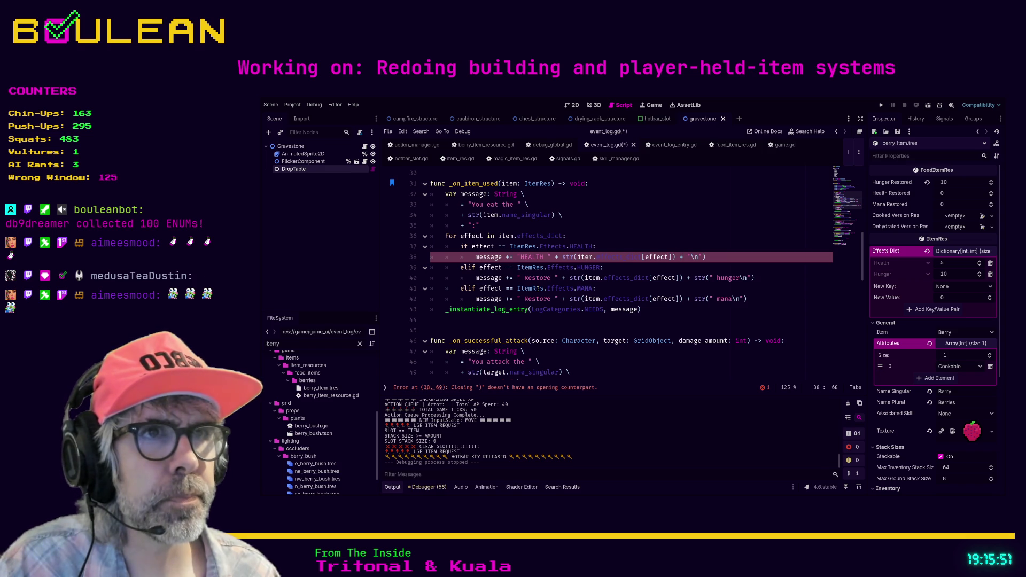
pyautogui.press('Right')
pyautogui.press('Right')
pyautogui.press('Right')
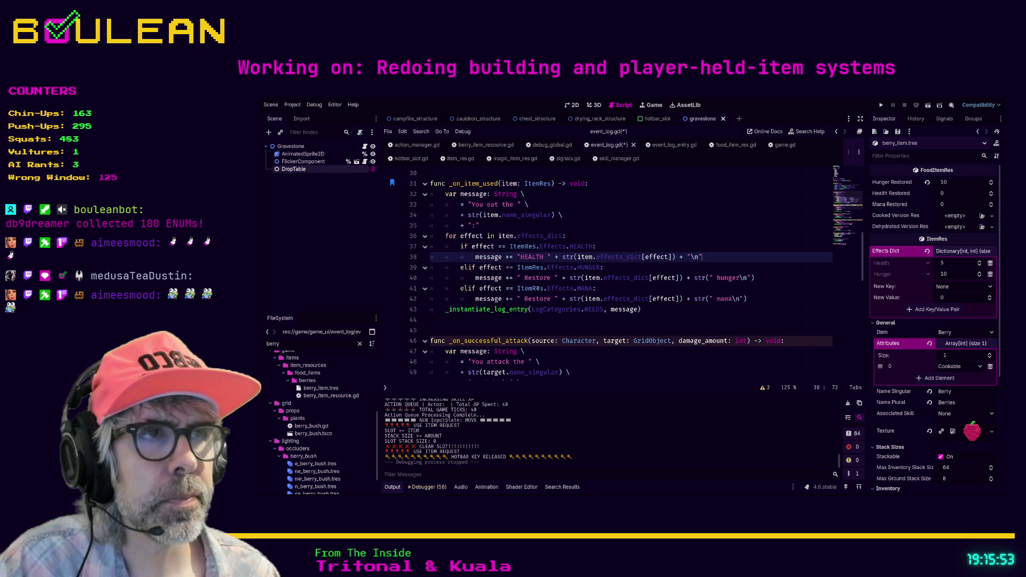
pyautogui.press('BackSpace')
pyautogui.press('BackSpace')
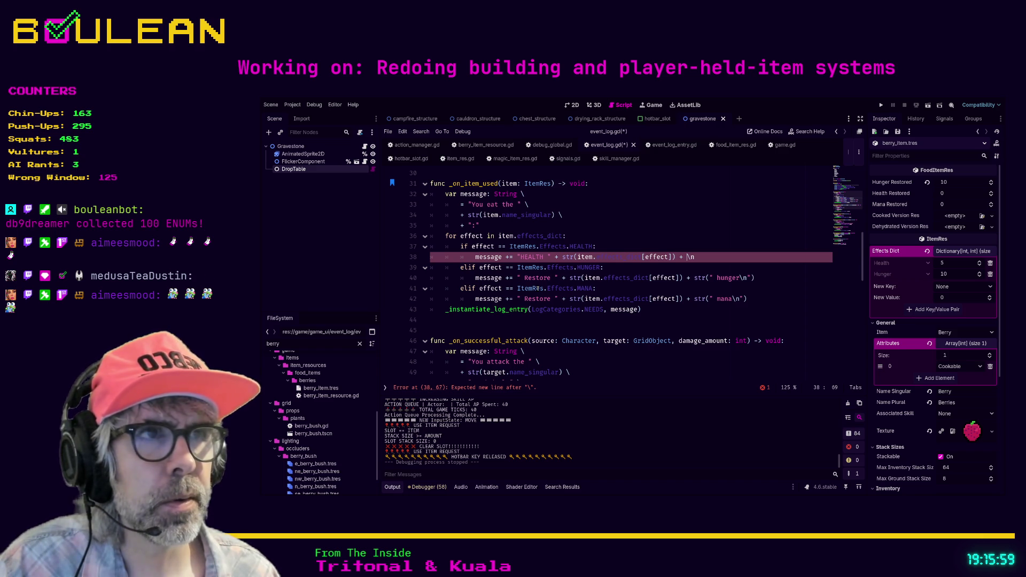
pyautogui.write('""')
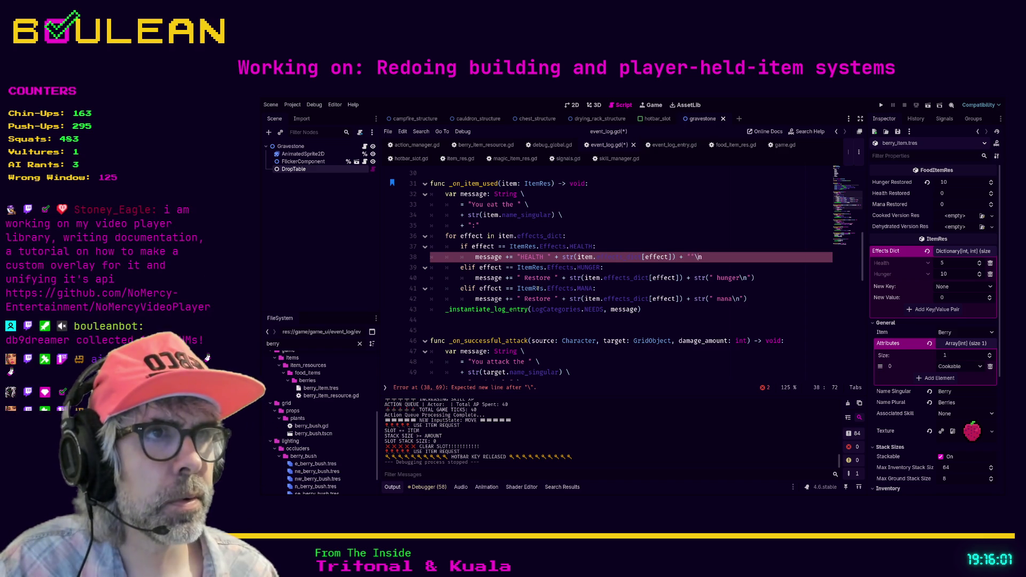
pyautogui.press('Right')
pyautogui.press('BackSpace')
pyautogui.write('"')
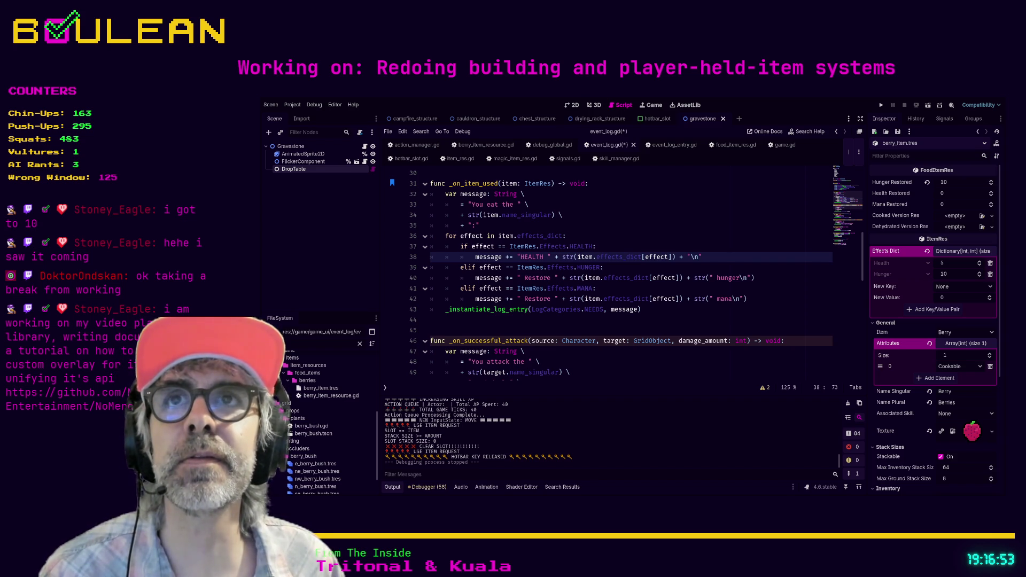
pyautogui.write('berry')
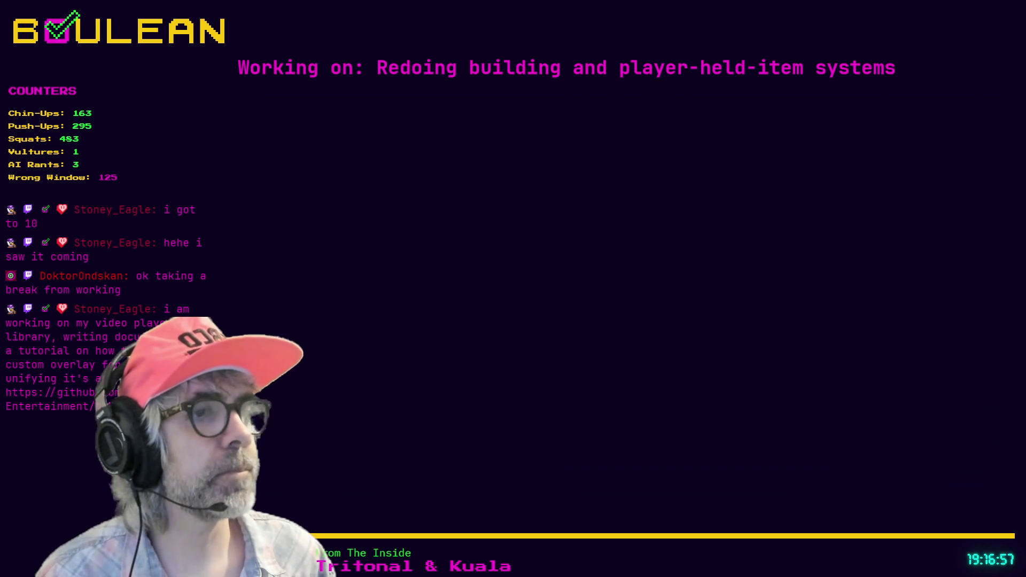
# Load the NoMercyVideoPlayer GitHub repository from the pasted URL in Brave.
pyautogui.write('https://github.com/NoMercy-Entertainment/NoMercyVideoPlayer')
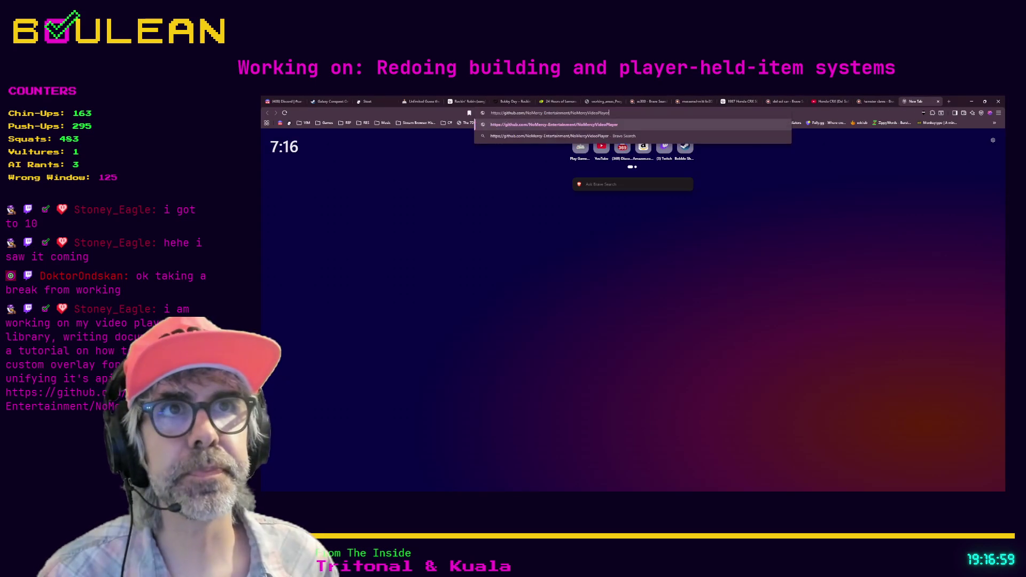
pyautogui.hotkey('ctrl', 'shift', 'Tab')
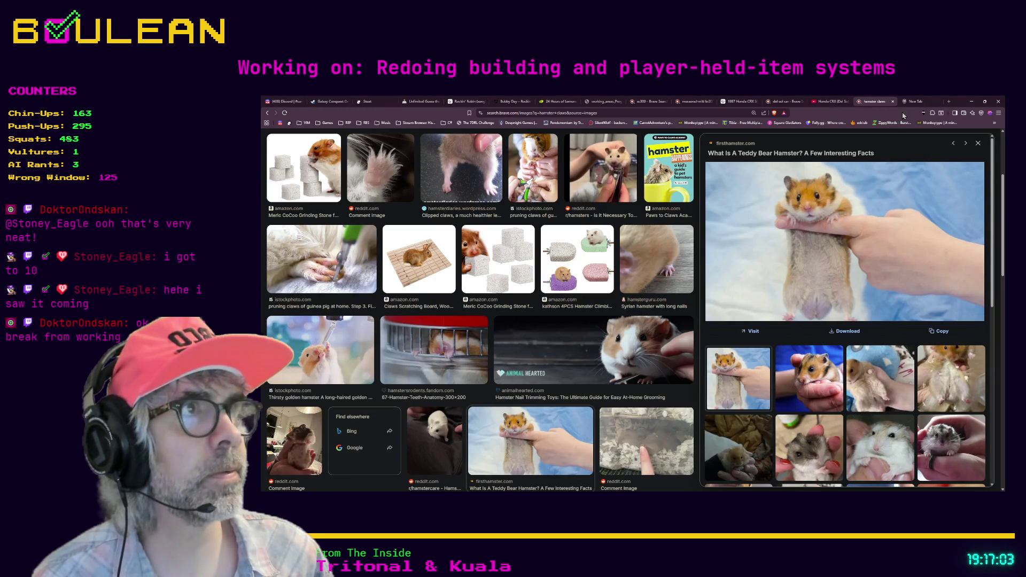
pyautogui.click(915, 101)
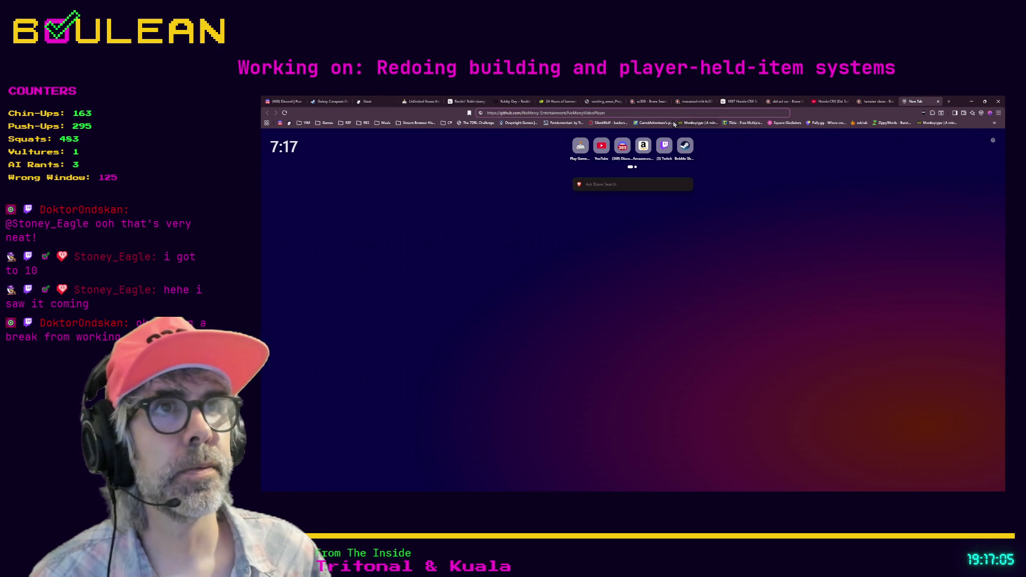
pyautogui.press('Return')
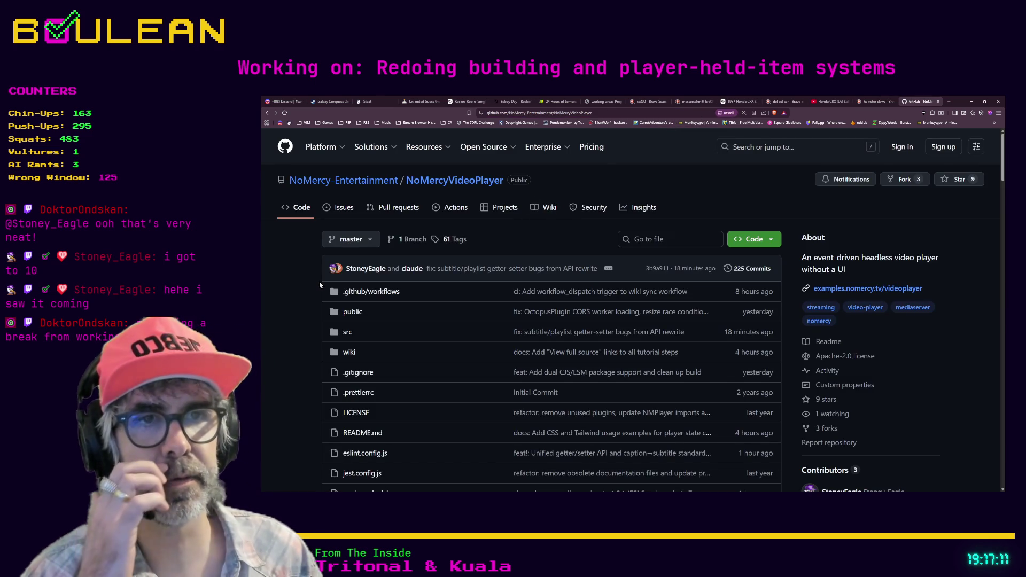
# Scroll through the README's Why?, Install and Quick Example sections, highlighting part of Why?
pyautogui.scroll(-5, 319, 285)
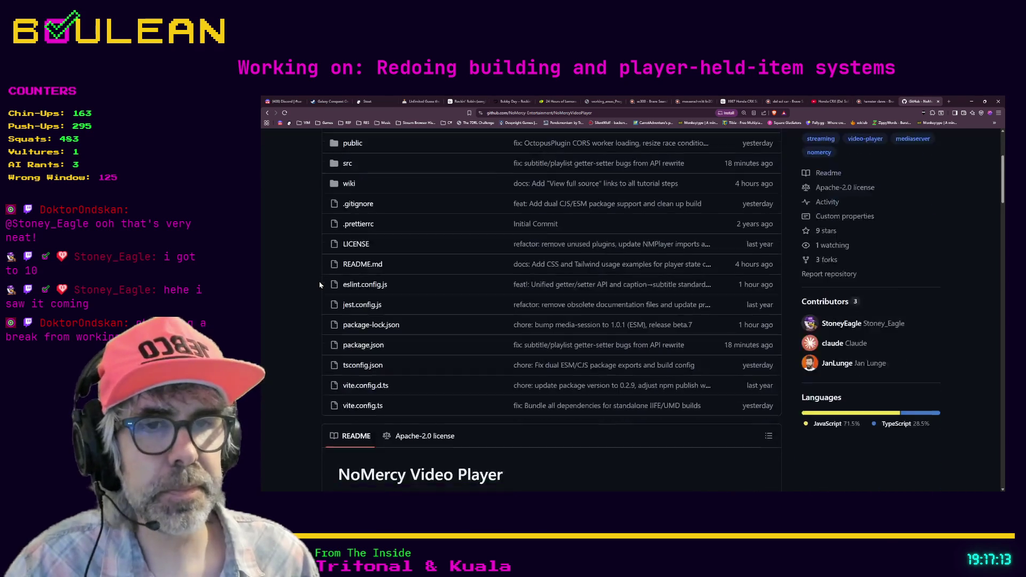
pyautogui.scroll(-2, 319, 284)
pyautogui.scroll(-1, 319, 284)
pyautogui.scroll(-2, 319, 284)
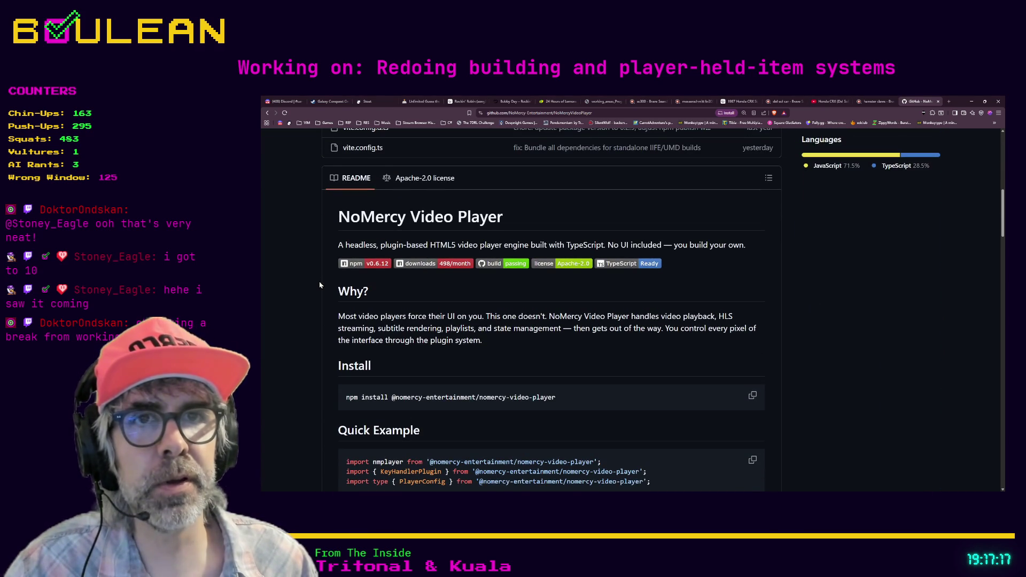
pyautogui.scroll(-1, 320, 284)
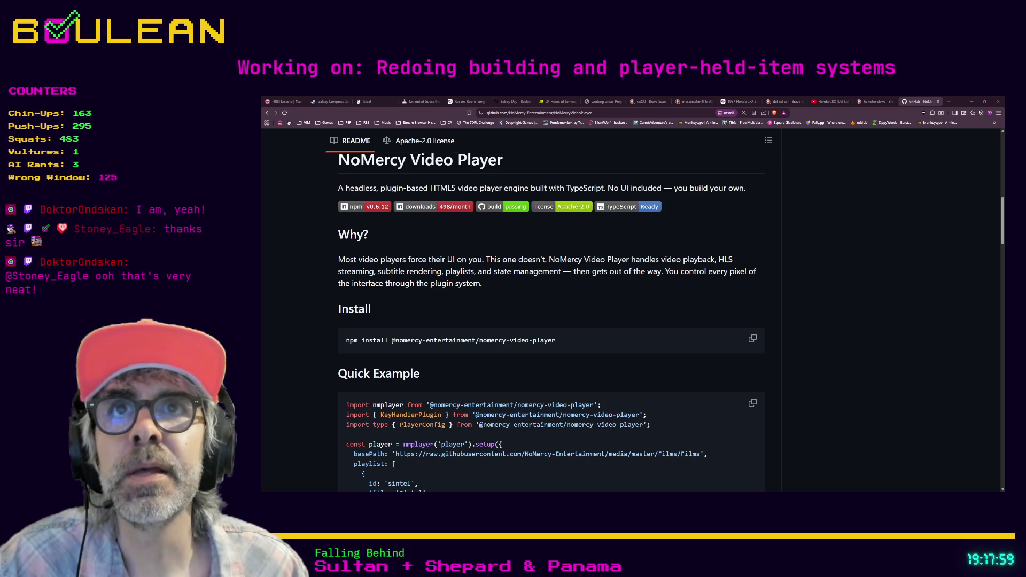
pyautogui.scroll(-1, 552, 320)
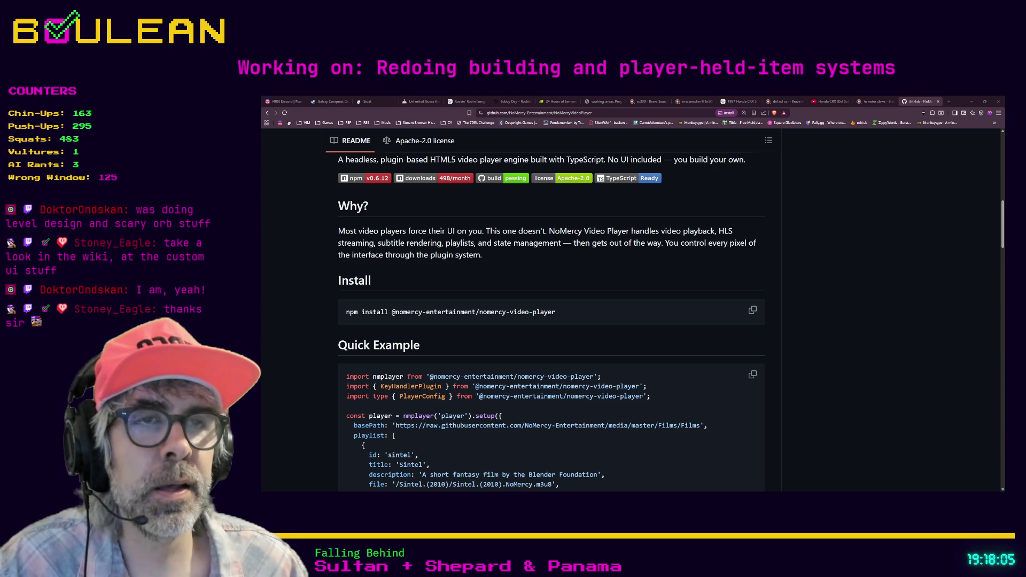
pyautogui.scroll(1, 552, 321)
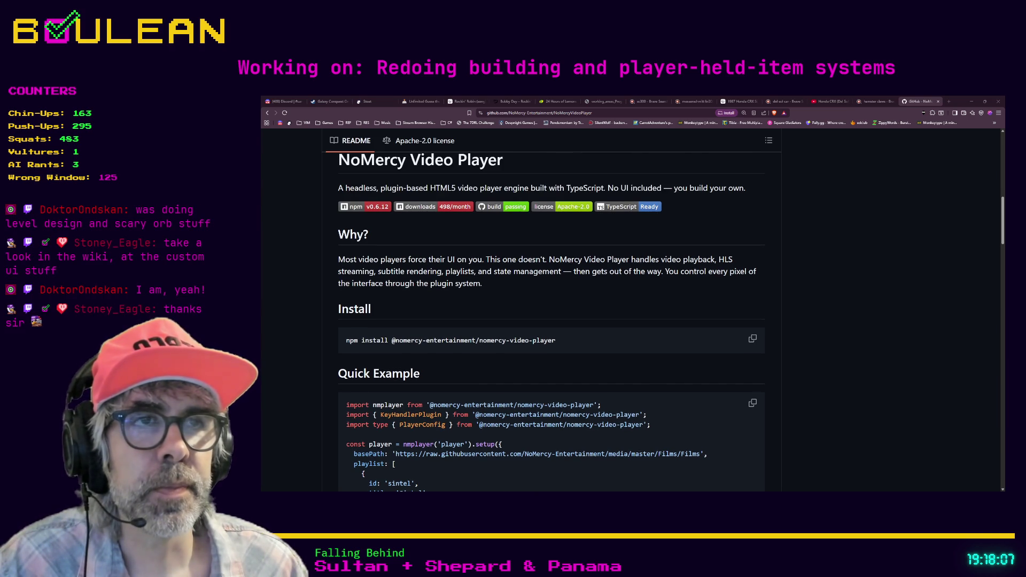
pyautogui.scroll(1, 352, 262)
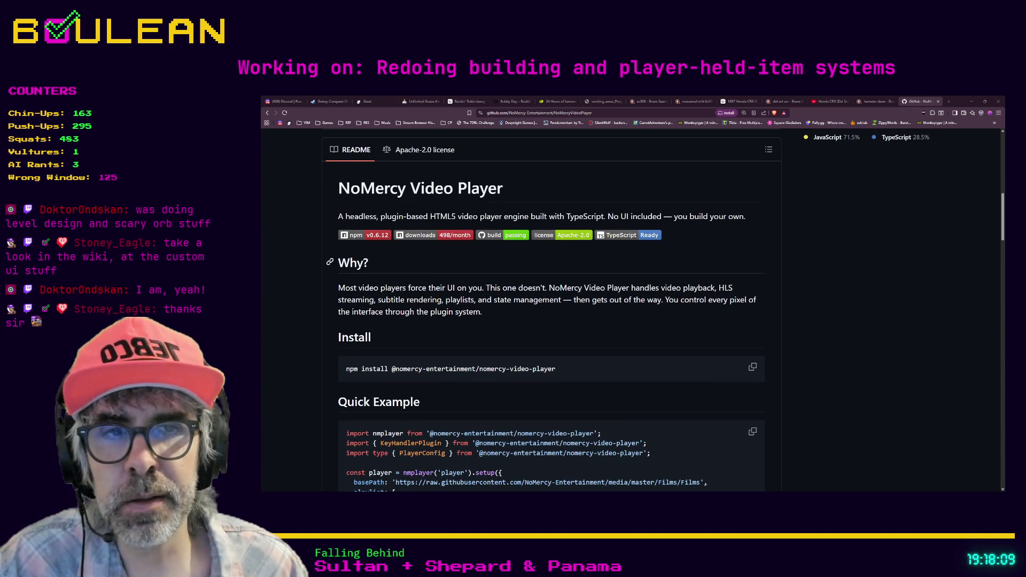
pyautogui.moveTo(482, 311); pyautogui.dragTo(365, 291)
pyautogui.click(365, 291)
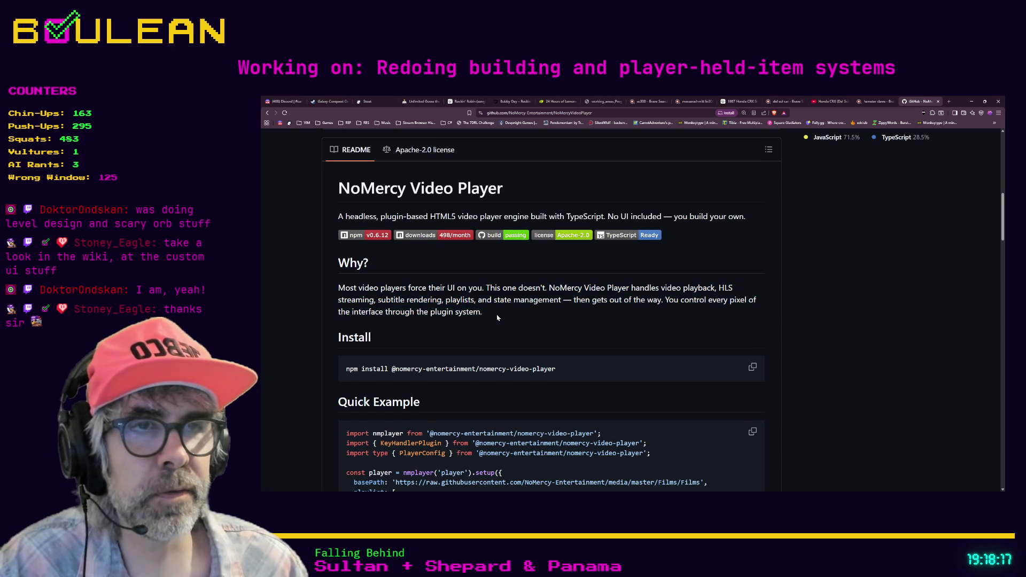
pyautogui.scroll(-1, 497, 318)
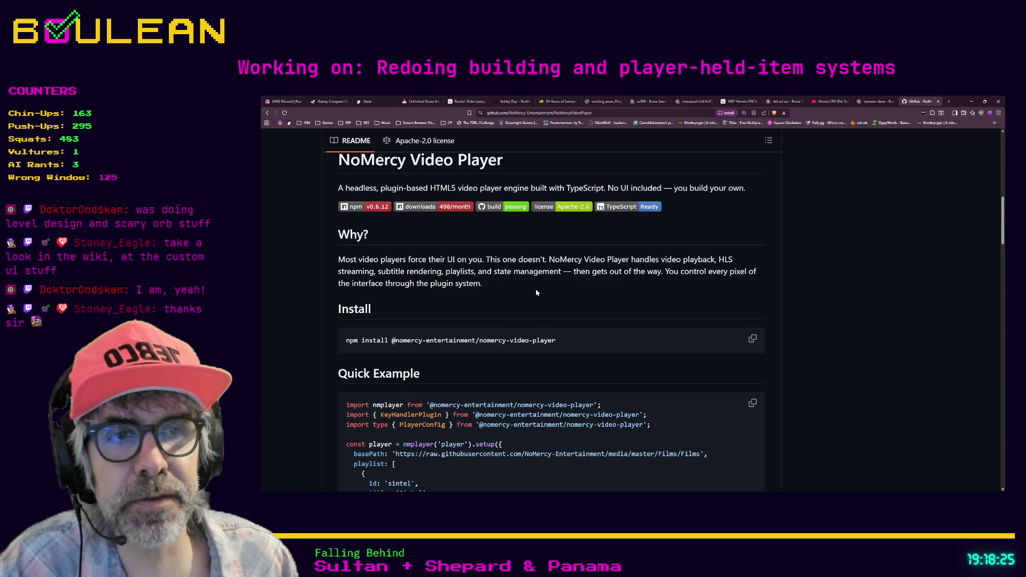
# Scroll down to the README's Documentation table and open Getting Started in a background tab.
pyautogui.scroll(-1, 535, 290)
pyautogui.scroll(-4, 537, 292)
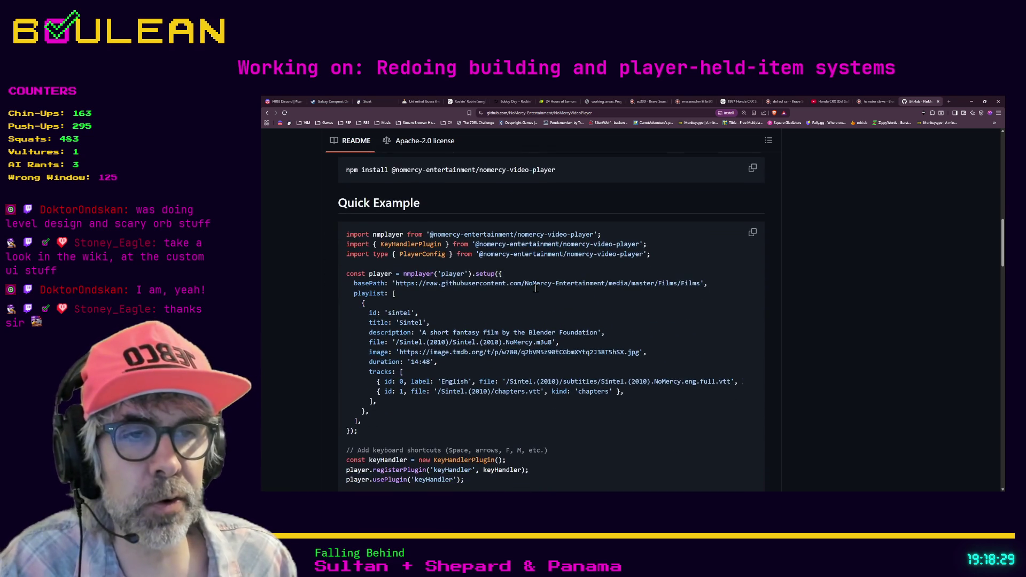
pyautogui.scroll(-5, 535, 289)
pyautogui.scroll(-5, 554, 293)
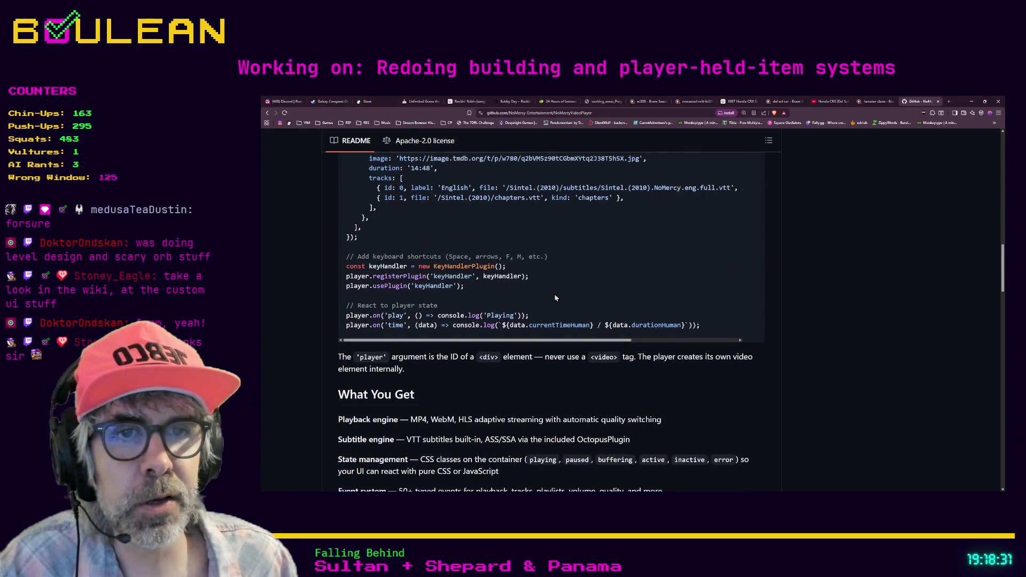
pyautogui.scroll(-4, 537, 302)
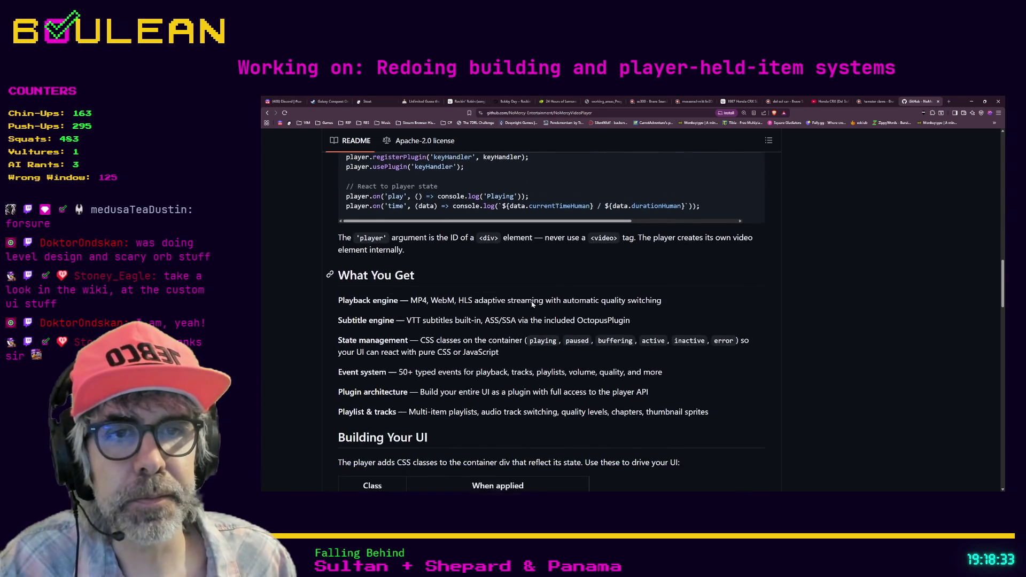
pyautogui.scroll(-3, 497, 299)
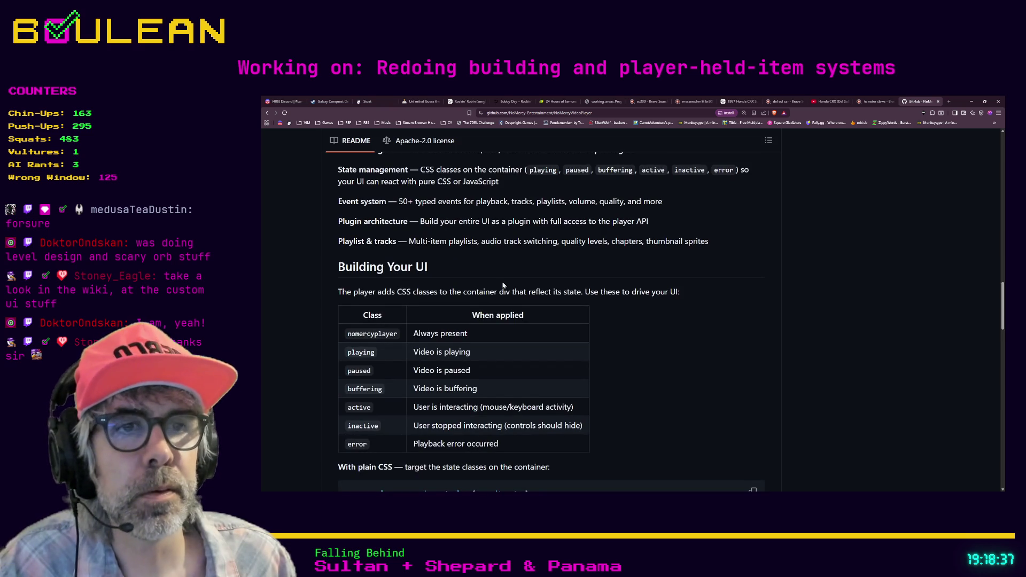
pyautogui.scroll(-3, 503, 286)
pyautogui.scroll(-2, 503, 285)
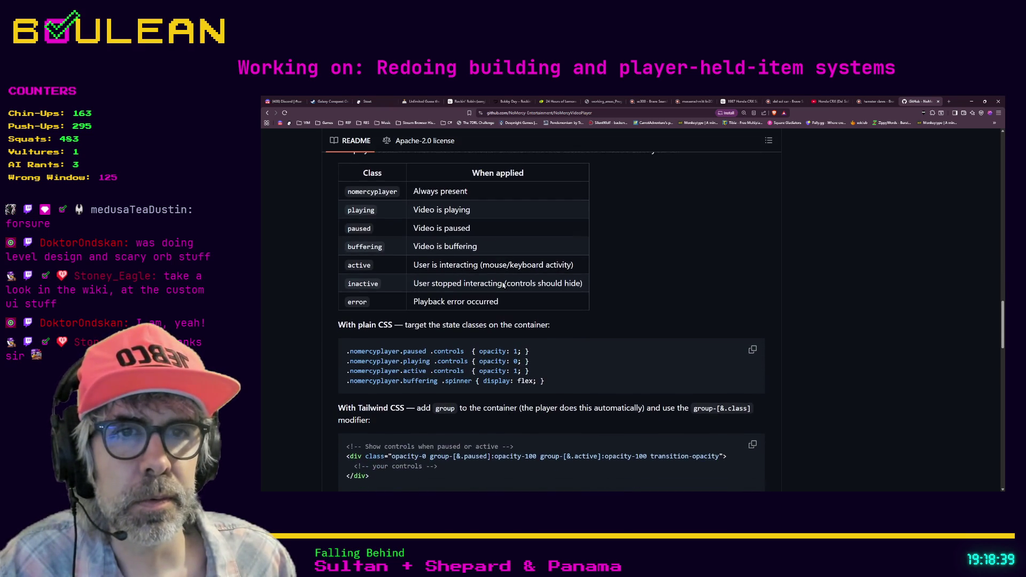
pyautogui.scroll(-1, 481, 301)
pyautogui.scroll(-1, 481, 301)
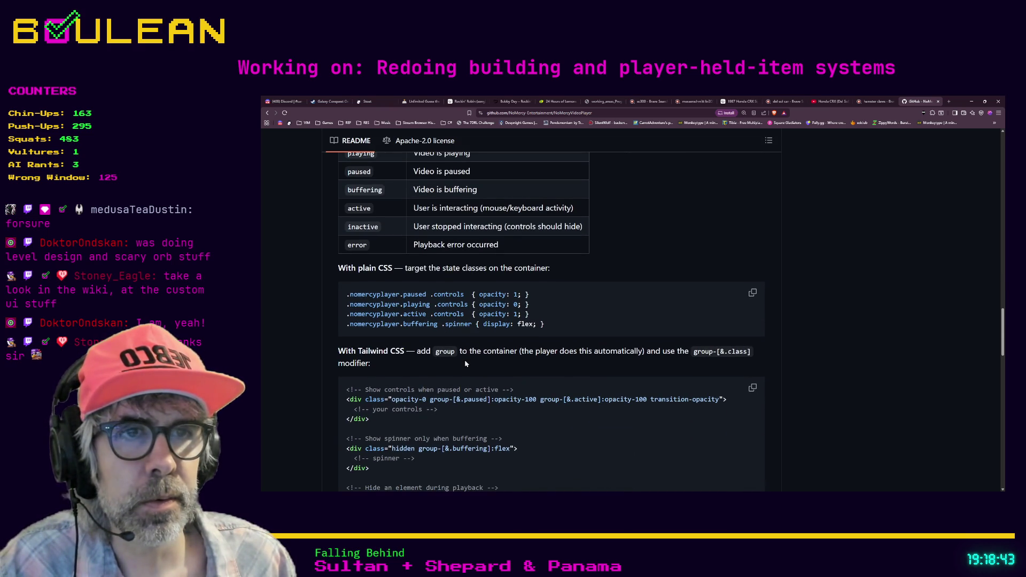
pyautogui.scroll(-6, 465, 364)
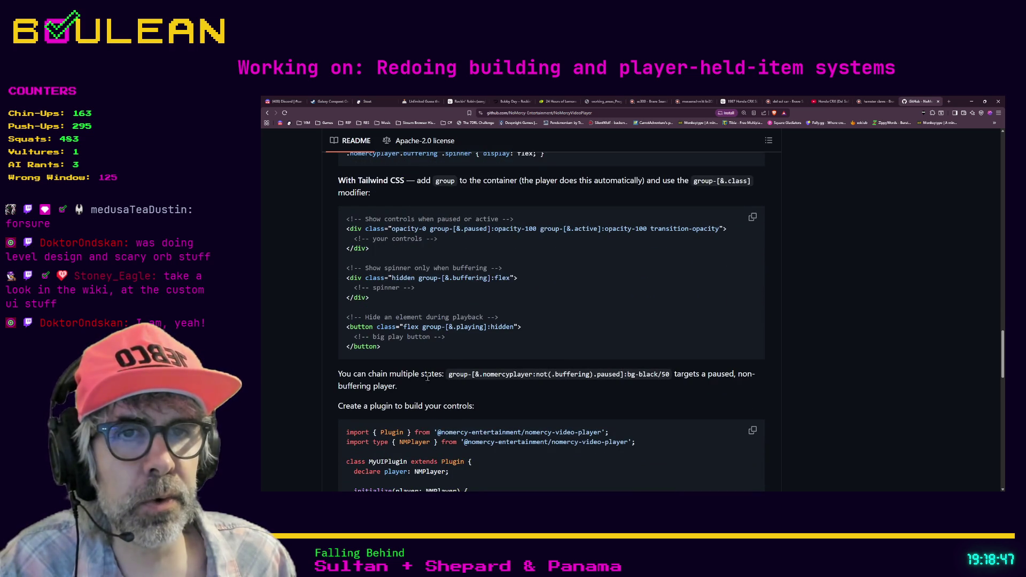
pyautogui.scroll(-3, 428, 385)
pyautogui.scroll(-5, 427, 372)
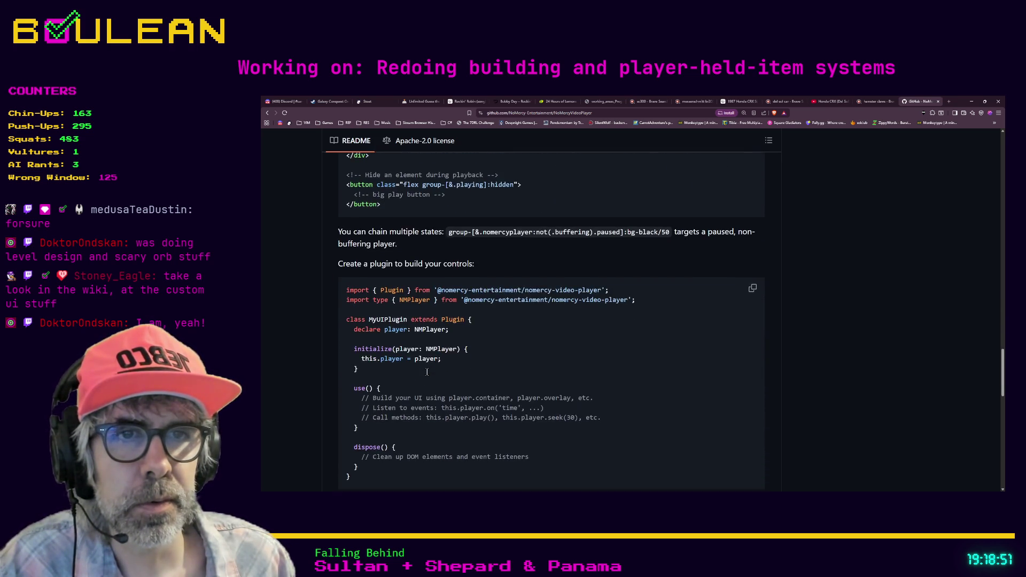
pyautogui.scroll(-7, 422, 370)
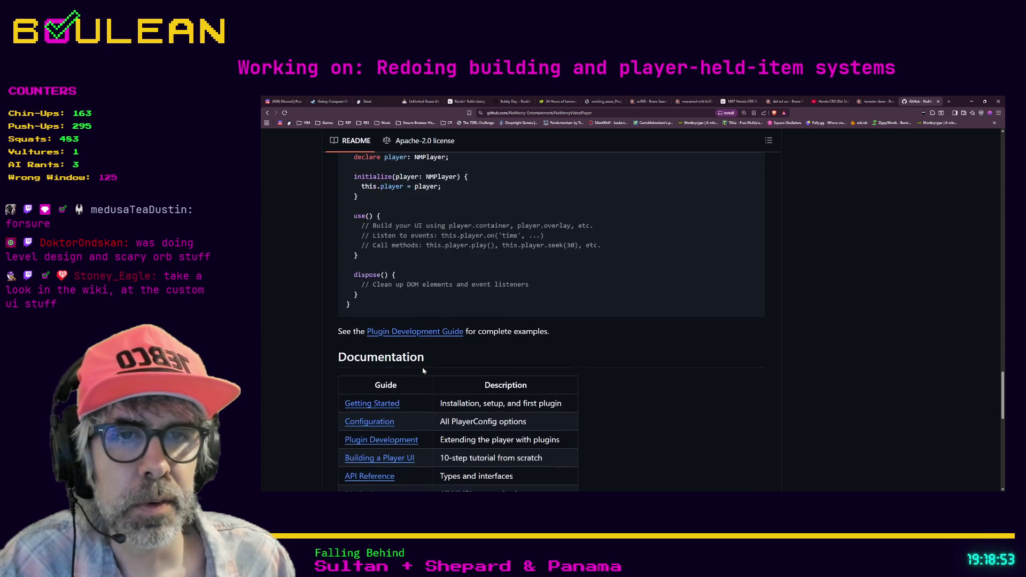
pyautogui.scroll(1, 344, 369)
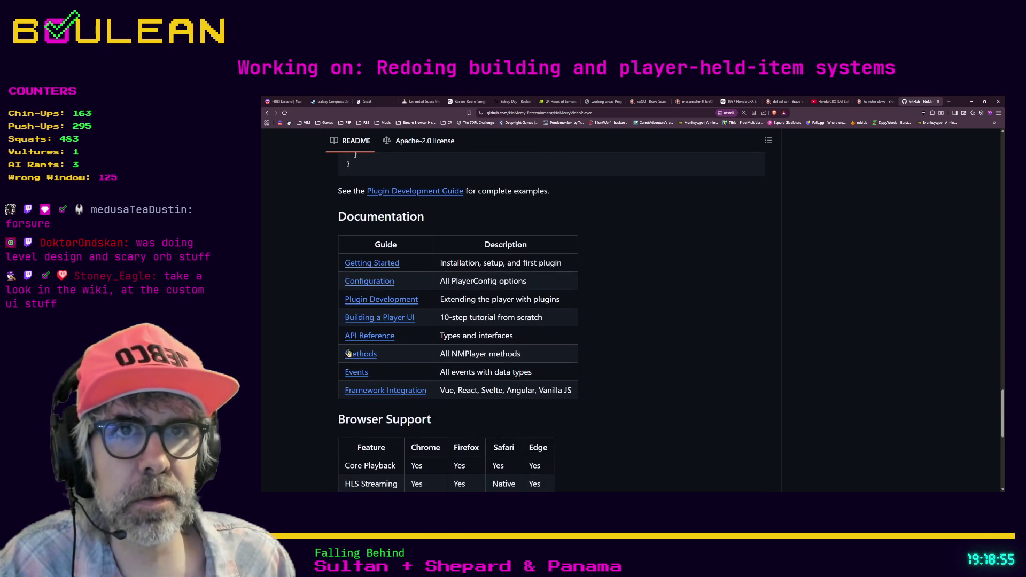
pyautogui.middleClick(359, 264)
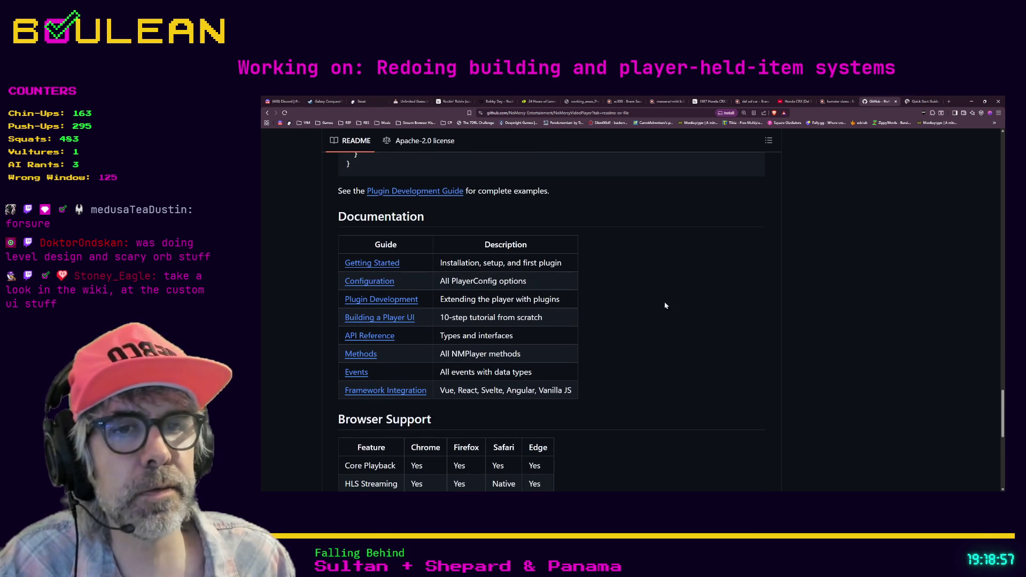
pyautogui.hotkey('ctrl', 'Tab')
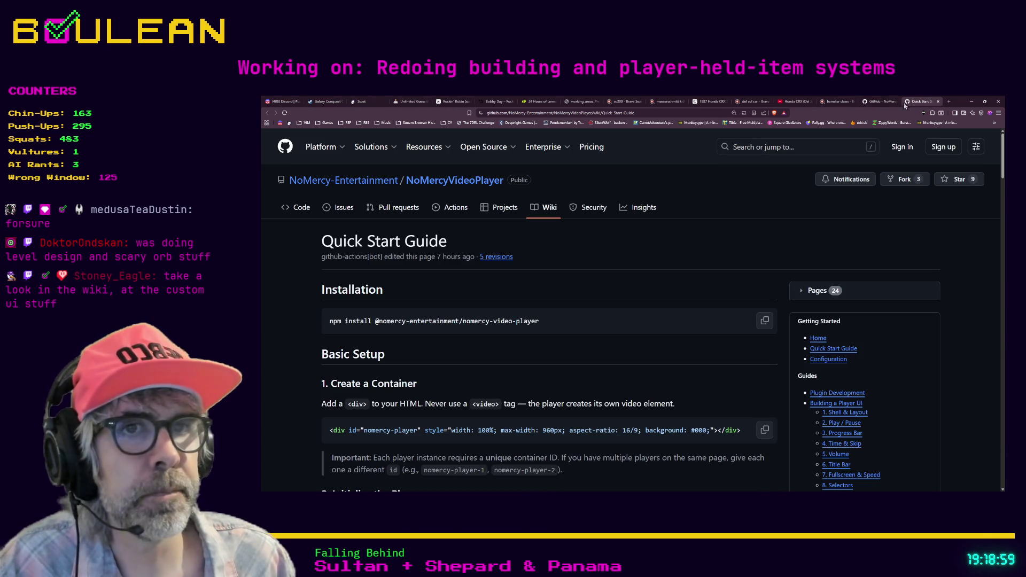
pyautogui.scroll(-2, 460, 283)
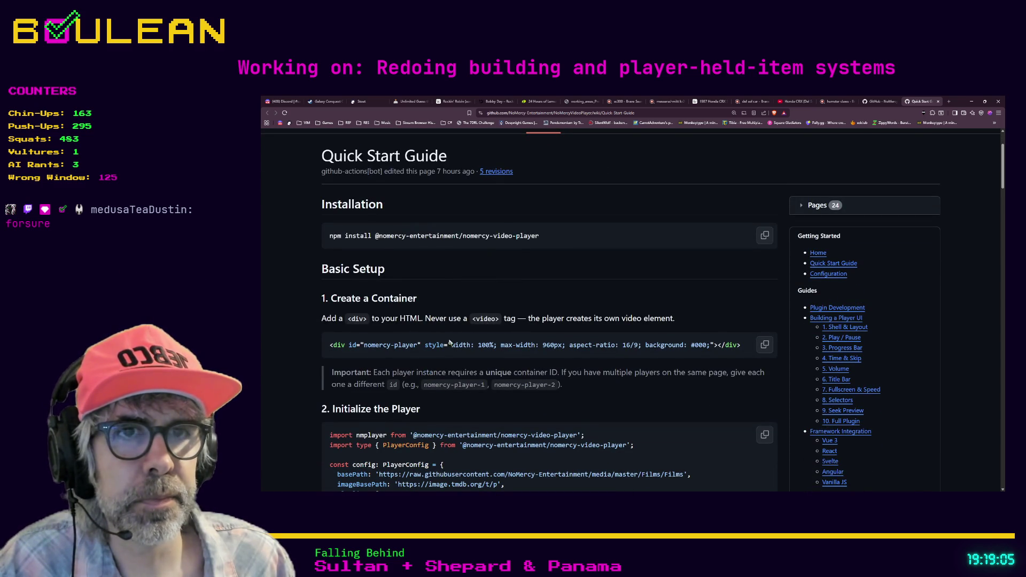
pyautogui.scroll(-1, 425, 355)
pyautogui.scroll(-4, 413, 353)
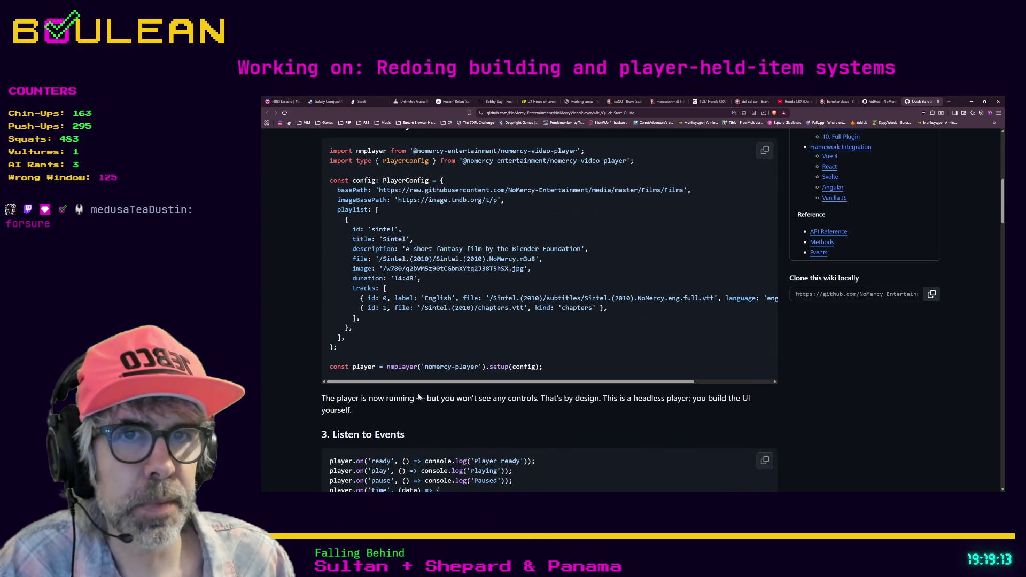
pyautogui.scroll(-2, 503, 396)
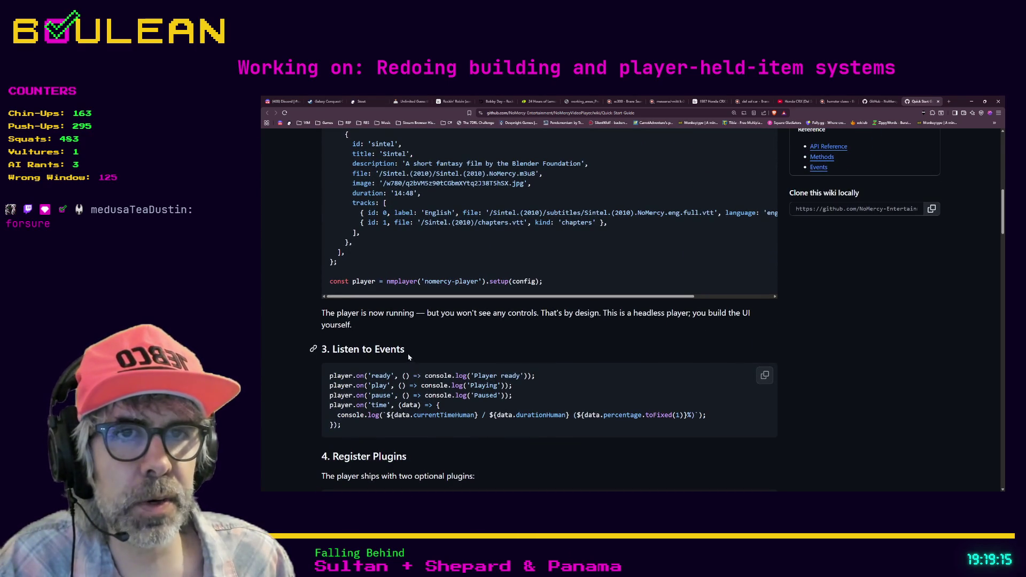
pyautogui.scroll(-3, 430, 381)
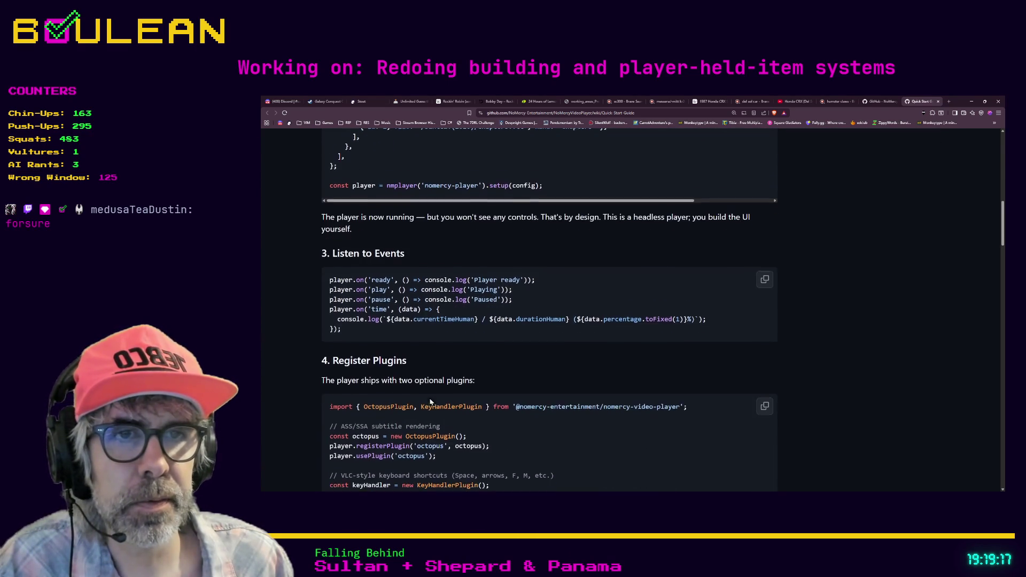
pyautogui.scroll(-1, 431, 401)
pyautogui.scroll(-3, 427, 398)
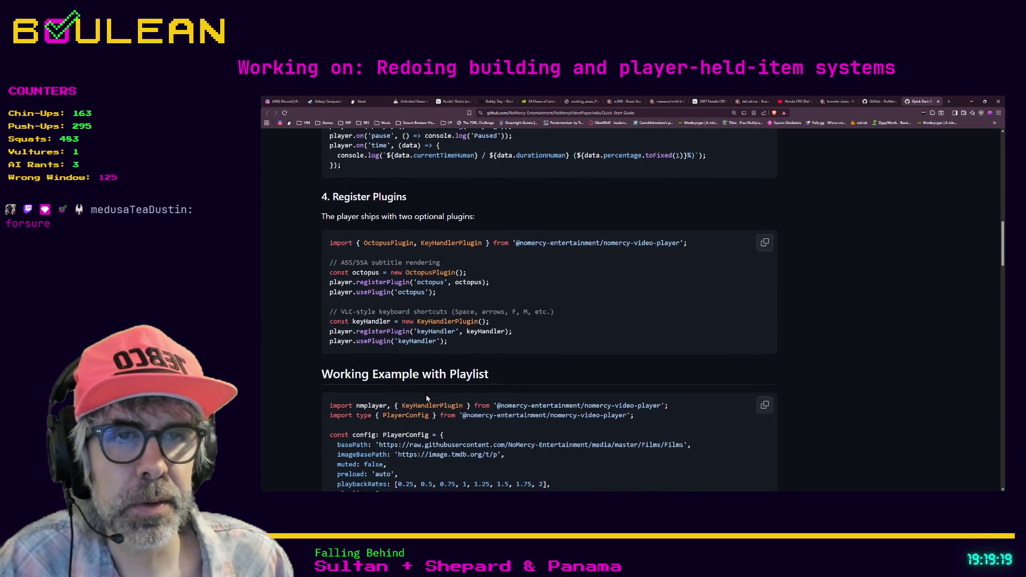
pyautogui.scroll(-7, 426, 395)
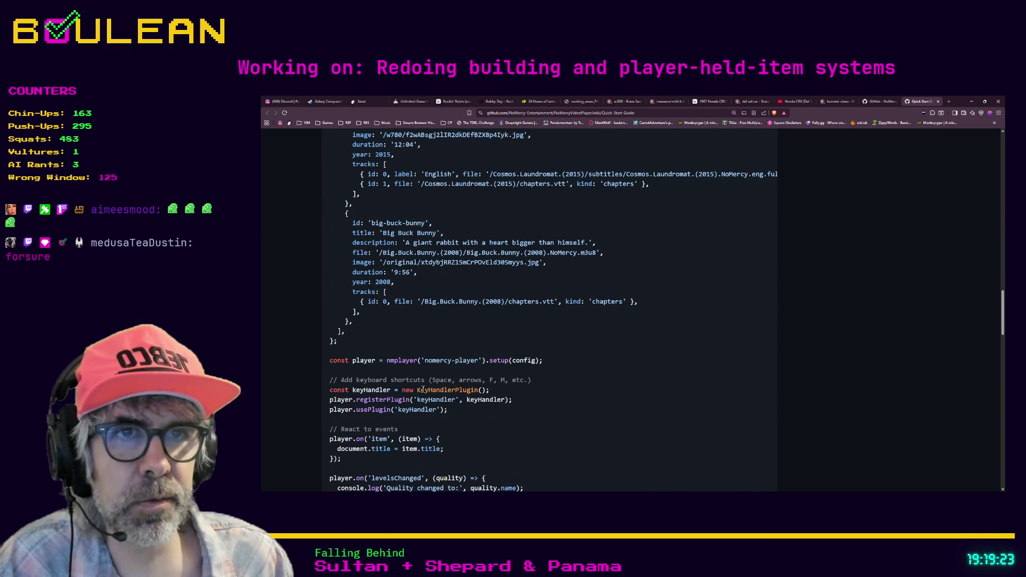
pyautogui.scroll(-2, 423, 390)
pyautogui.scroll(-3, 422, 390)
pyautogui.scroll(-5, 423, 393)
pyautogui.scroll(-4, 424, 394)
pyautogui.scroll(-4, 424, 394)
pyautogui.scroll(-3, 423, 386)
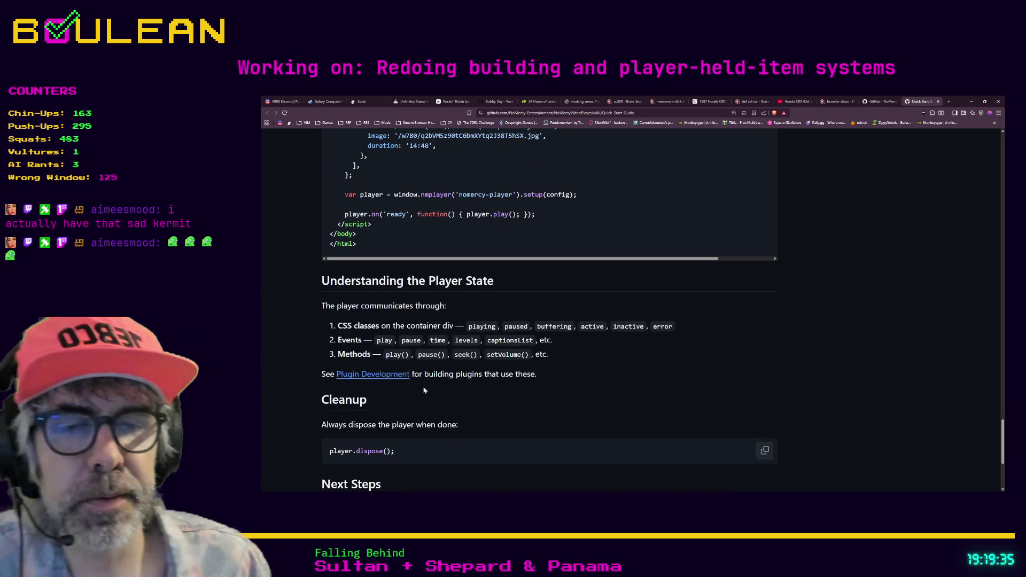
pyautogui.scroll(-1, 424, 390)
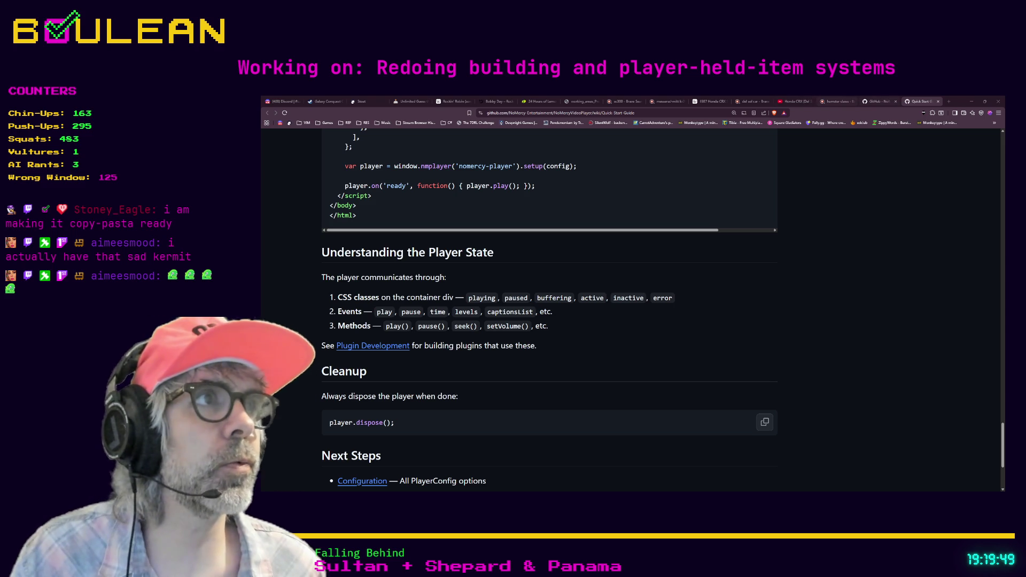
pyautogui.hotkey('ctrl', 'shift', 'Tab')
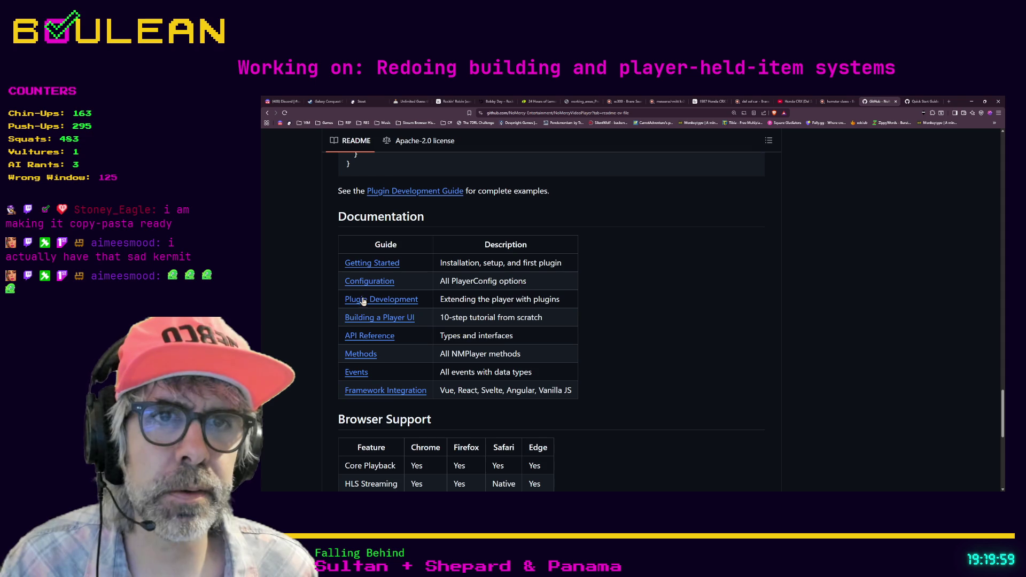
# Return to the Quick Start Guide wiki tab and scroll it back to the top.
pyautogui.scroll(-5, 315, 322)
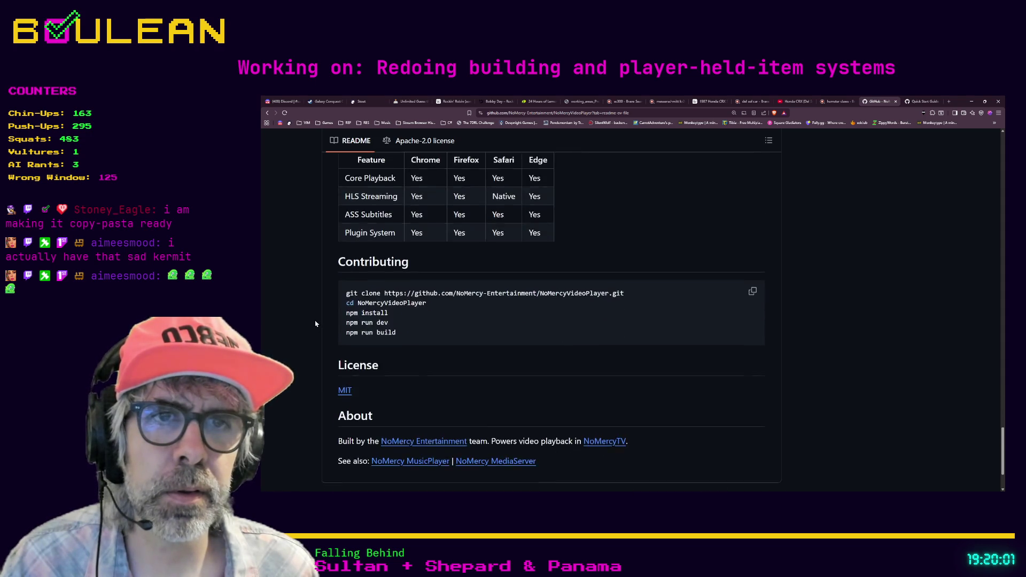
pyautogui.scroll(5, 315, 323)
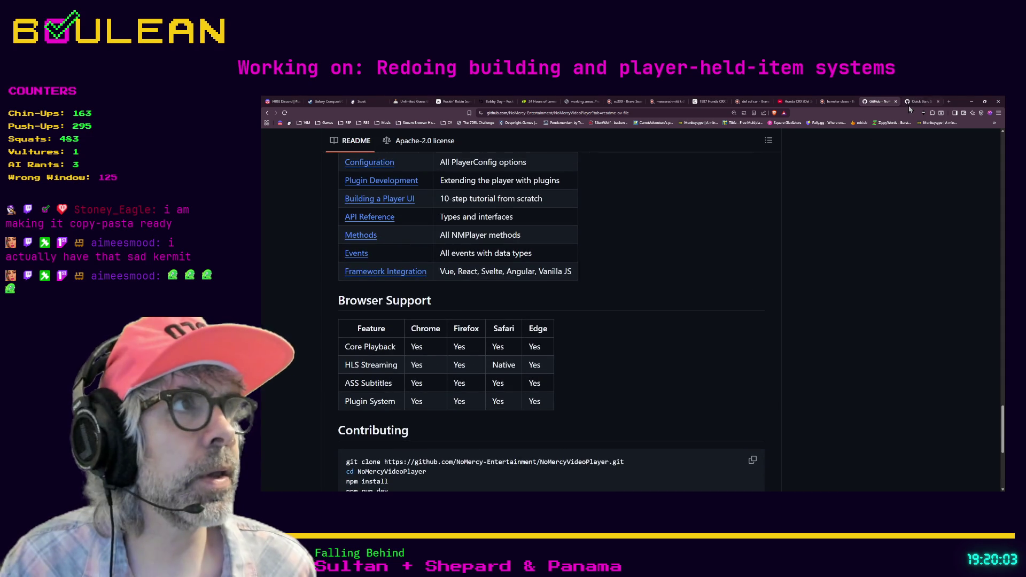
pyautogui.click(916, 102)
pyautogui.scroll(5, 761, 271)
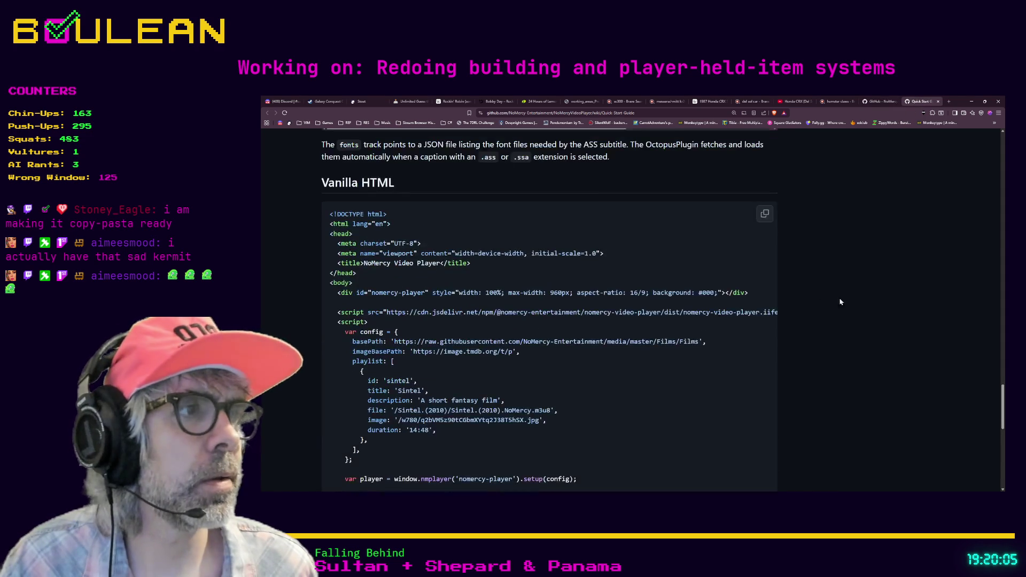
pyautogui.moveTo(1002, 410)
pyautogui.mouseDown()
pyautogui.moveTo(982, 247)
pyautogui.moveTo(990, 154)
pyautogui.mouseUp()
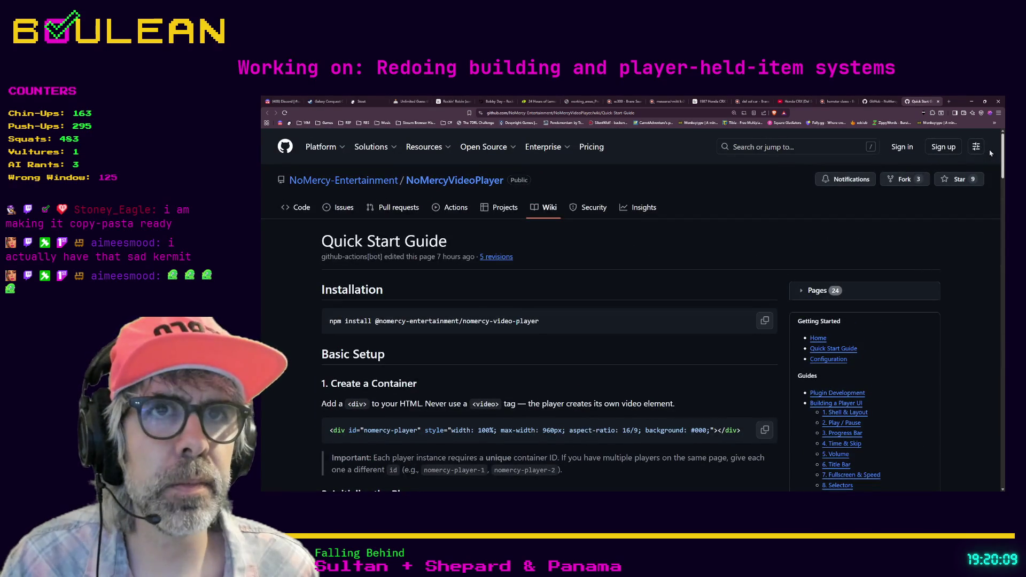
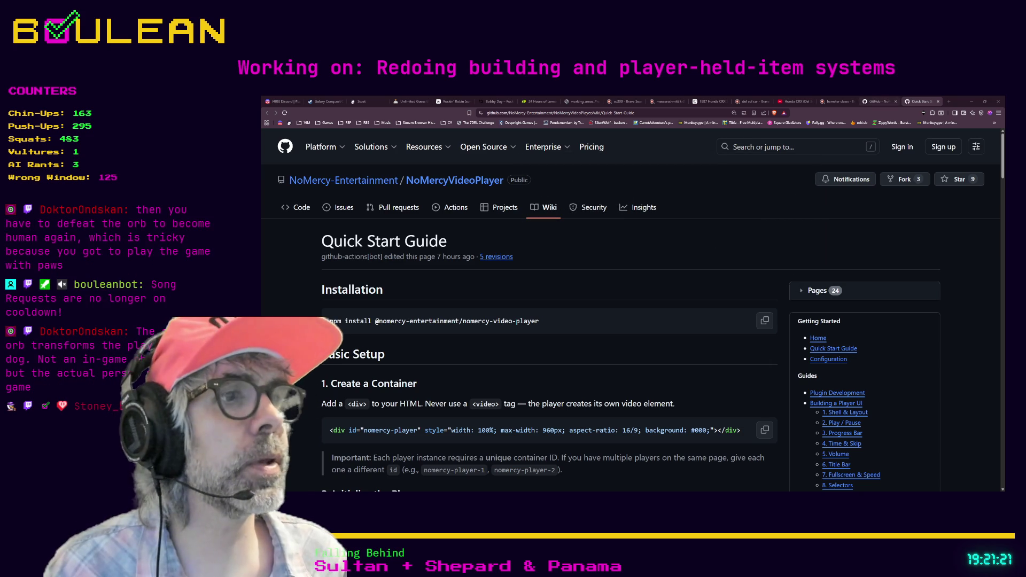
# Open the Building a Video Player UI wiki page from the sidebar.
pyautogui.scroll(-2, 630, 310)
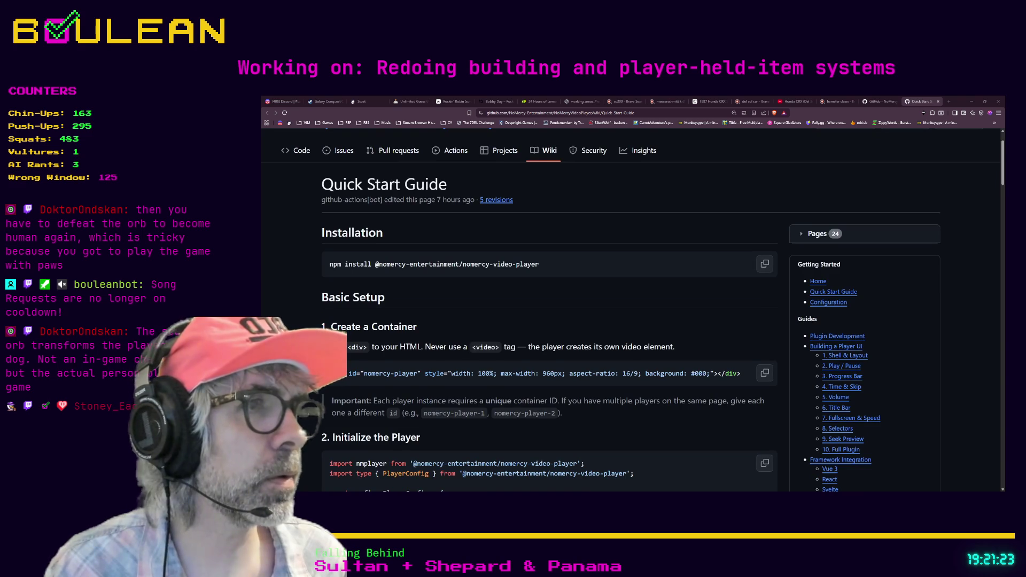
pyautogui.scroll(-1, 831, 317)
pyautogui.click(831, 318)
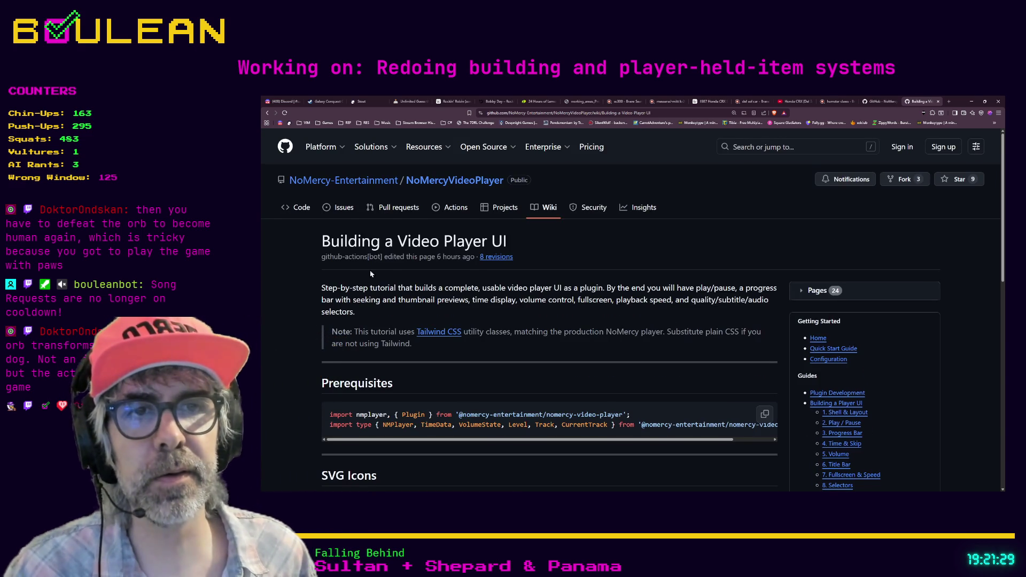
# Scroll to the Tutorial Steps table and open the Step 5 Volume Control page.
pyautogui.scroll(-2, 372, 274)
pyautogui.scroll(-4, 369, 270)
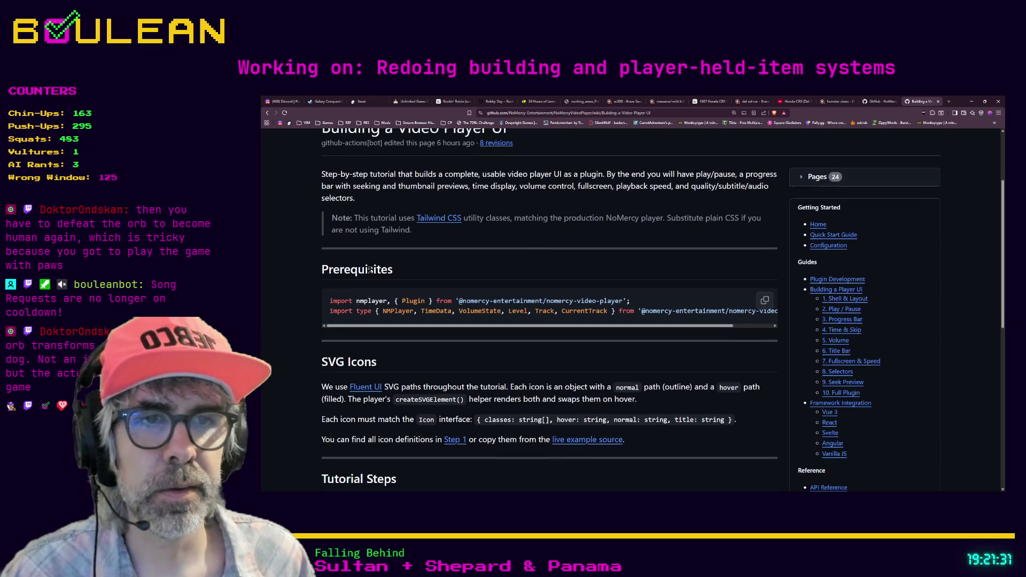
pyautogui.scroll(-1, 370, 269)
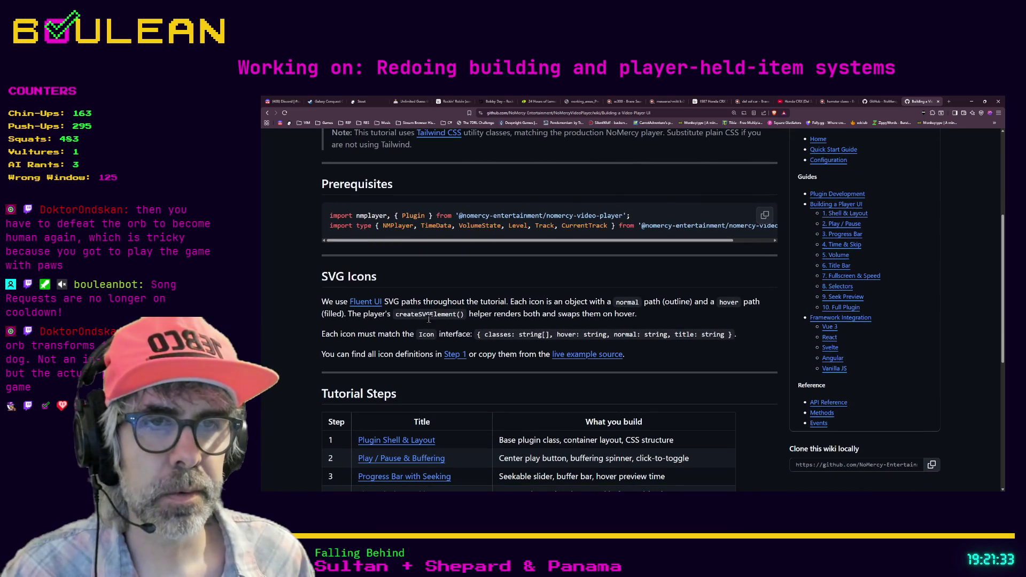
pyautogui.scroll(-3, 414, 353)
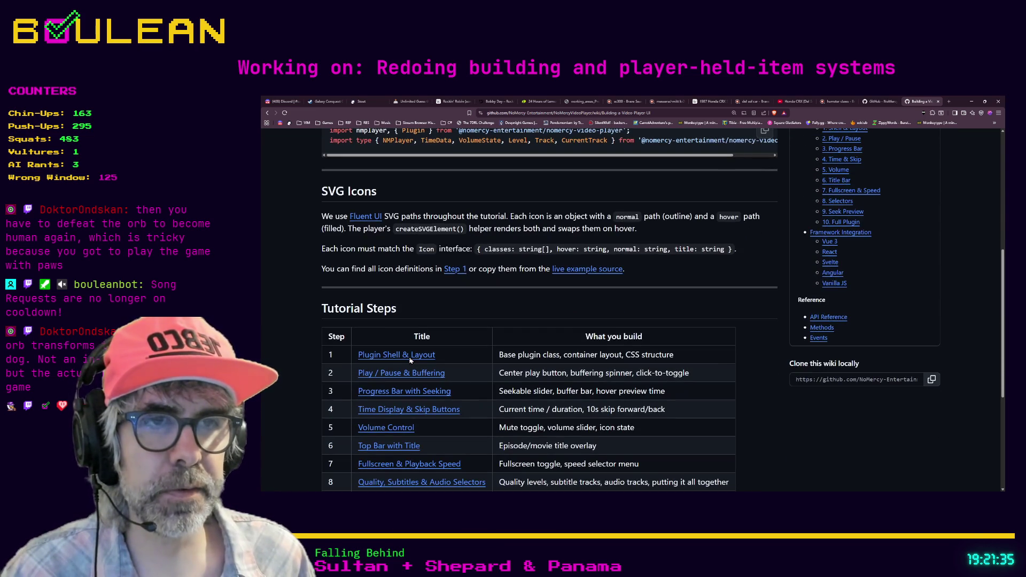
pyautogui.scroll(-3, 409, 361)
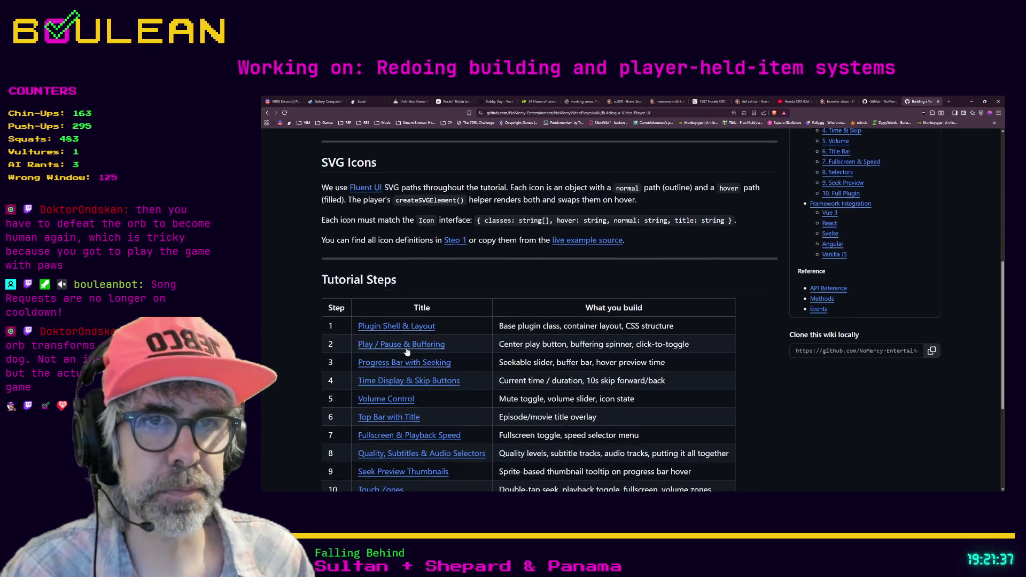
pyautogui.scroll(-1, 406, 351)
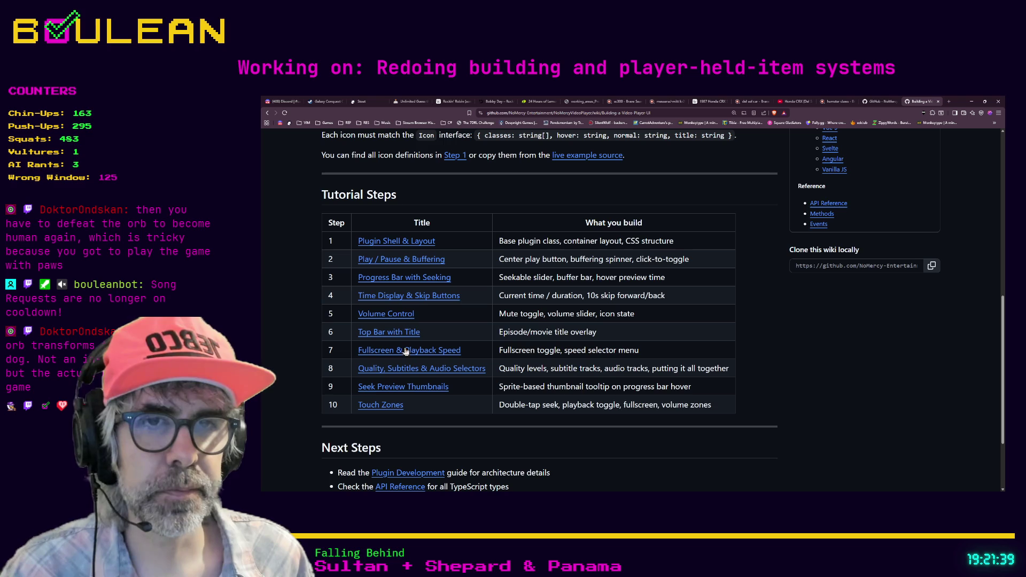
pyautogui.scroll(-2, 406, 351)
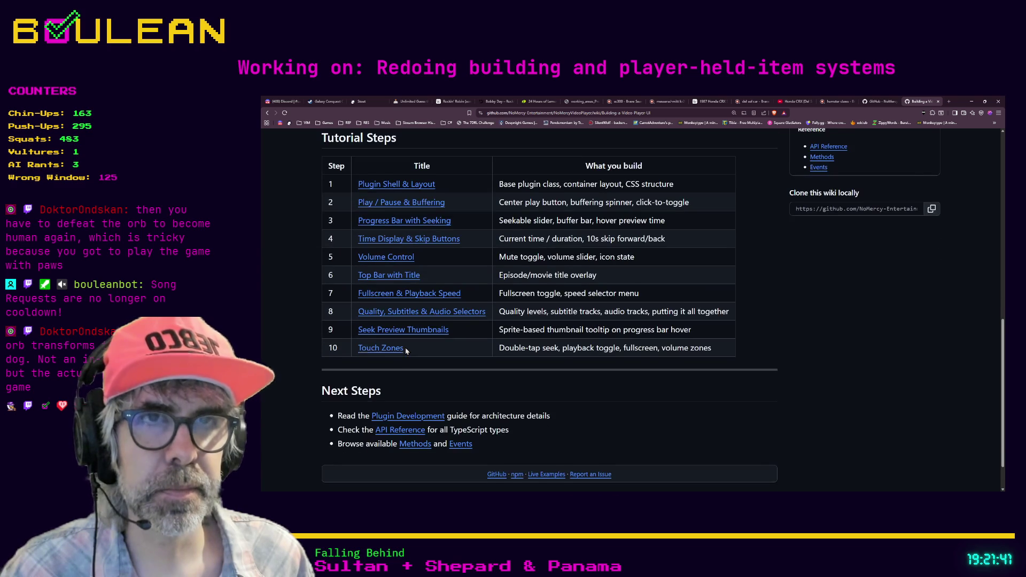
pyautogui.scroll(2, 425, 346)
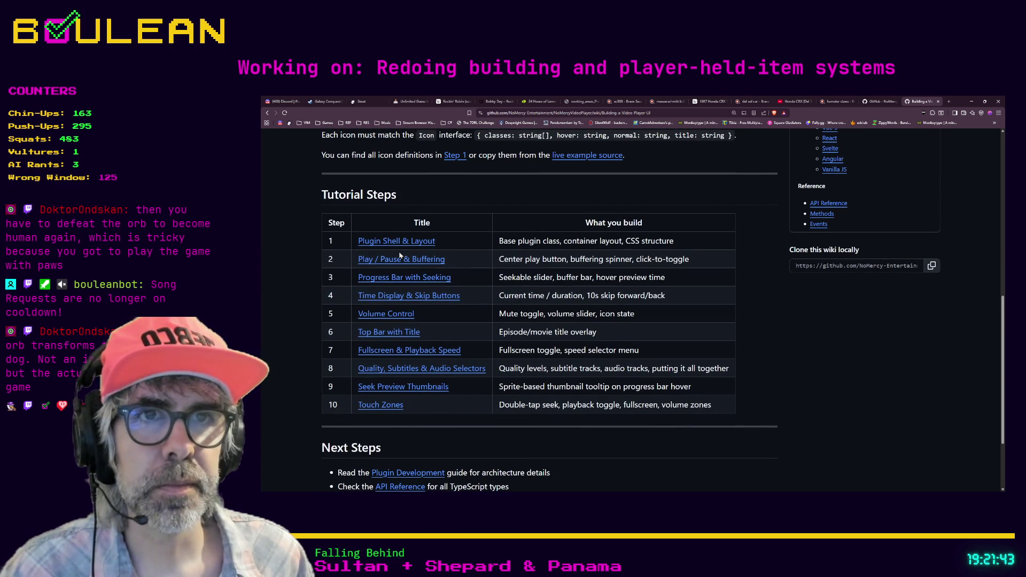
pyautogui.click(394, 314)
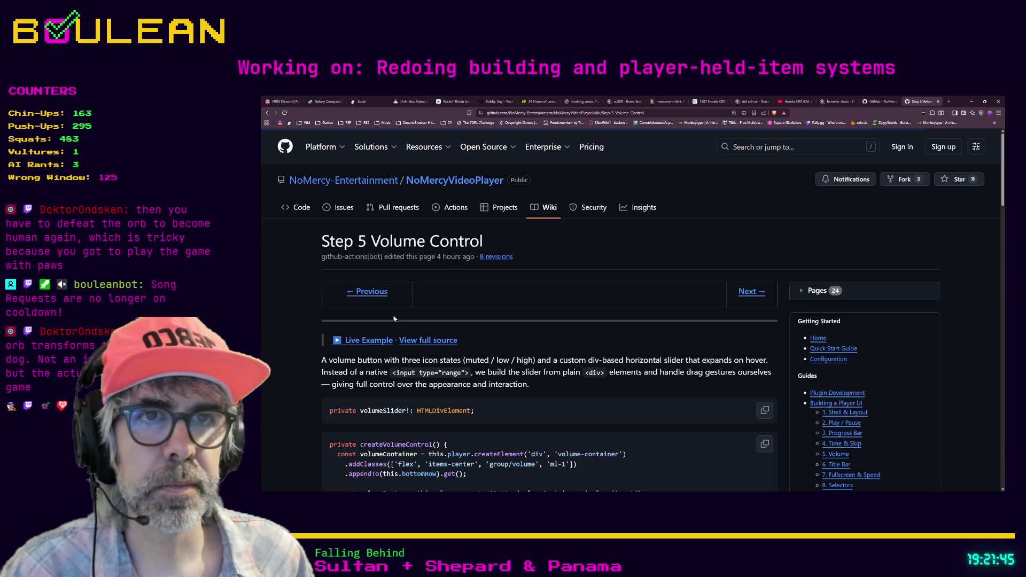
# Read down through the Step 5 Volume Control page.
pyautogui.scroll(-1, 501, 301)
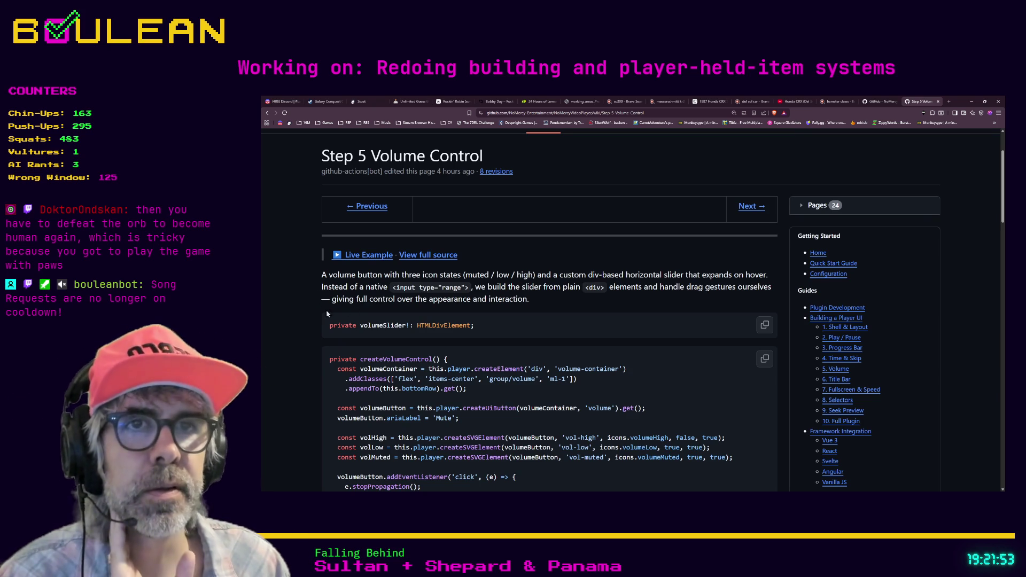
pyautogui.scroll(-3, 295, 318)
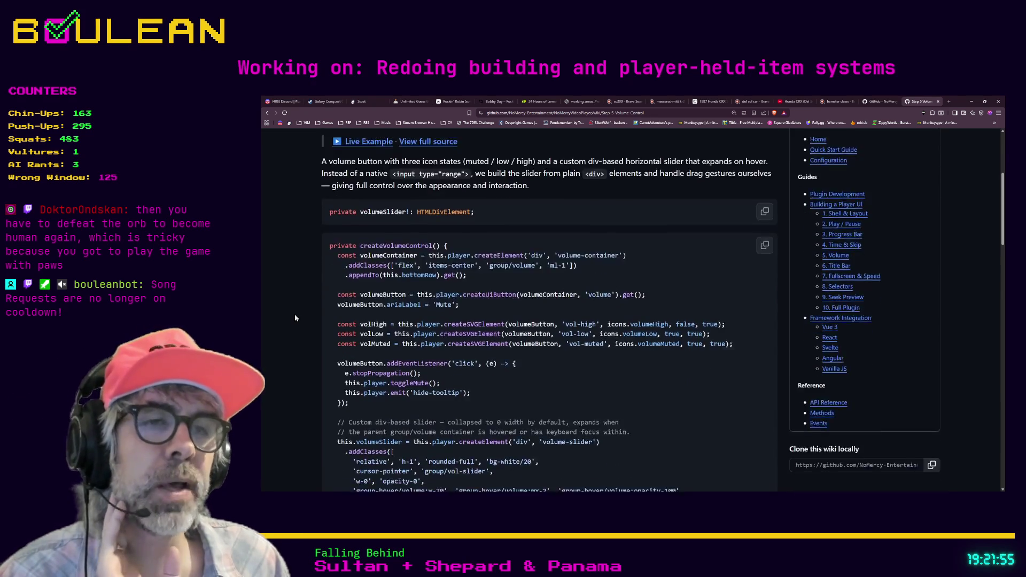
pyautogui.scroll(-2, 294, 316)
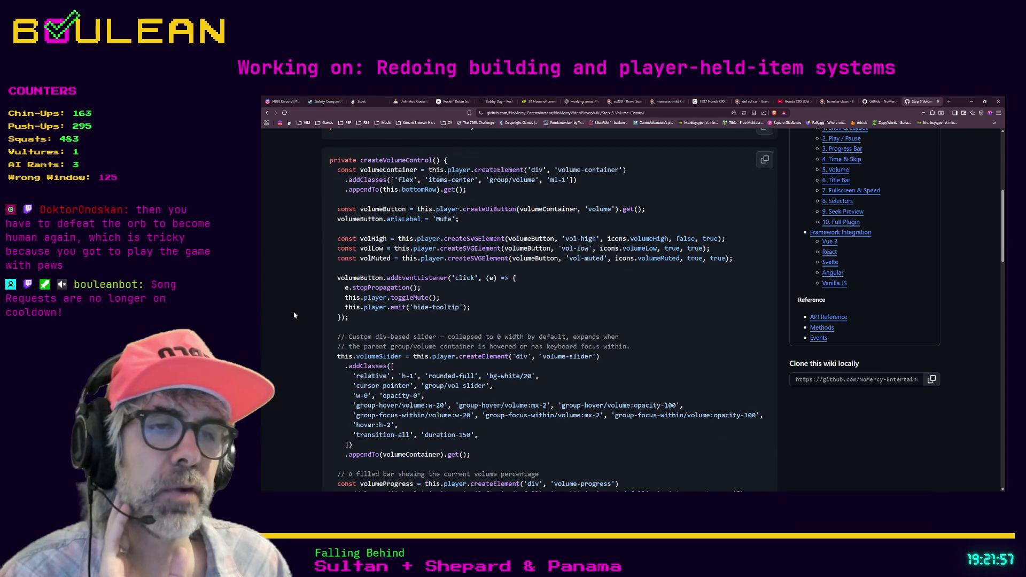
pyautogui.scroll(-3, 304, 314)
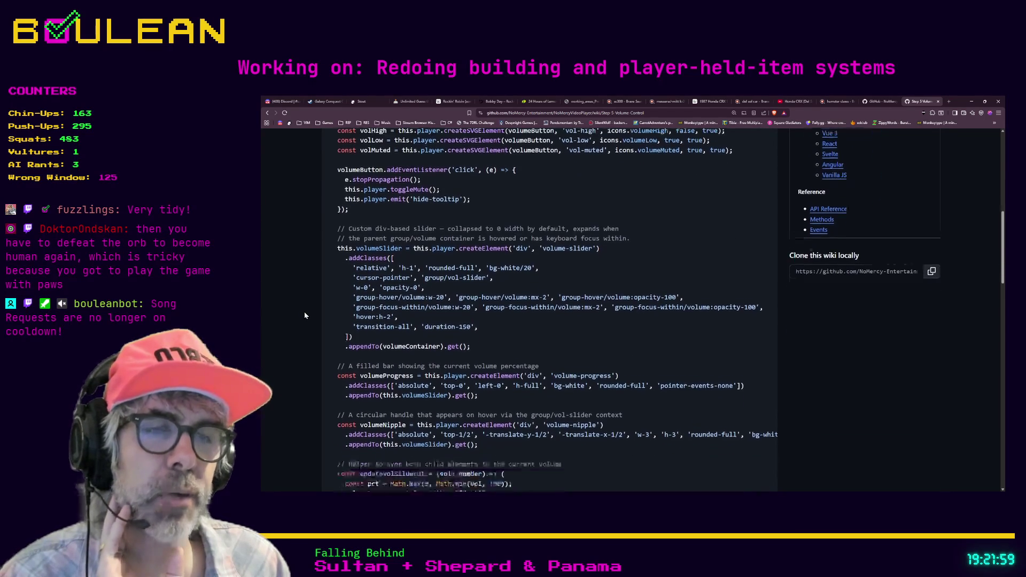
pyautogui.scroll(-5, 302, 312)
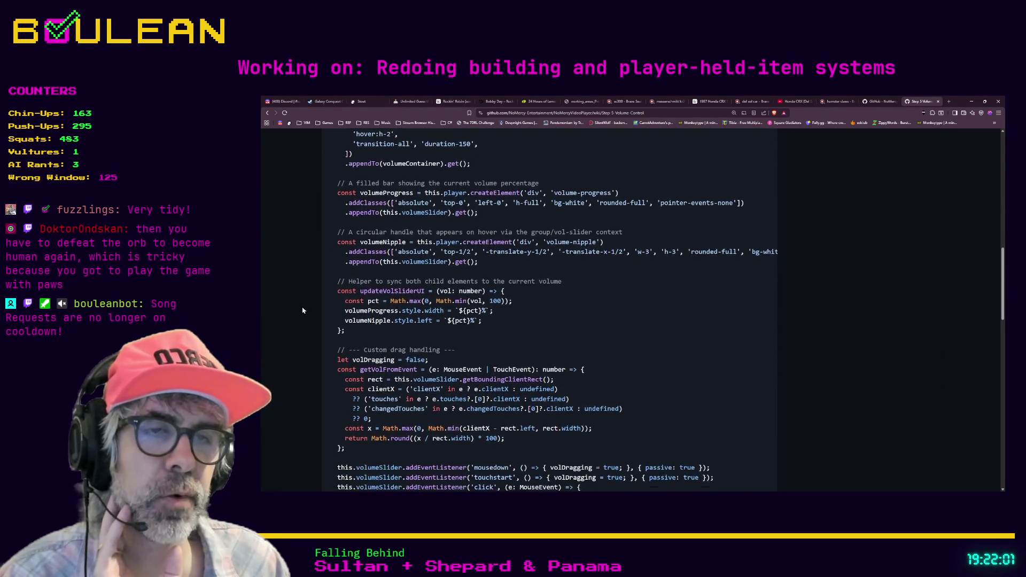
pyautogui.scroll(-4, 302, 309)
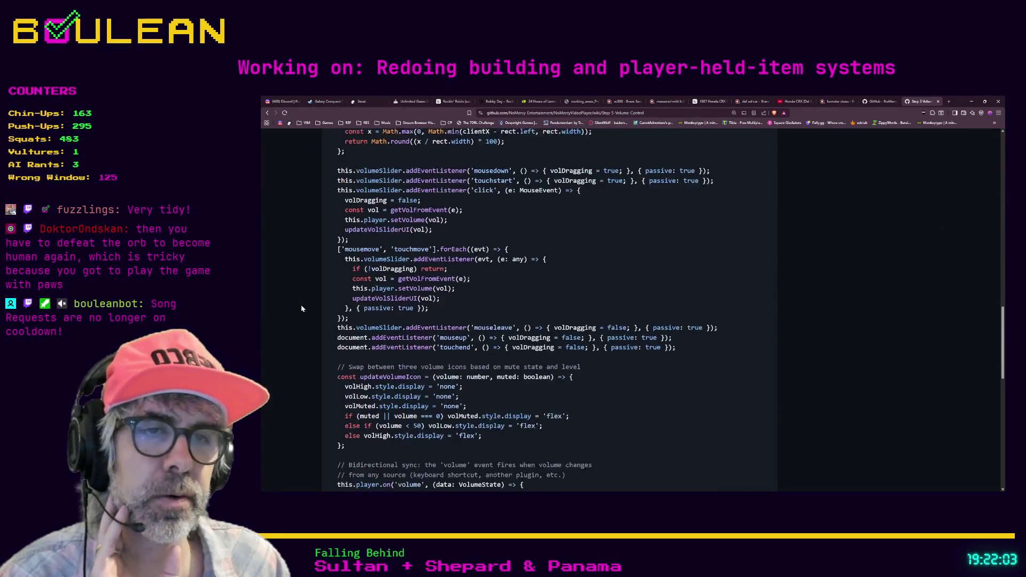
pyautogui.scroll(-4, 301, 306)
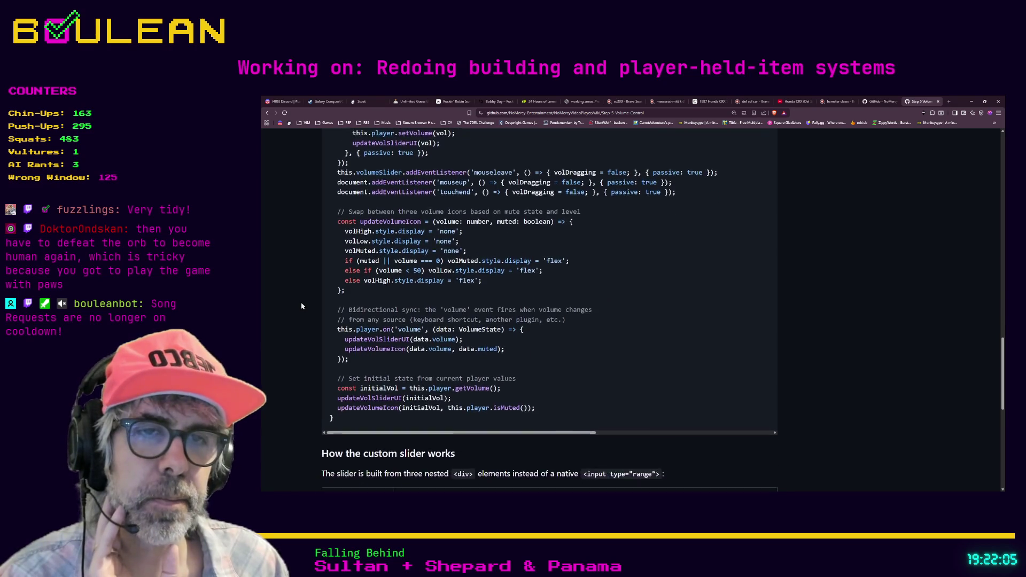
pyautogui.scroll(-2, 302, 306)
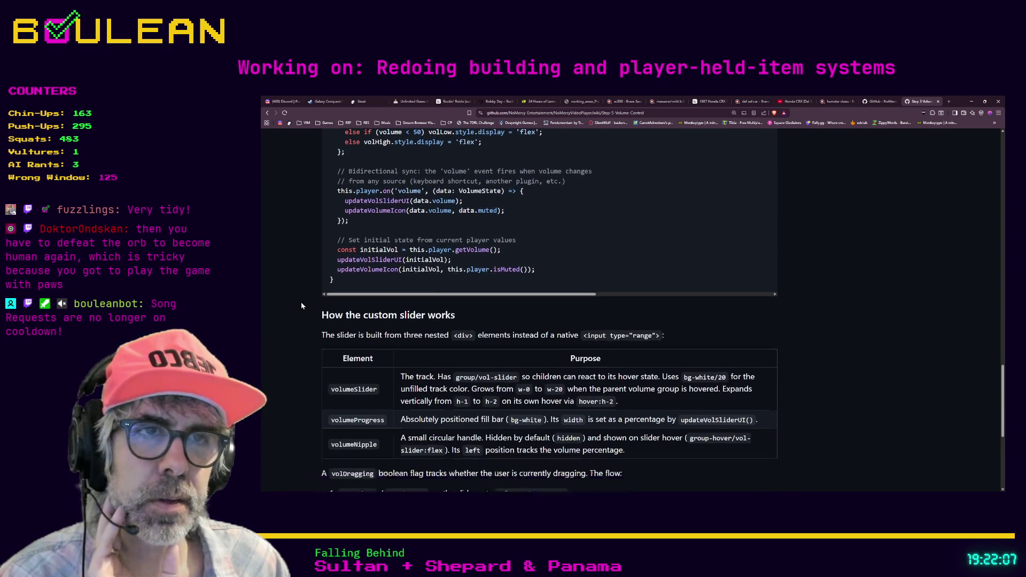
pyautogui.scroll(-2, 353, 335)
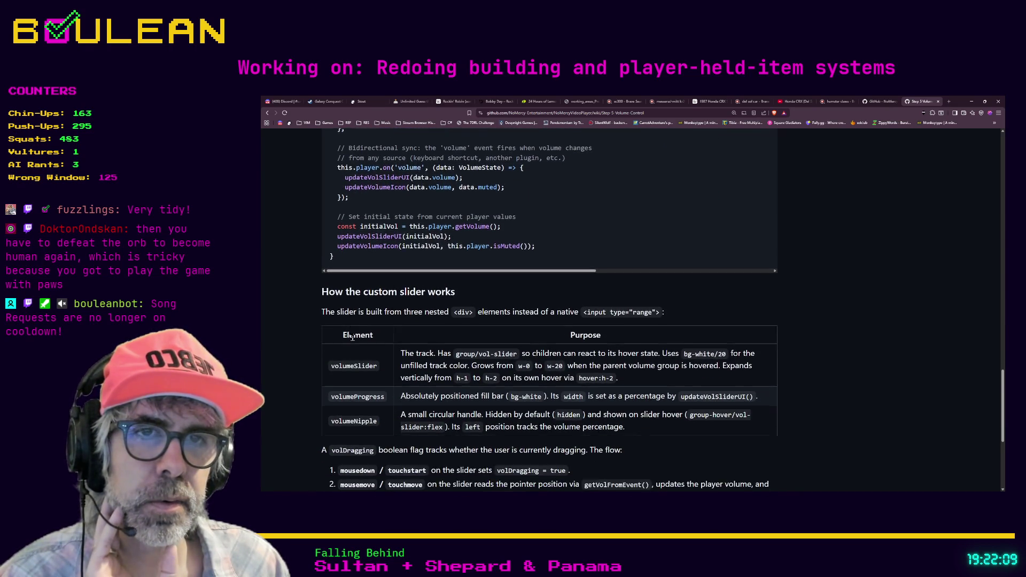
pyautogui.scroll(-1, 353, 344)
pyautogui.scroll(1, 368, 352)
pyautogui.scroll(-1, 382, 363)
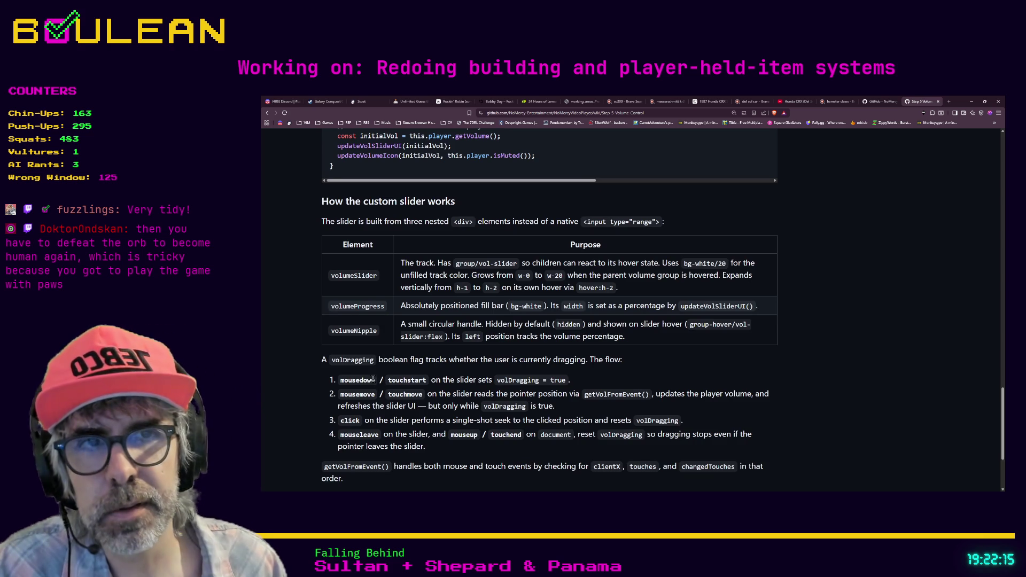
pyautogui.scroll(1, 380, 382)
pyautogui.scroll(1, 380, 382)
pyautogui.scroll(-4, 371, 363)
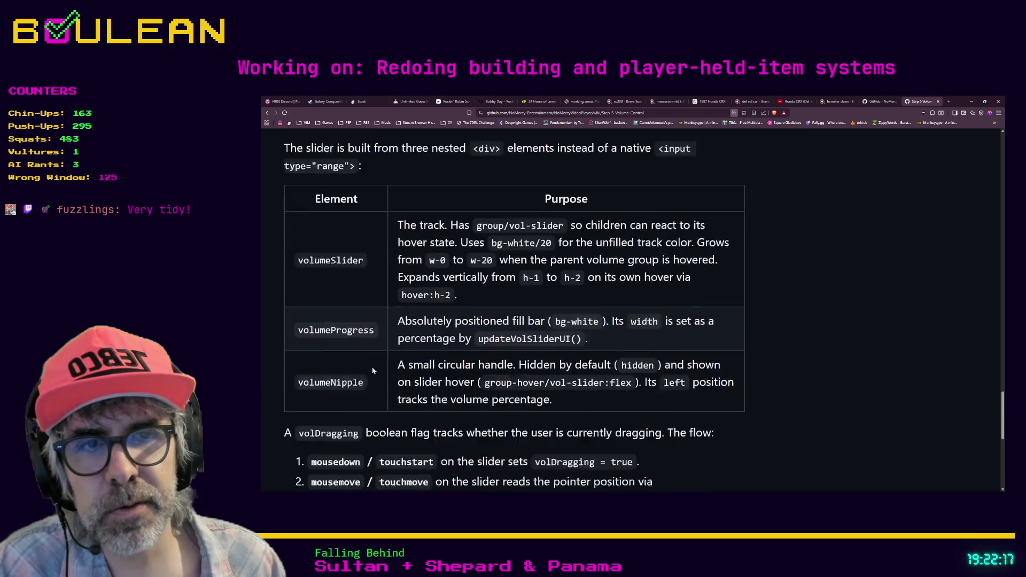
# Select 'boolean' in the volDragging sentence, zoom back out, and return to the tutorial page.
pyautogui.doubleClick(371, 335)
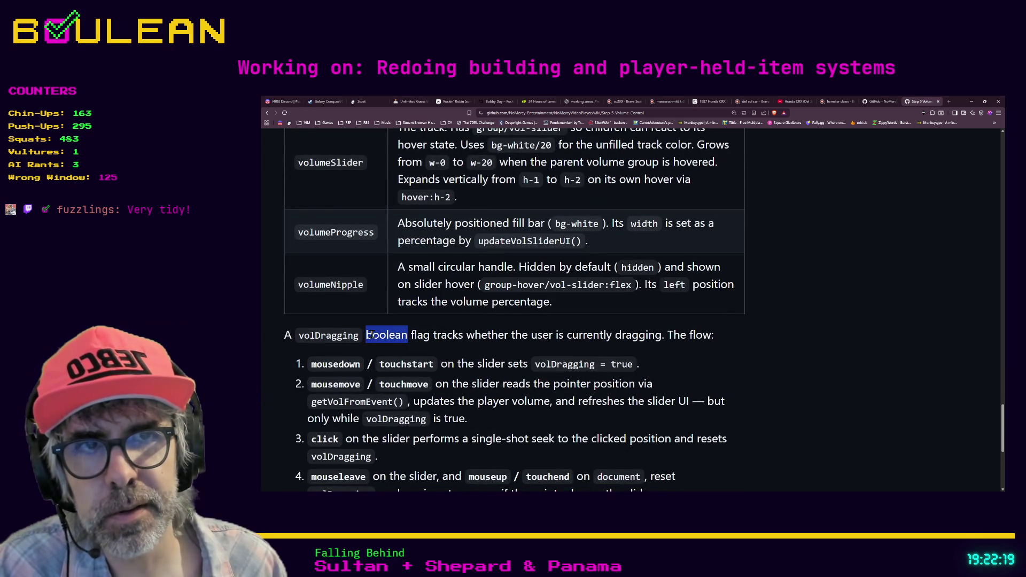
pyautogui.click(459, 336)
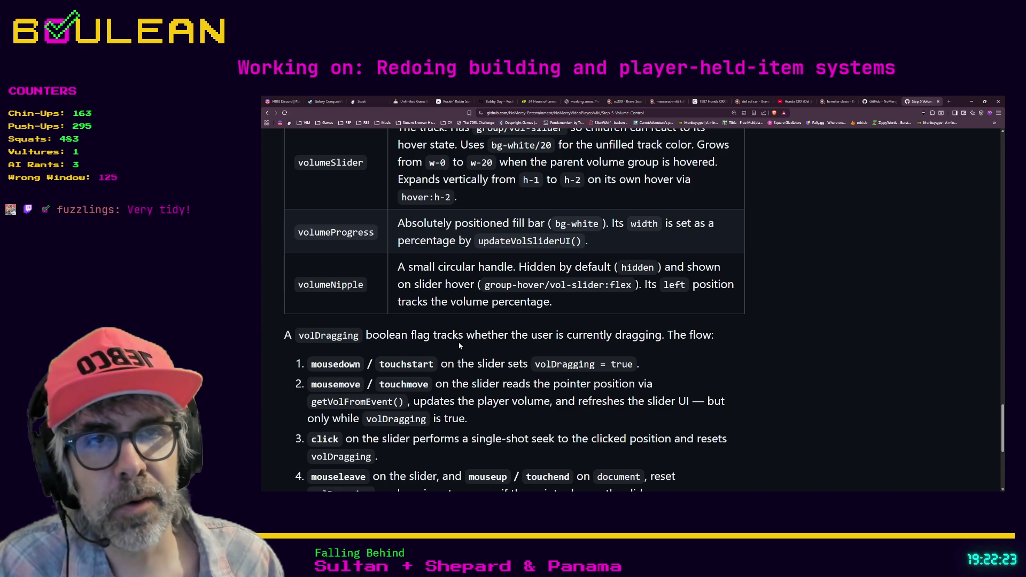
pyautogui.scroll(-1, 478, 350)
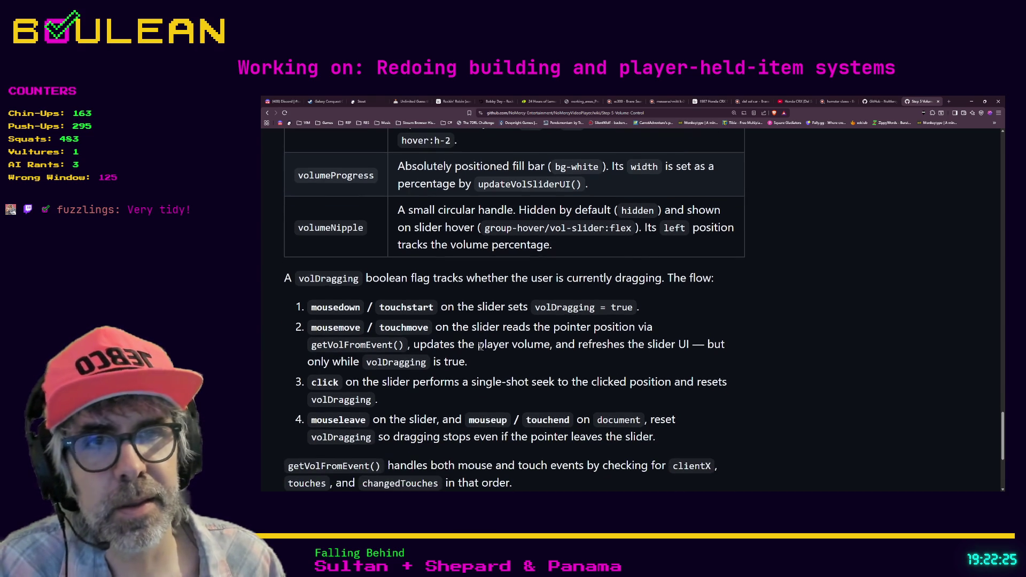
pyautogui.hotkey('ctrl', '-')
pyautogui.scroll(1, 497, 354)
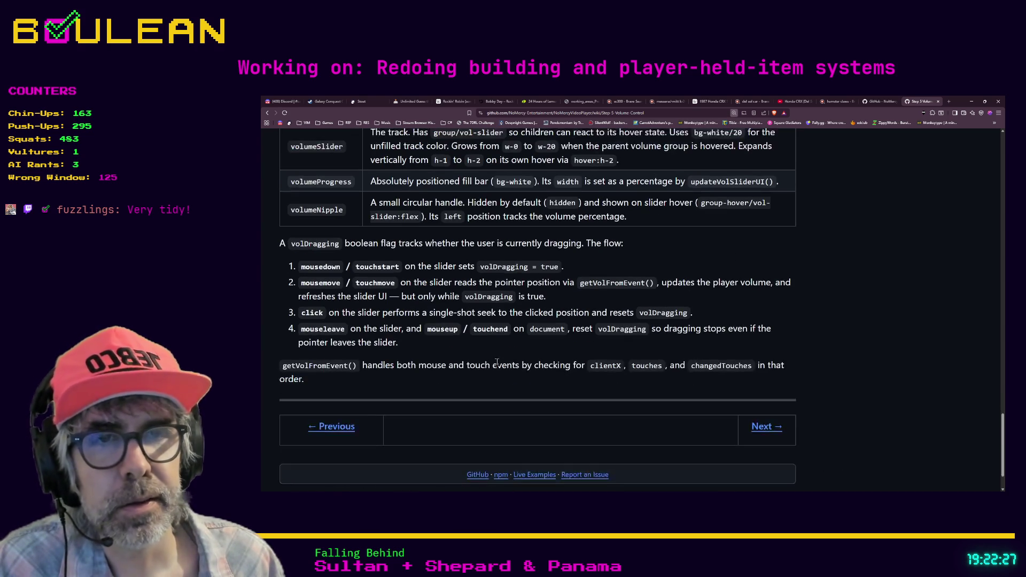
pyautogui.scroll(1, 472, 388)
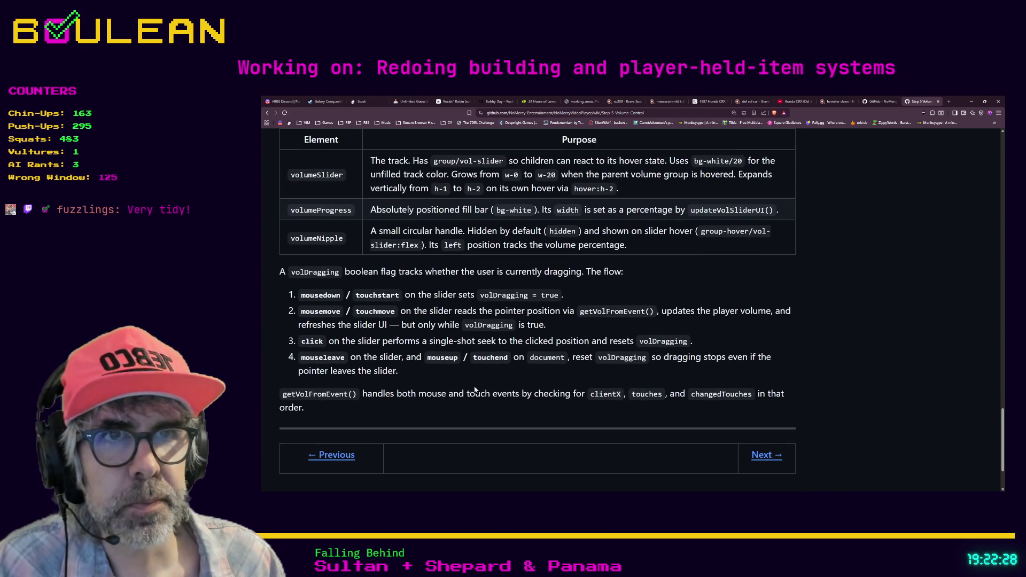
pyautogui.click(266, 113)
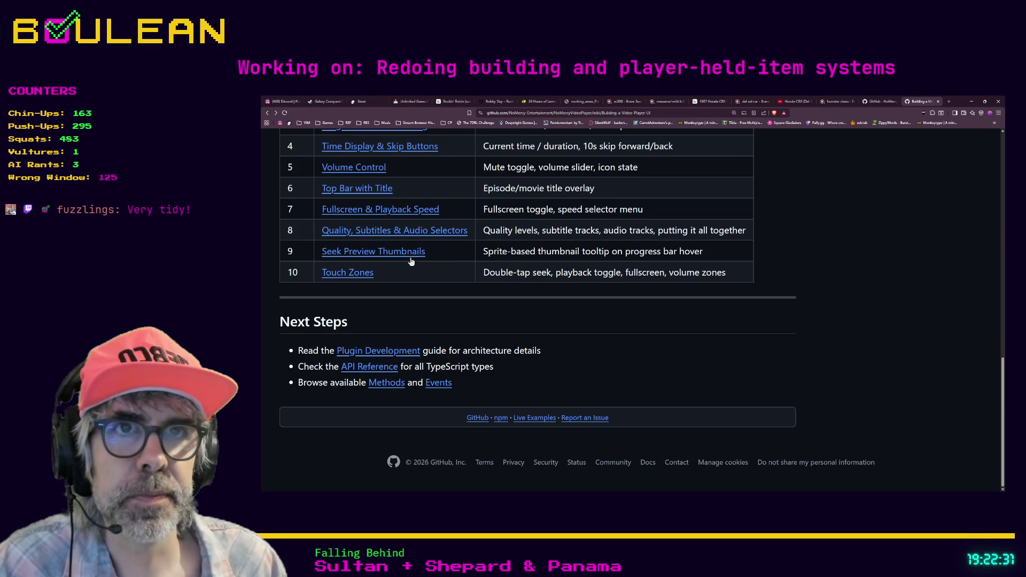
# Open the Step 9 Seek Preview Thumbnails page from the steps table.
pyautogui.scroll(1, 438, 278)
pyautogui.scroll(1, 440, 280)
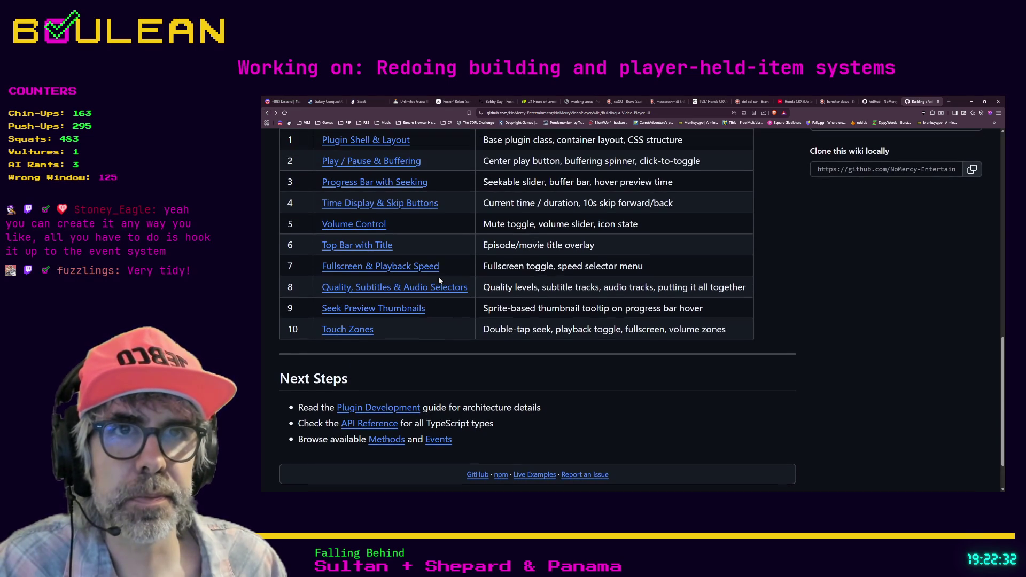
pyautogui.click(398, 312)
# Scroll through the code blocks down to dispose(), Result and Next Steps.
pyautogui.scroll(-5, 513, 336)
pyautogui.scroll(-6, 515, 340)
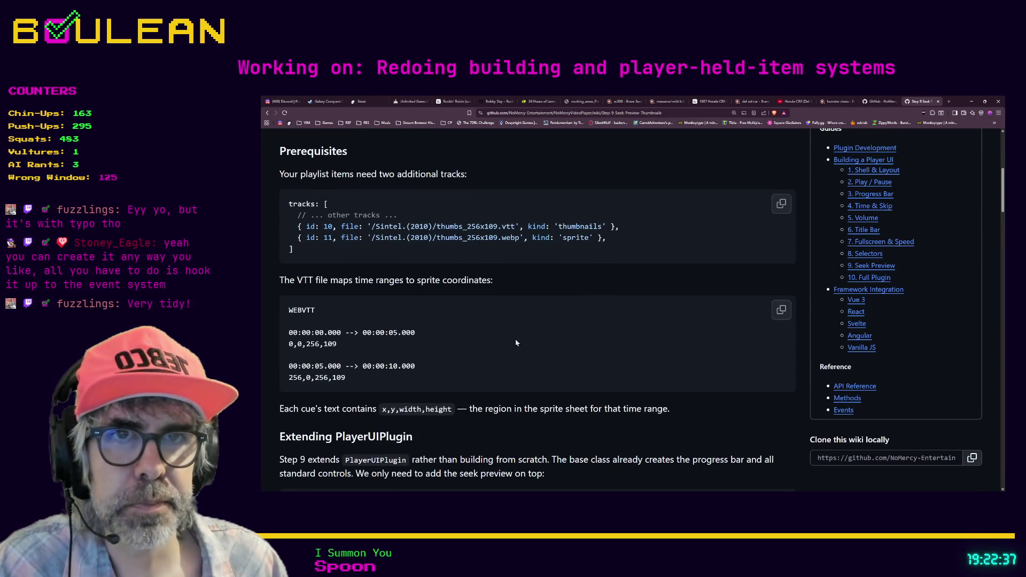
pyautogui.scroll(-3, 477, 331)
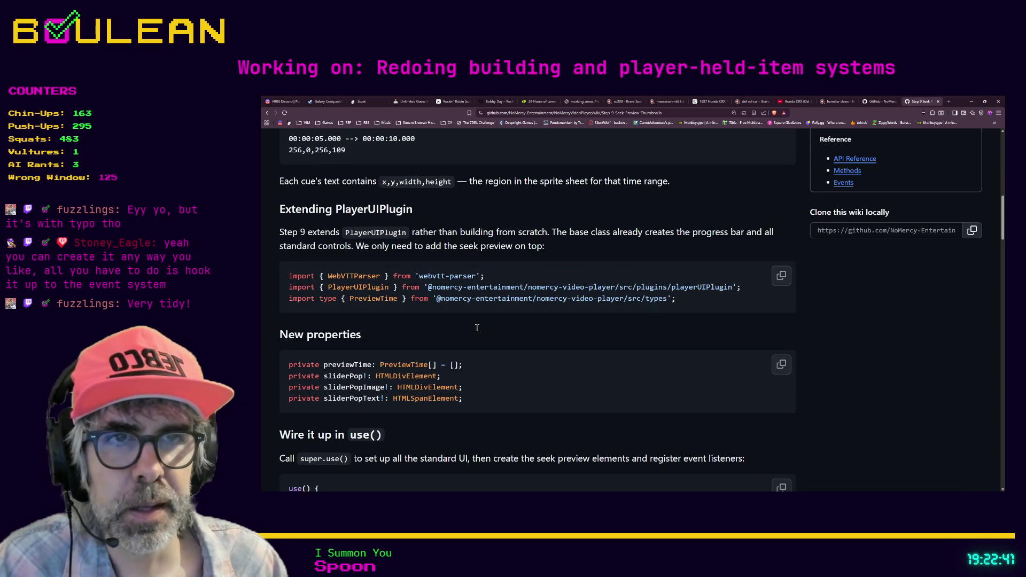
pyautogui.scroll(-2, 477, 328)
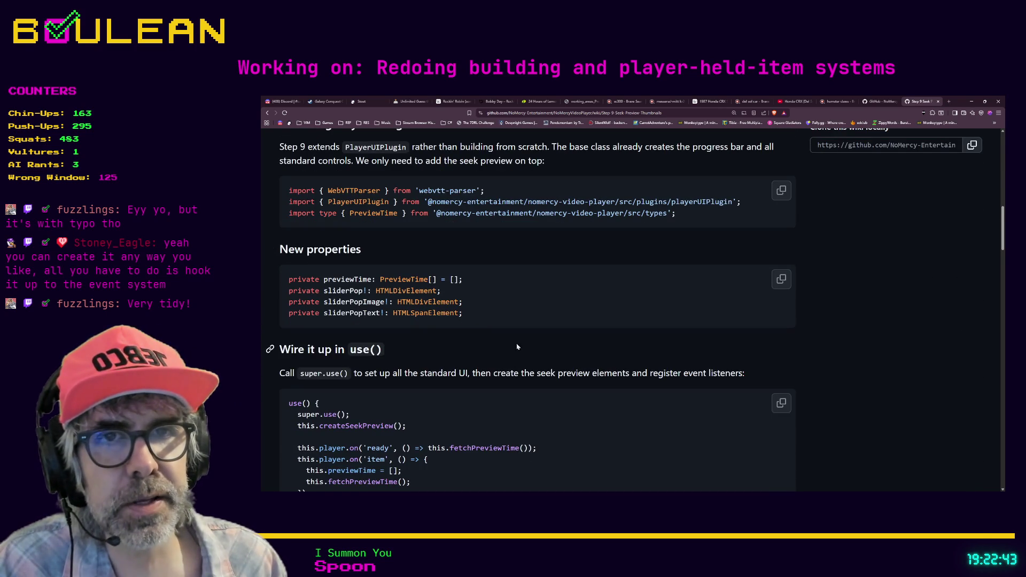
pyautogui.scroll(-3, 505, 366)
pyautogui.scroll(-4, 505, 367)
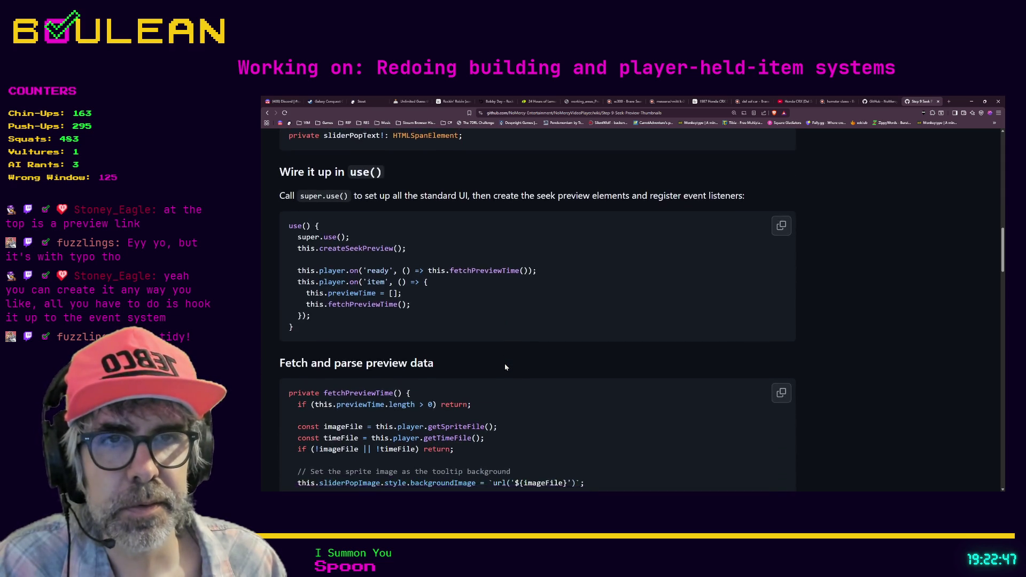
pyautogui.scroll(-5, 505, 366)
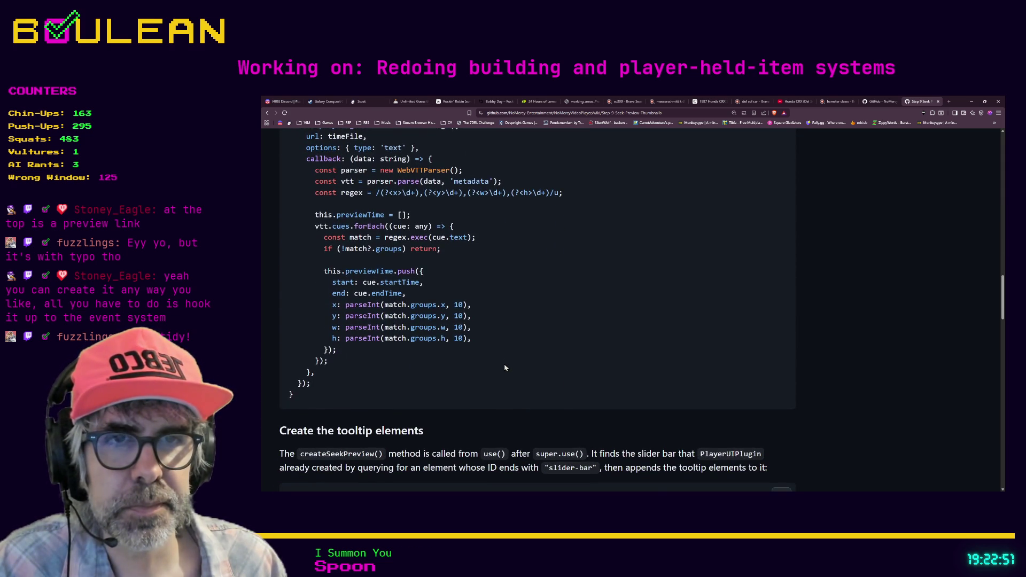
pyautogui.scroll(-2, 505, 367)
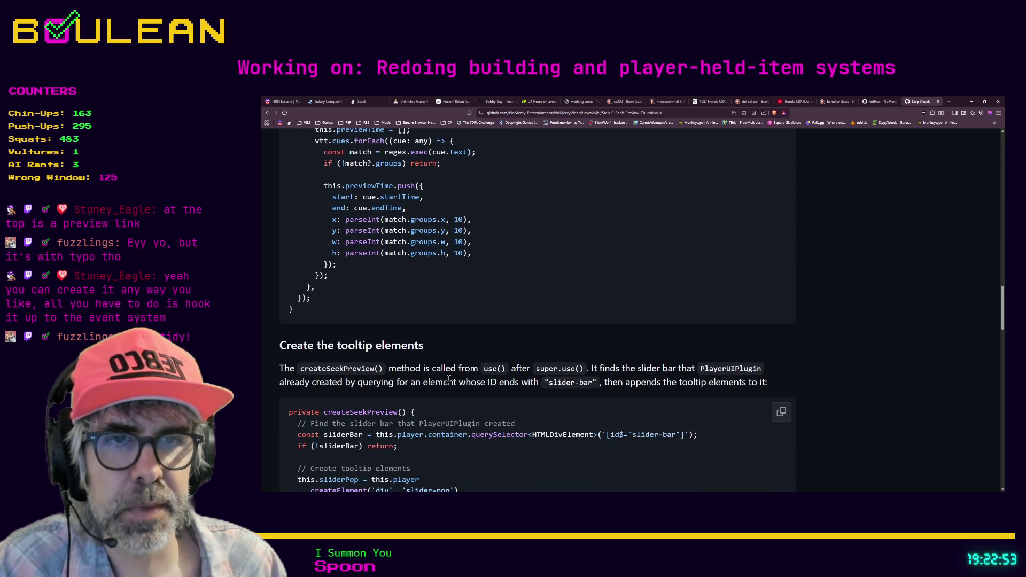
pyautogui.scroll(-4, 448, 378)
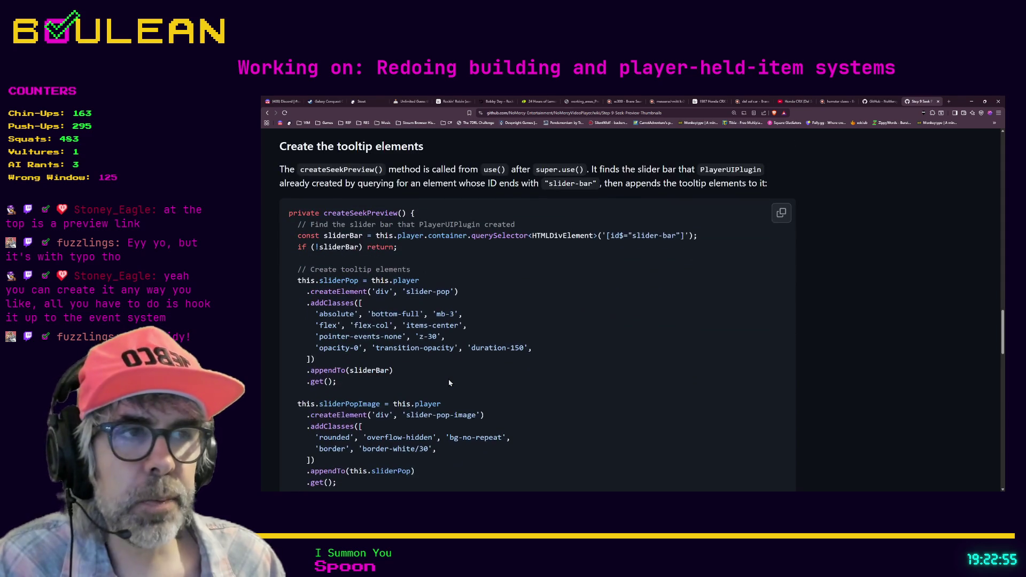
pyautogui.scroll(-8, 448, 383)
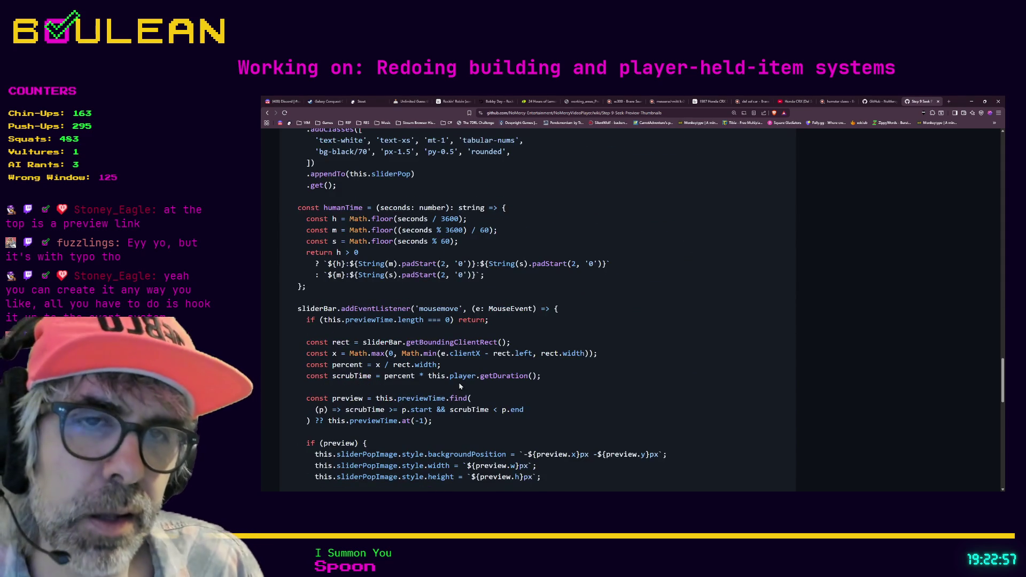
pyautogui.scroll(-6, 460, 385)
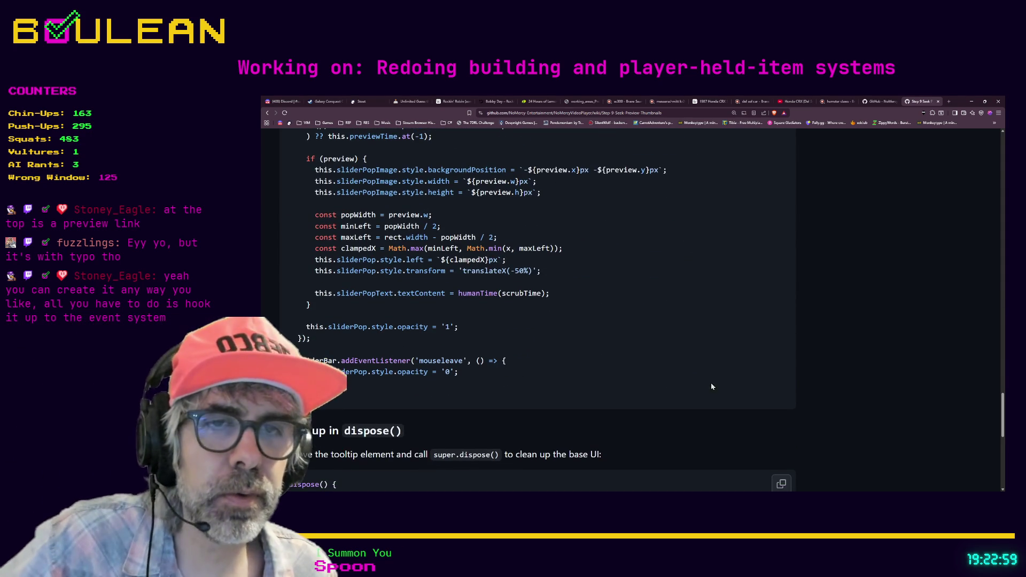
pyautogui.scroll(-2, 713, 370)
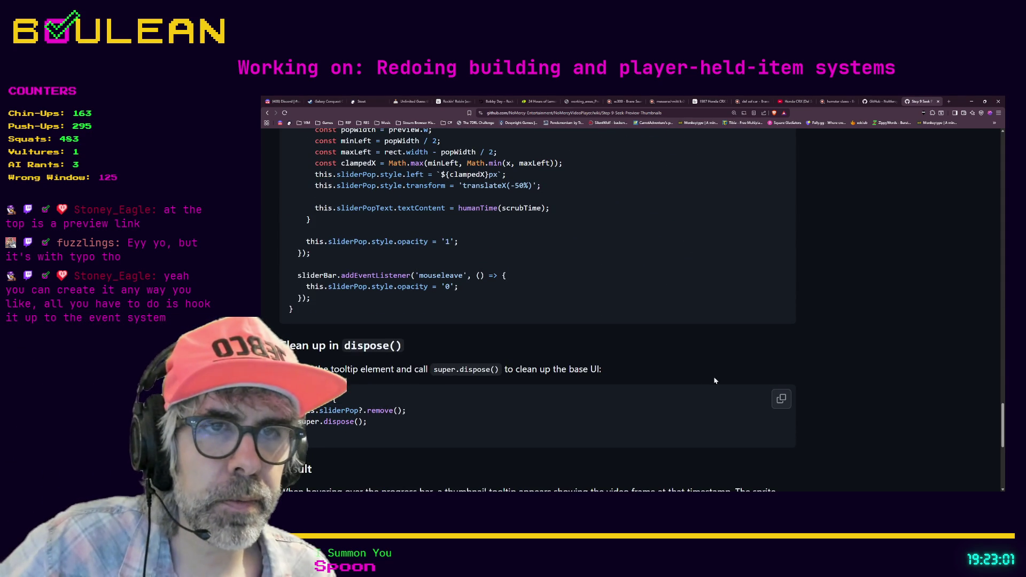
pyautogui.scroll(-4, 715, 385)
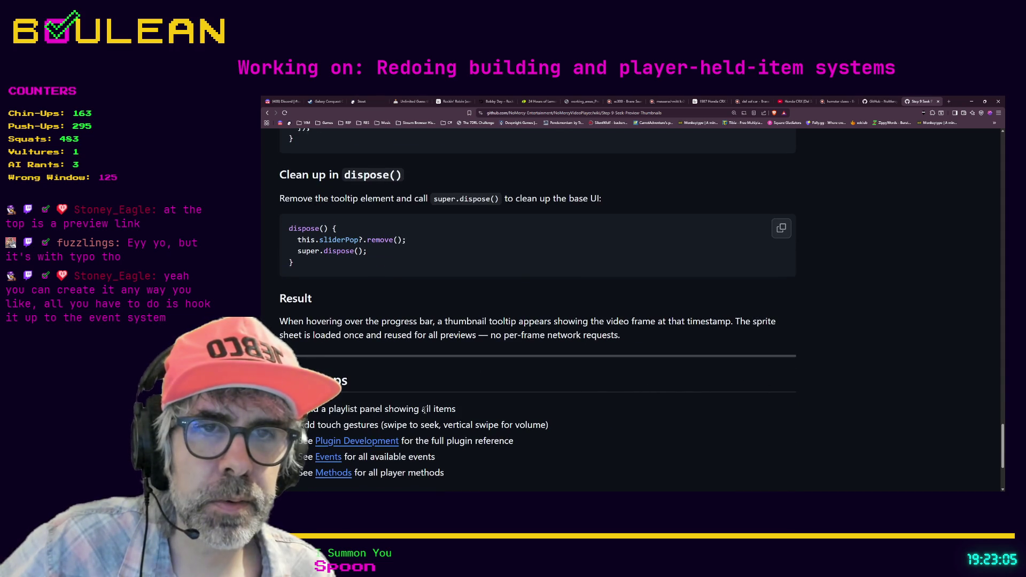
pyautogui.scroll(-3, 409, 420)
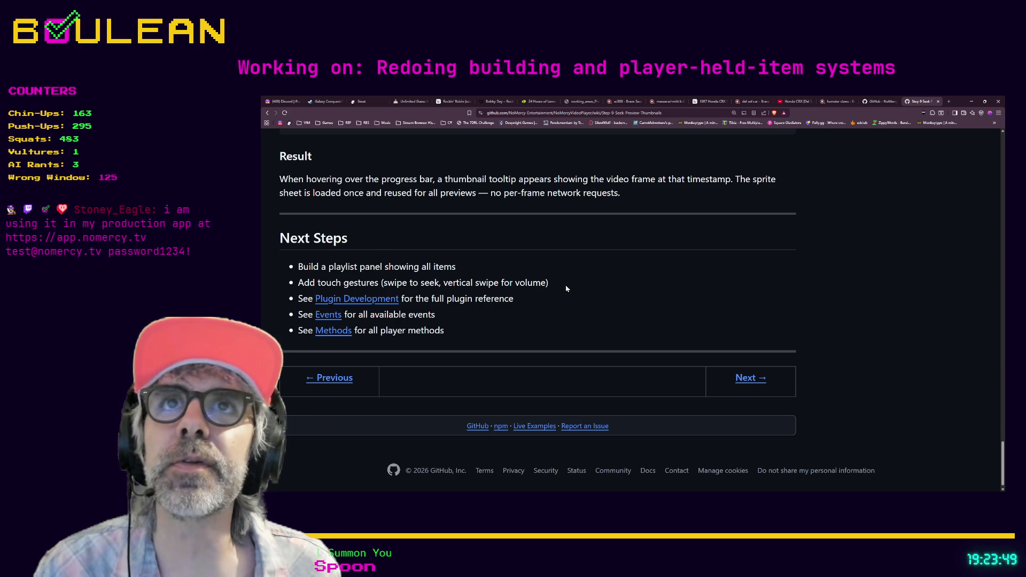
# Return to the top of the Step 9 page and open its Sintel Live Example demo.
pyautogui.scroll(5, 696, 313)
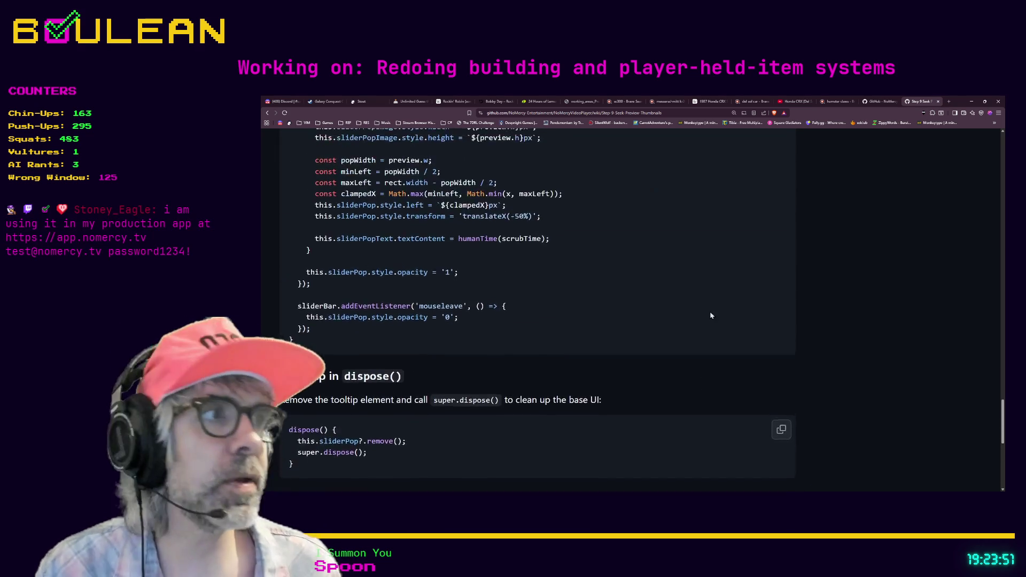
pyautogui.scroll(3, 710, 315)
pyautogui.moveTo(1001, 397); pyautogui.dragTo(975, 174)
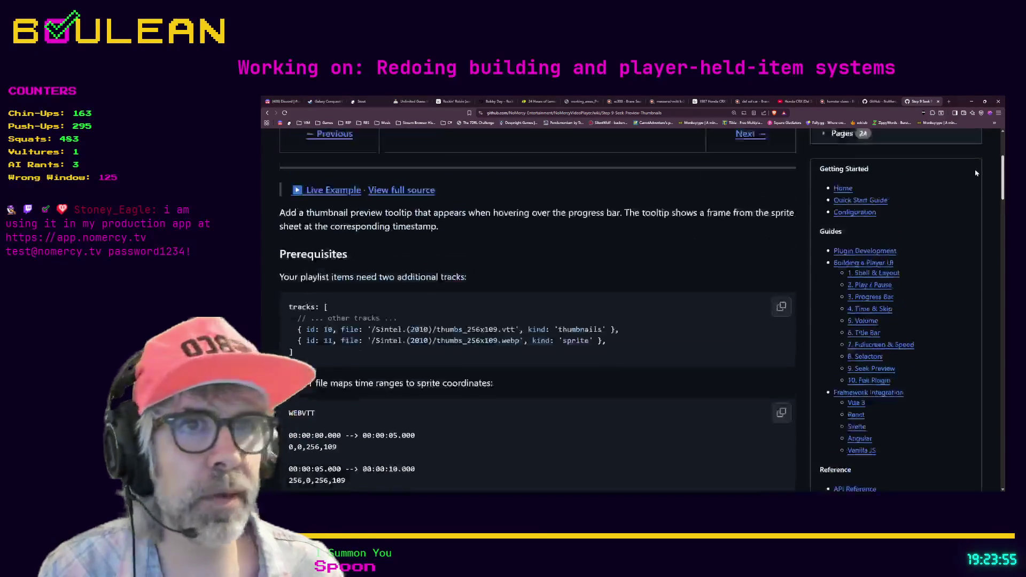
pyautogui.scroll(3, 976, 175)
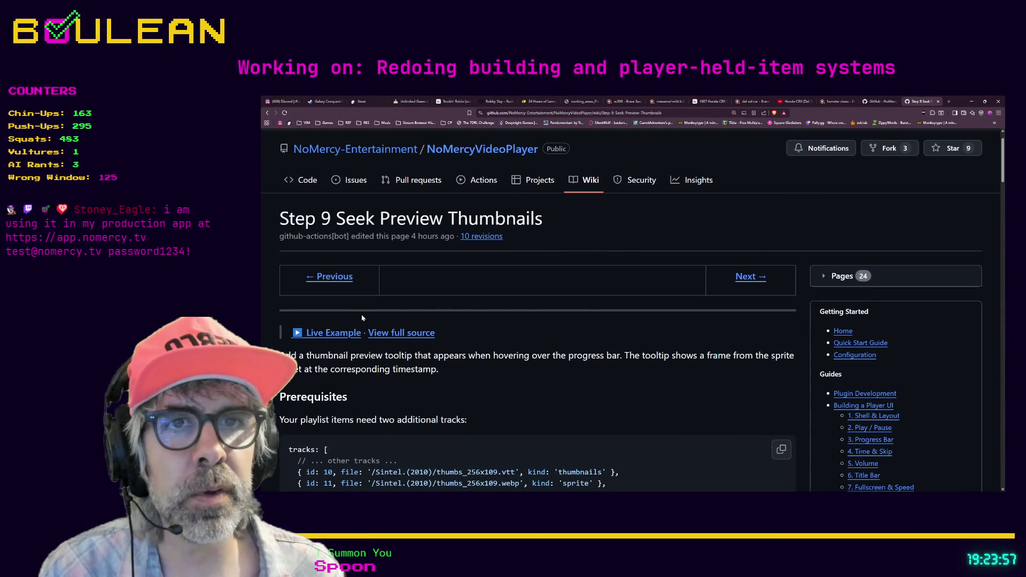
pyautogui.click(330, 342)
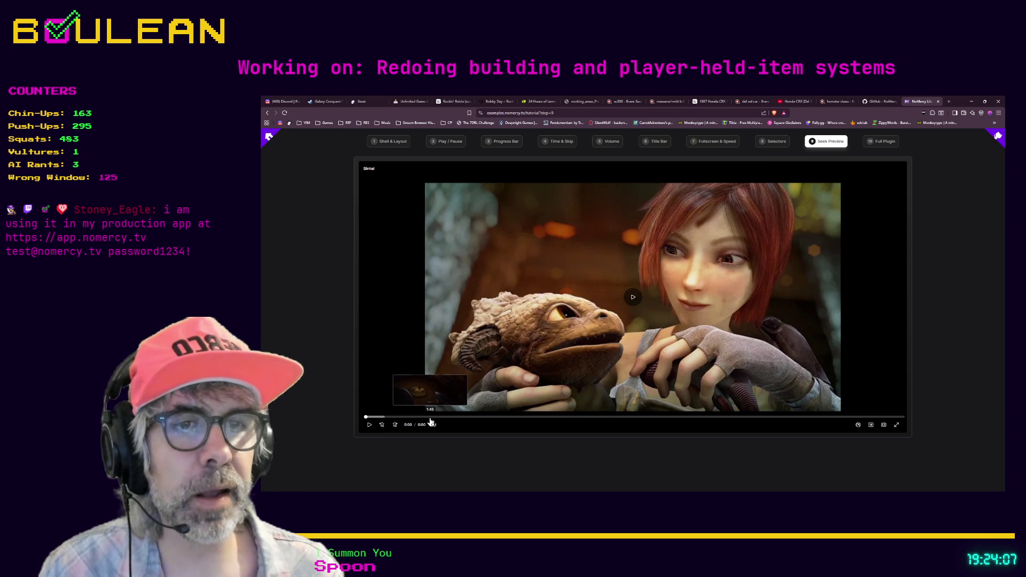
# Play the Sintel video, seek to about 3:16, and pause it.
pyautogui.click(370, 426)
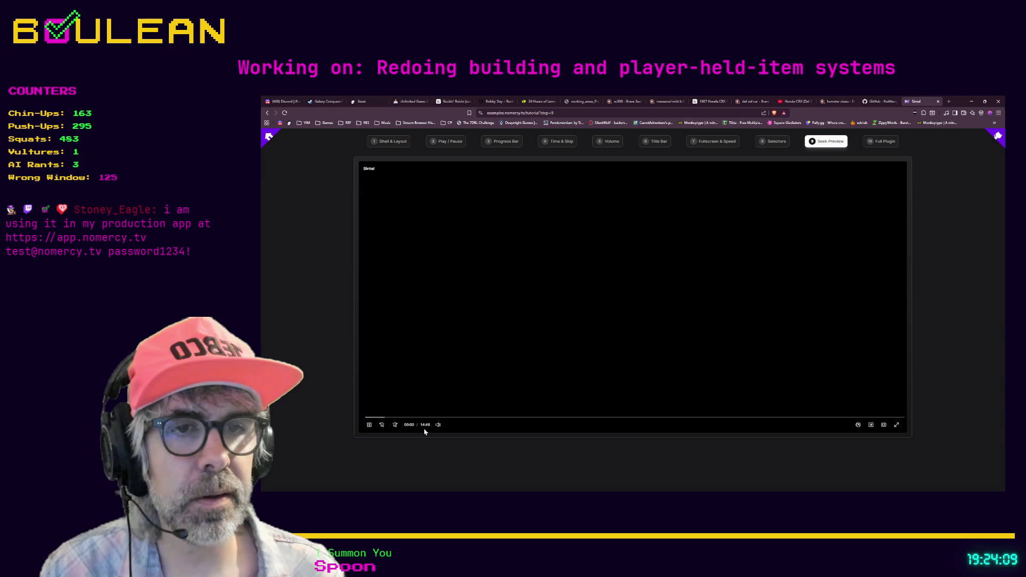
pyautogui.click(434, 425)
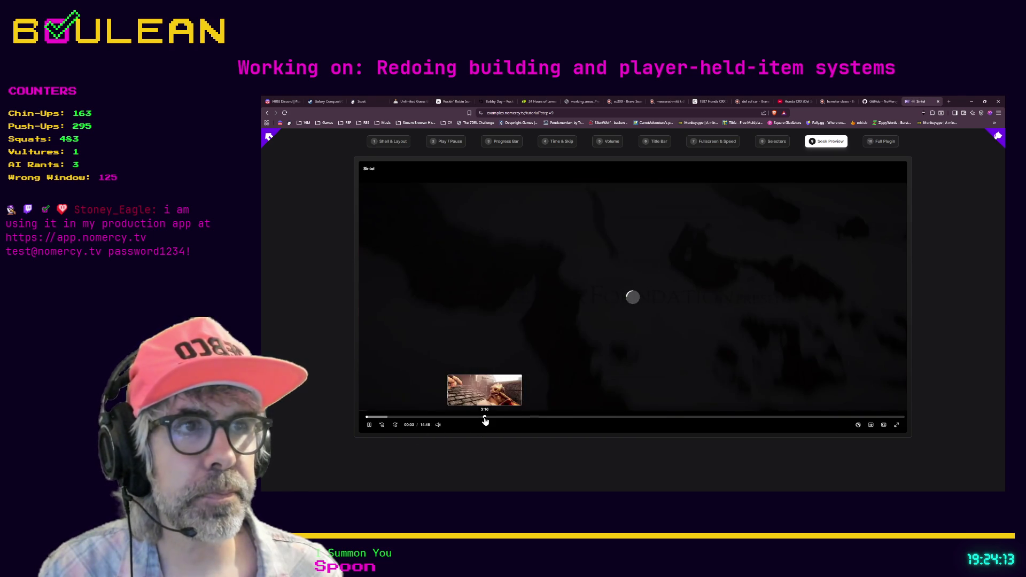
pyautogui.click(484, 417)
pyautogui.press('space')
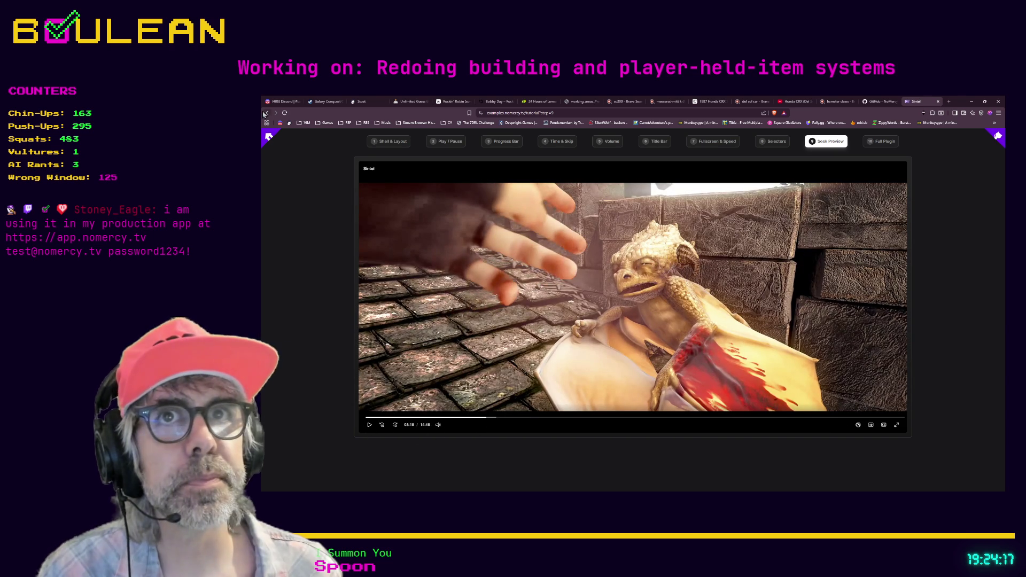
pyautogui.click(879, 101)
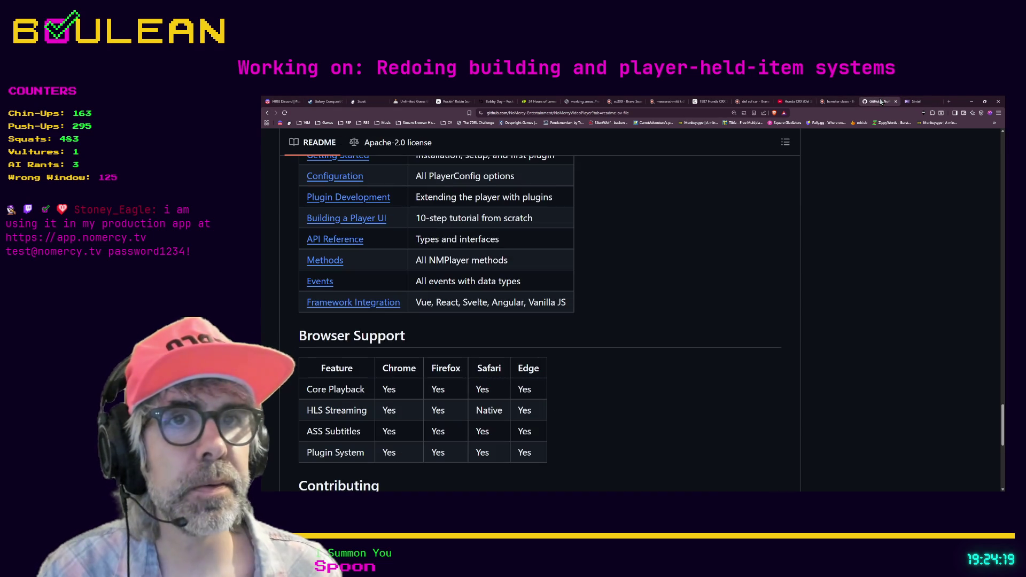
pyautogui.click(916, 100)
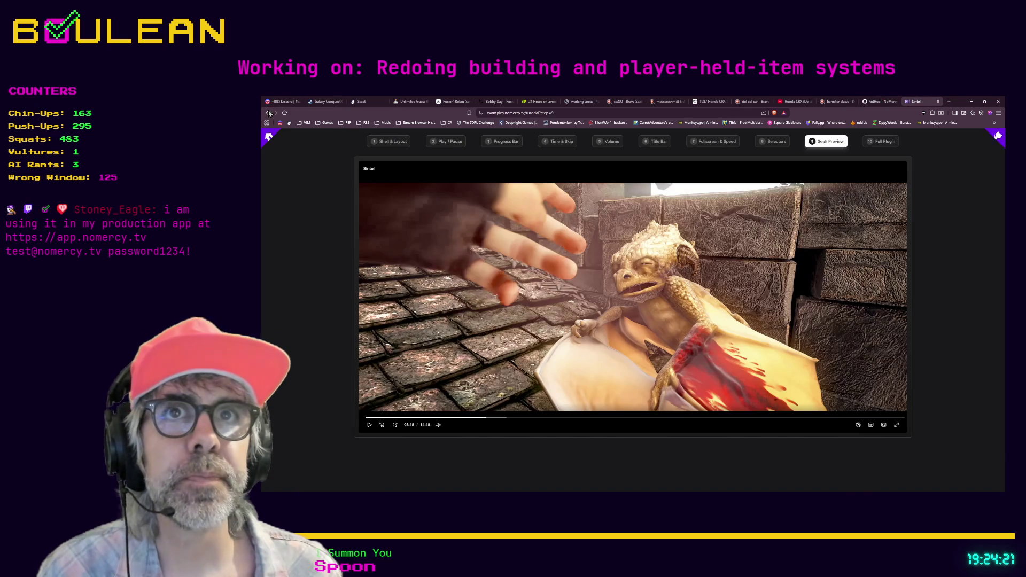
# Go back to Step 9, then view Step 8 and its live example.
pyautogui.click(267, 113)
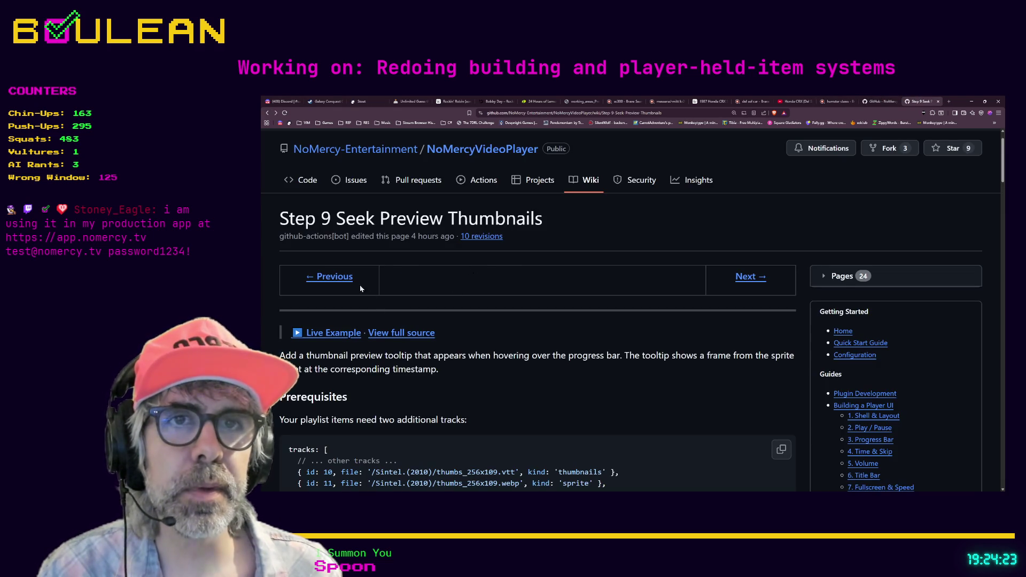
pyautogui.click(344, 276)
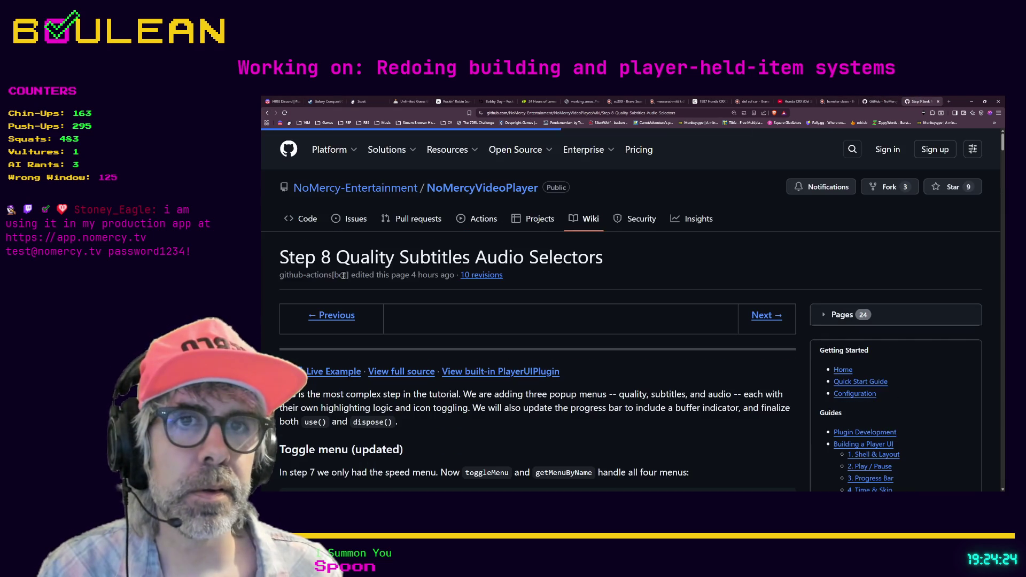
pyautogui.click(335, 371)
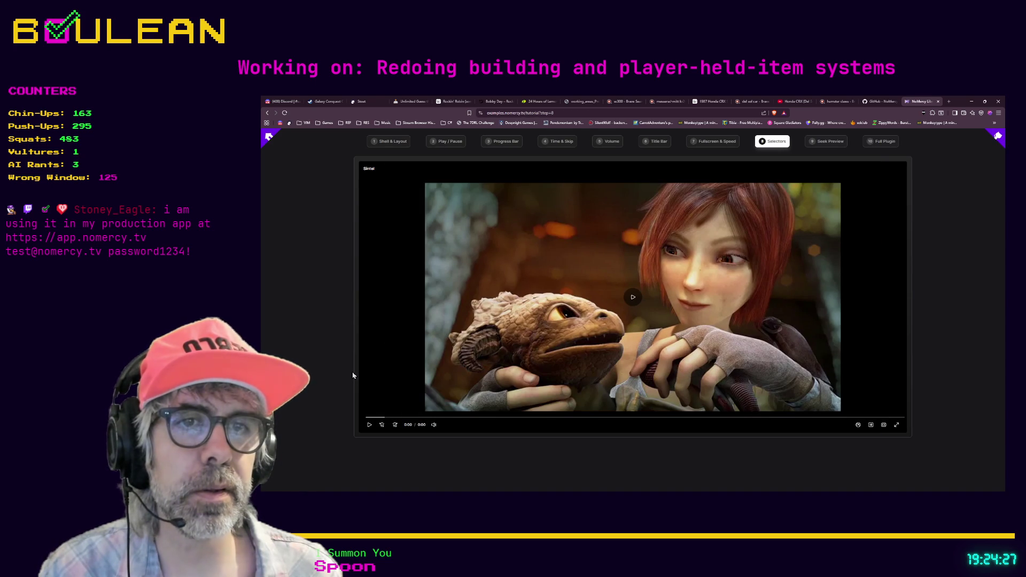
pyautogui.click(266, 113)
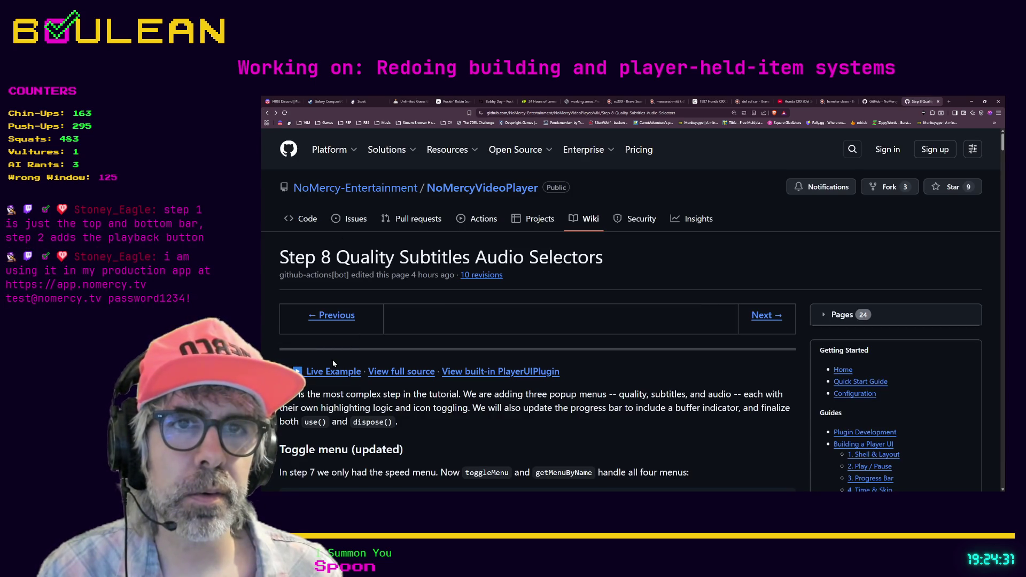
# Advance to Step 10 Touch Zones, play and pause its live example, then return to Step 9.
pyautogui.click(755, 318)
pyautogui.click(755, 316)
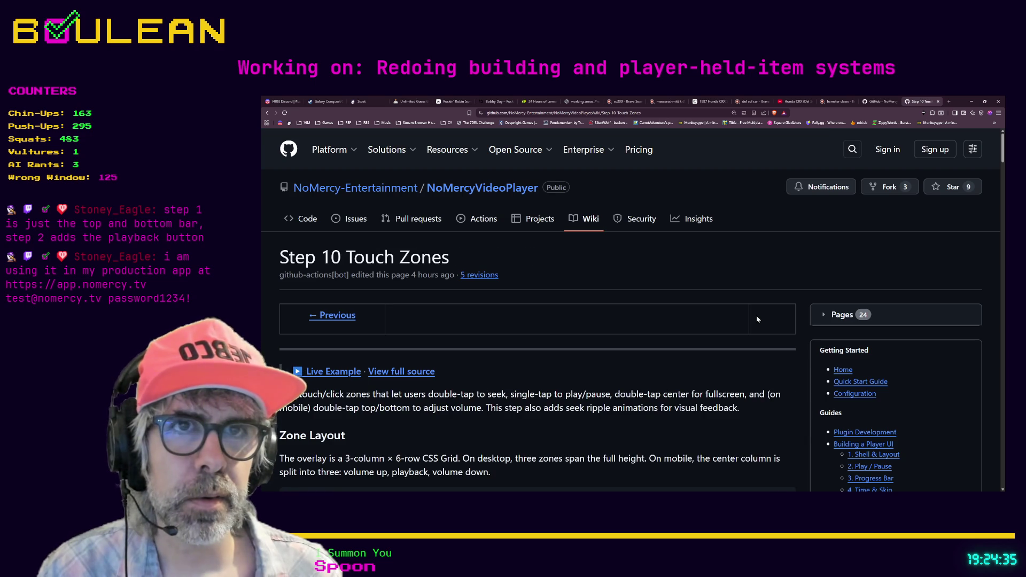
pyautogui.click(335, 376)
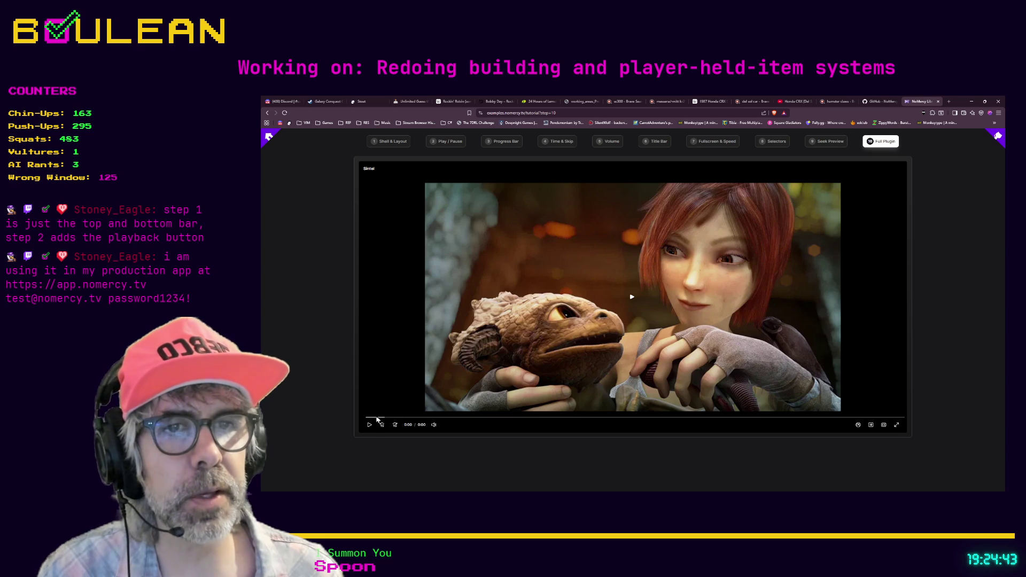
pyautogui.click(369, 425)
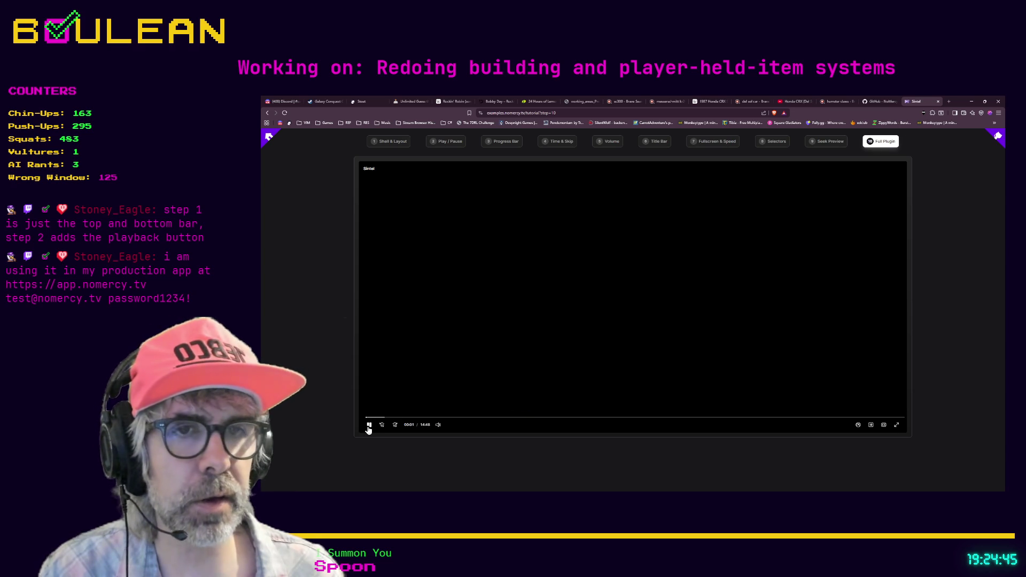
pyautogui.click(369, 426)
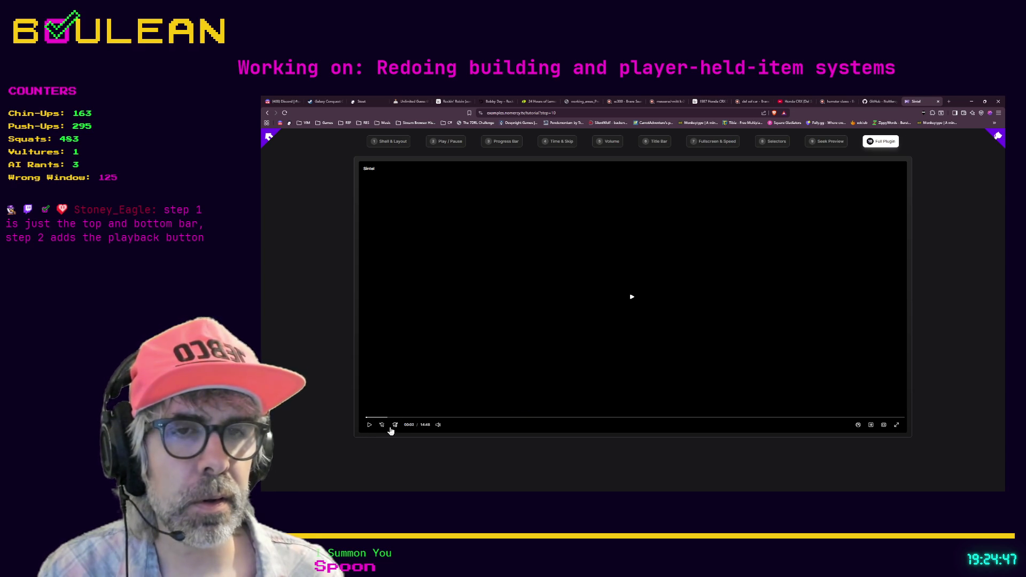
pyautogui.click(267, 113)
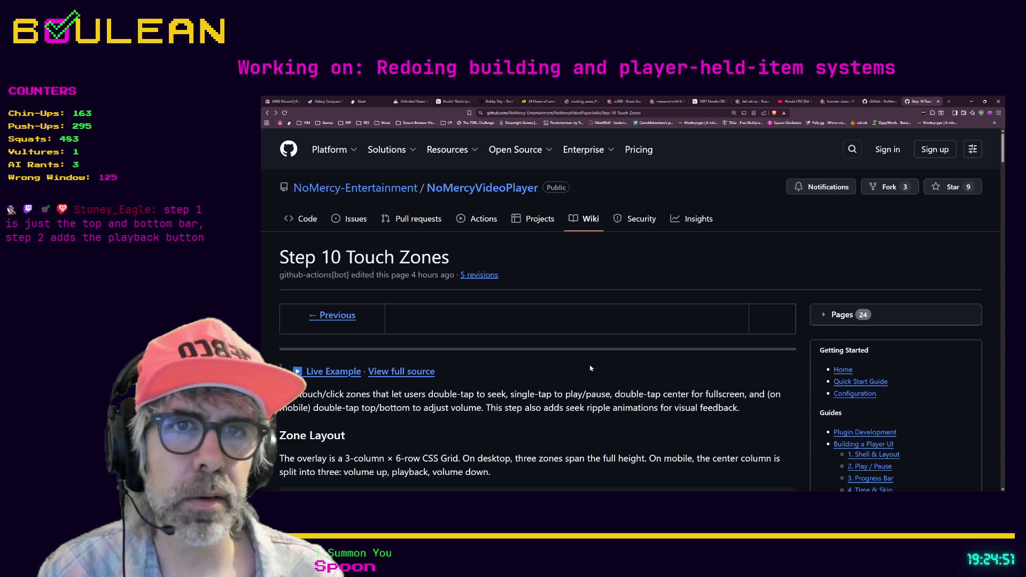
pyautogui.click(331, 315)
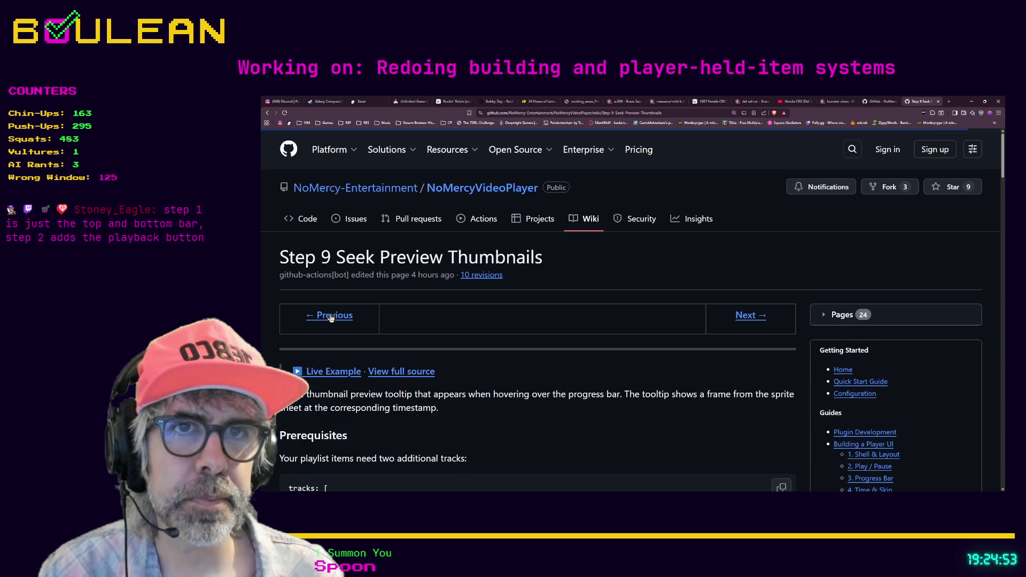
# Go back to Step 7 Fullscreen and Playback Speed and try fullscreen and speed options.
pyautogui.click(332, 316)
pyautogui.click(332, 316)
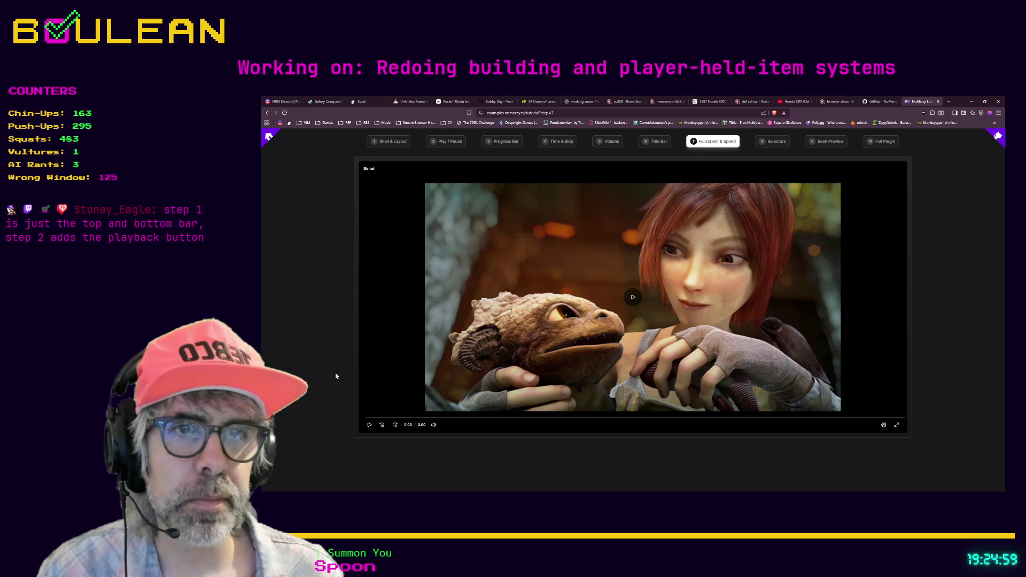
pyautogui.click(896, 424)
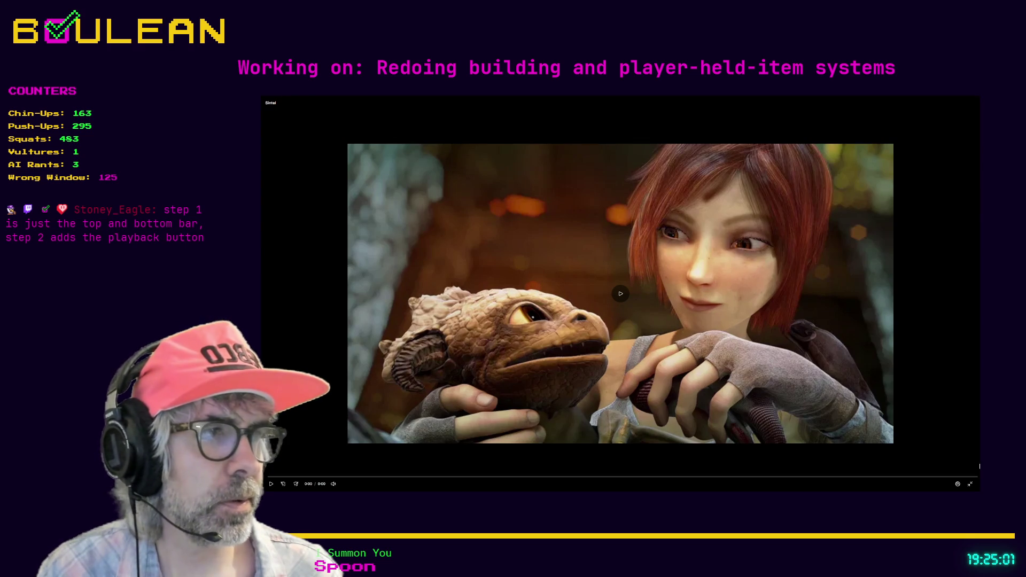
pyautogui.click(970, 483)
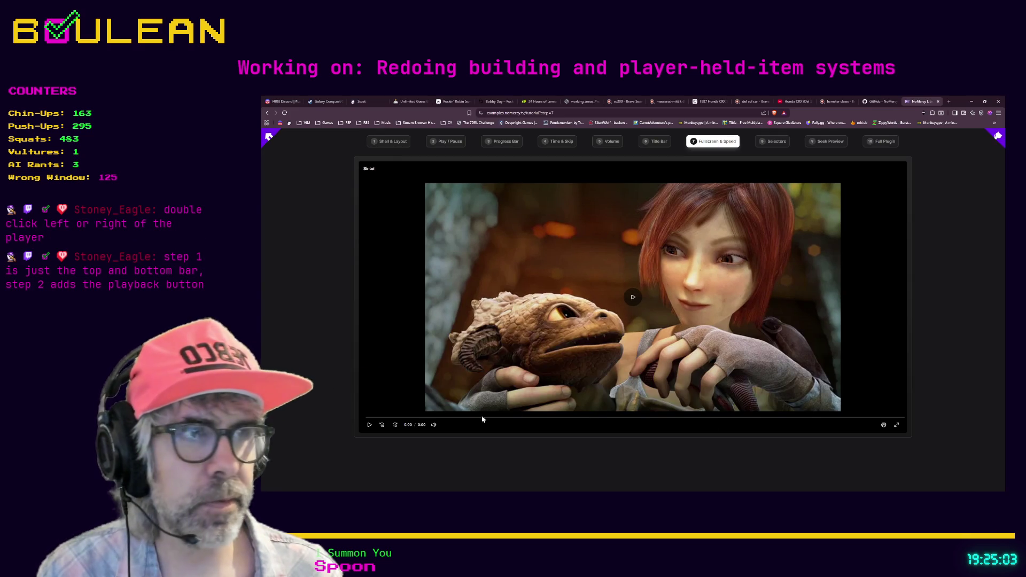
pyautogui.click(884, 425)
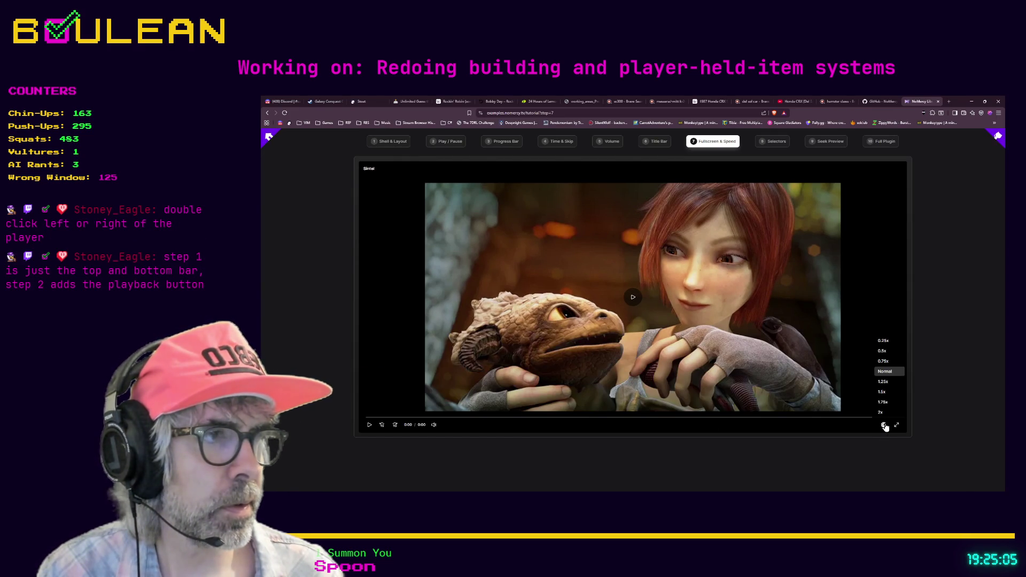
# Return to the wiki, step back to Step 6 Title Bar, and open its live example.
pyautogui.click(267, 112)
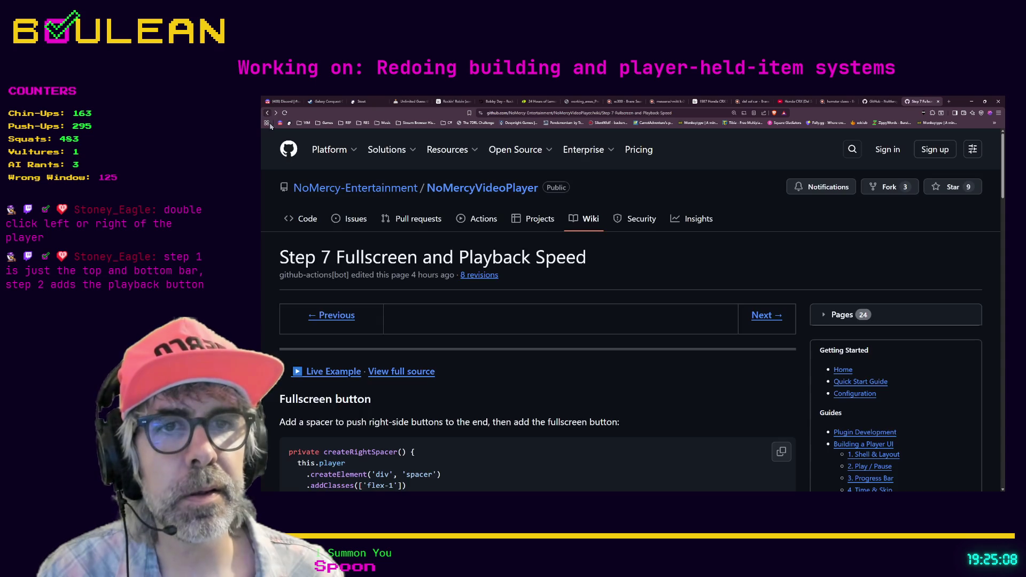
pyautogui.click(322, 317)
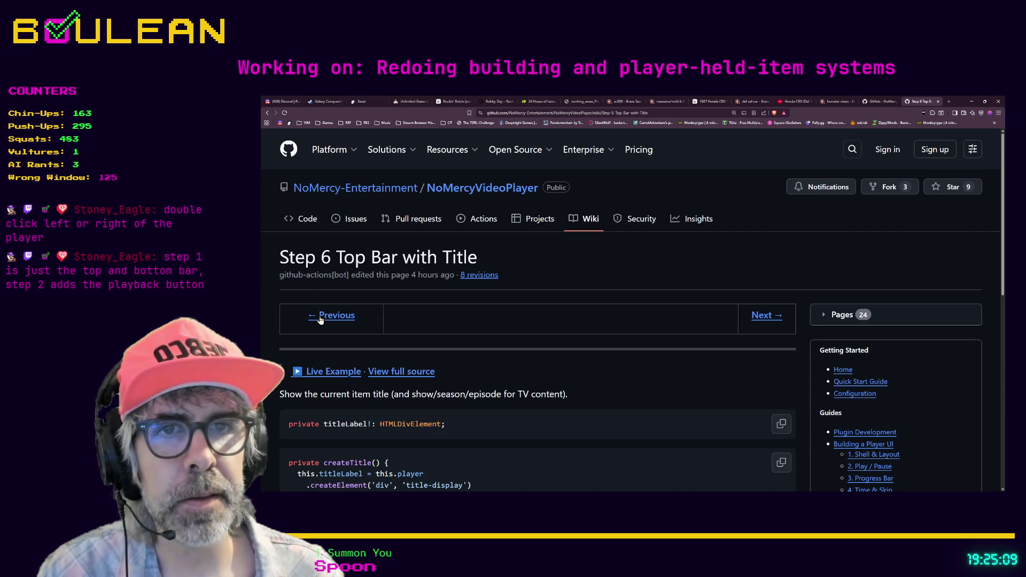
pyautogui.click(332, 373)
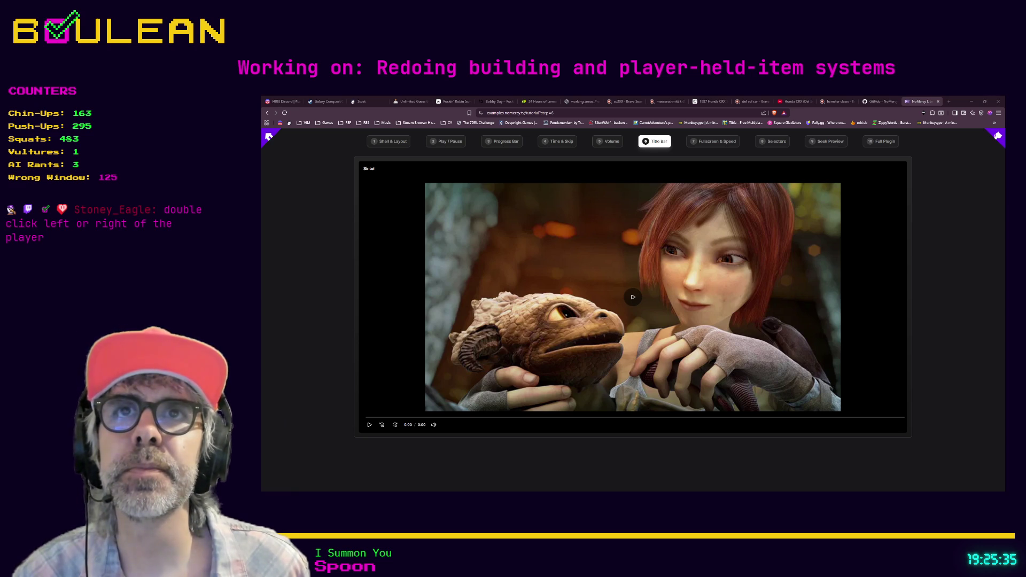
# Open app.nomercy.tv in a new tab and sign in with the test account's email and password.
pyautogui.hotkey('ctrl', 't')
pyautogui.write('app.nomercy.tv')
pyautogui.press('Return')
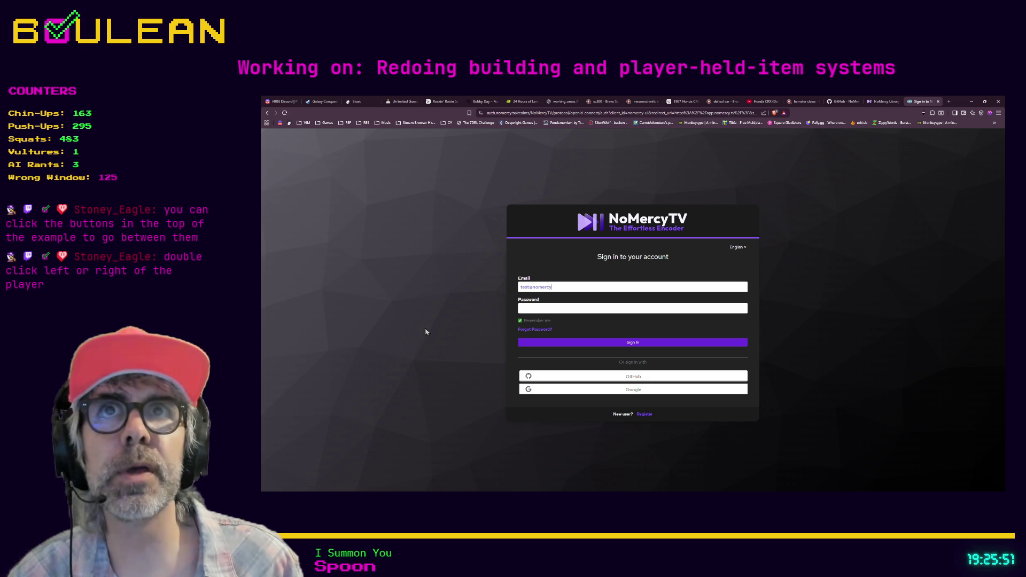
pyautogui.write('.tv')
pyautogui.press('Tab')
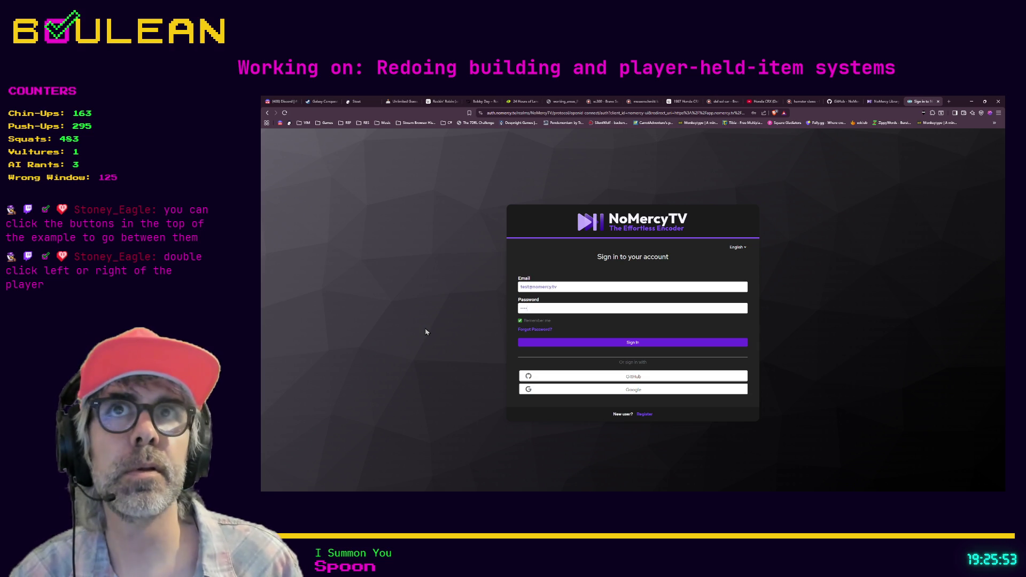
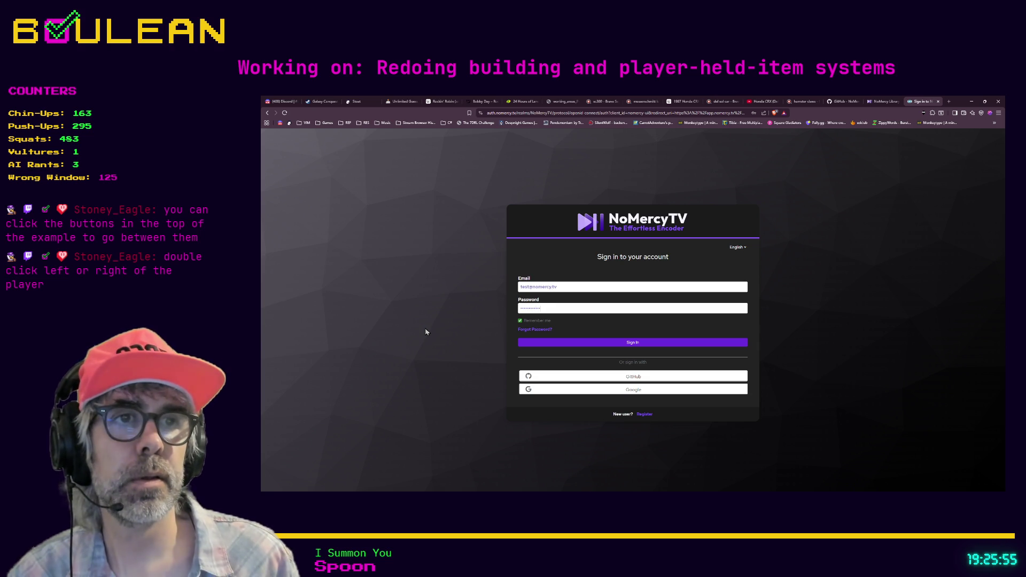
pyautogui.press('Return')
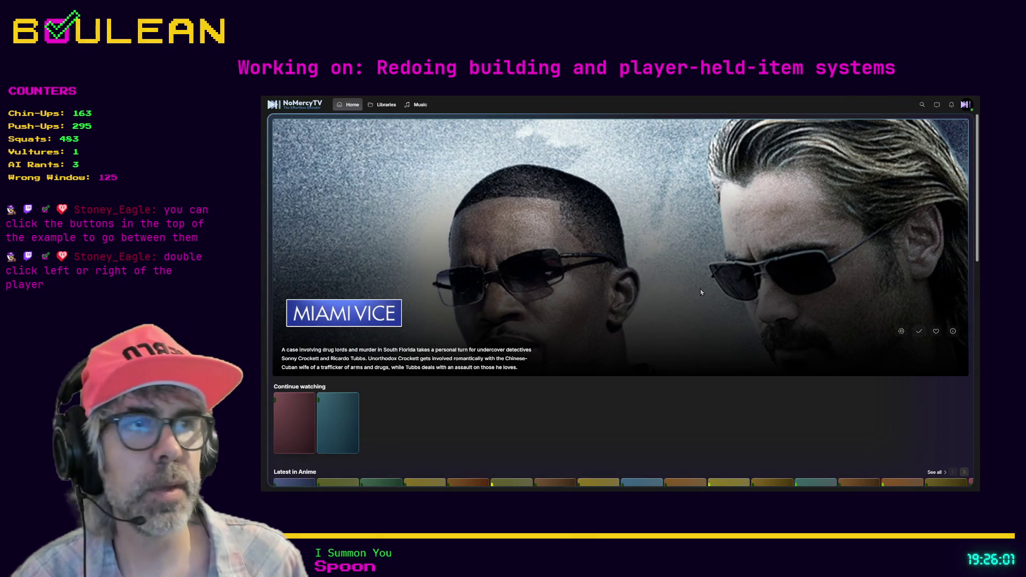
pyautogui.scroll(-3, 669, 286)
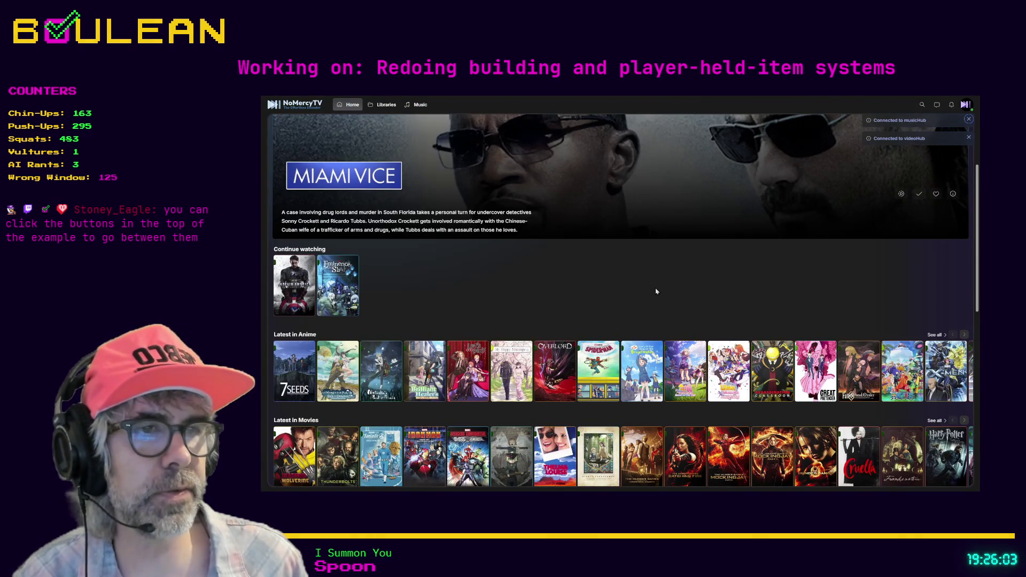
pyautogui.scroll(-2, 656, 291)
pyautogui.scroll(-4, 656, 291)
pyautogui.scroll(-3, 656, 291)
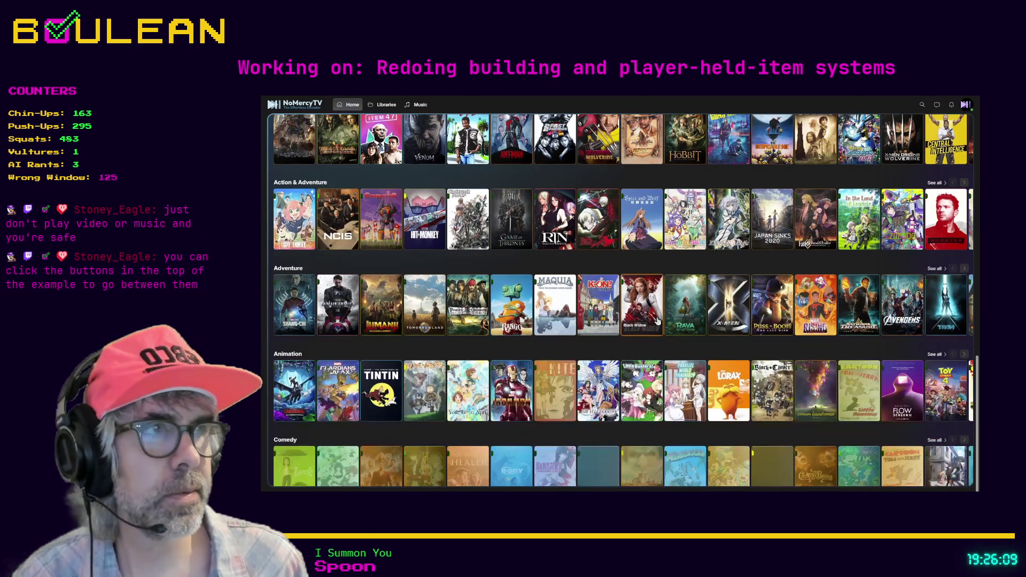
pyautogui.scroll(-5, 657, 321)
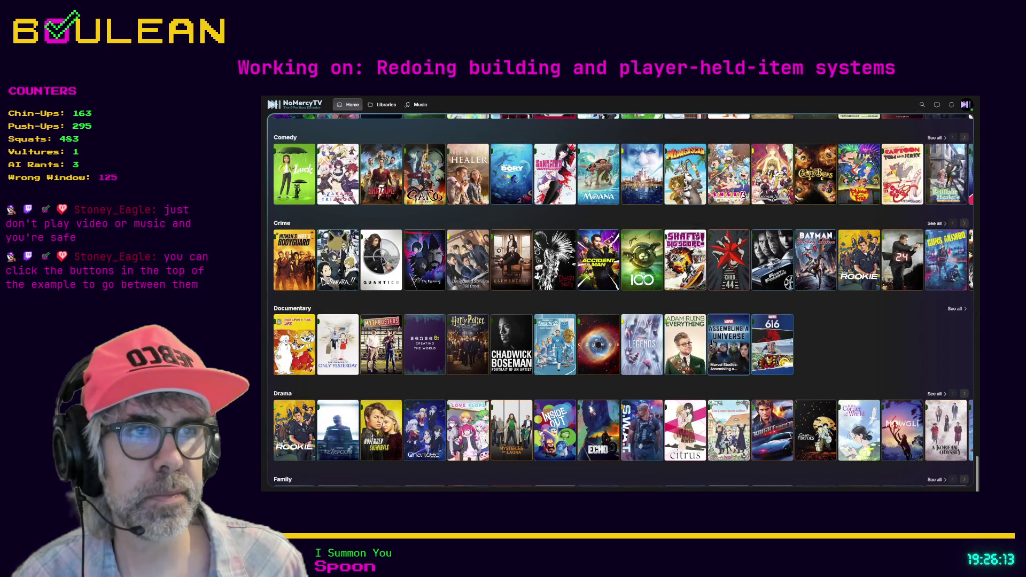
pyautogui.scroll(3, 723, 350)
pyautogui.scroll(4, 722, 350)
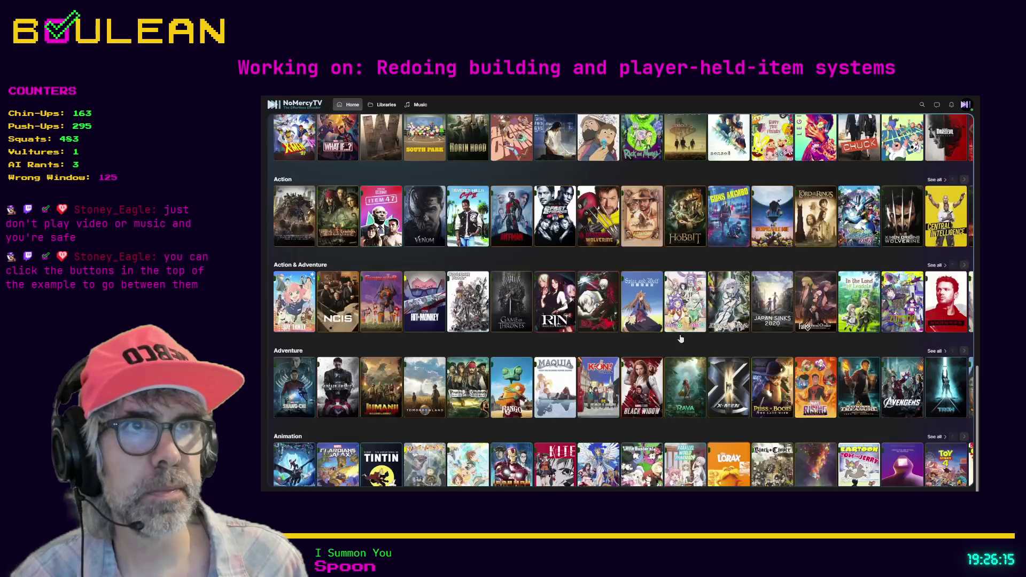
pyautogui.scroll(5, 634, 337)
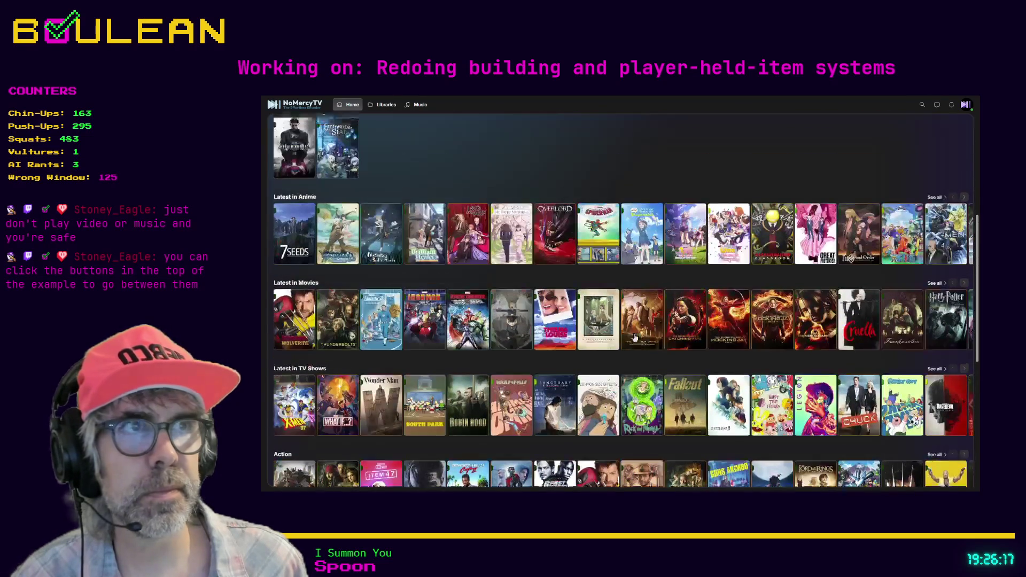
pyautogui.scroll(1, 635, 337)
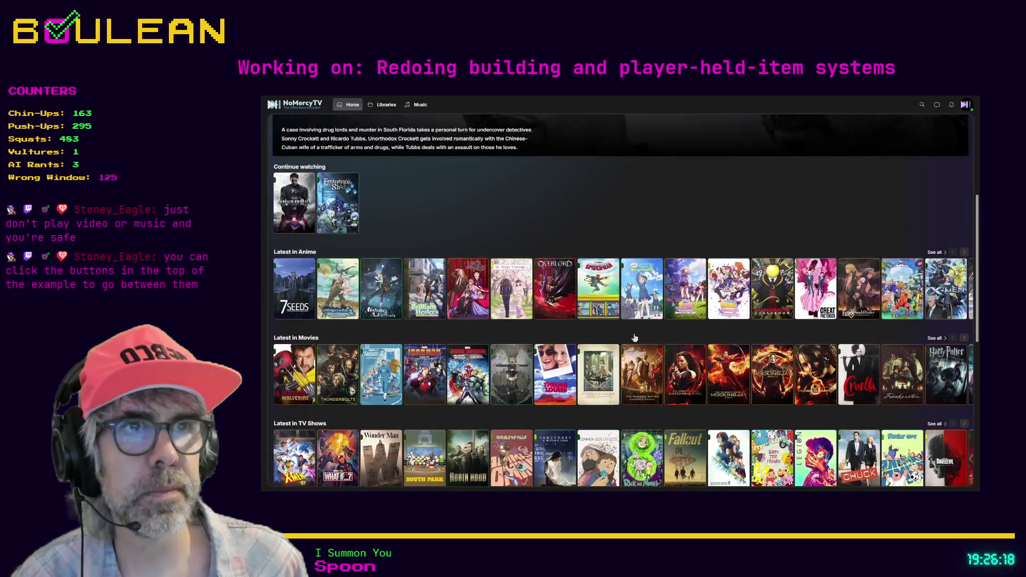
pyautogui.click(560, 308)
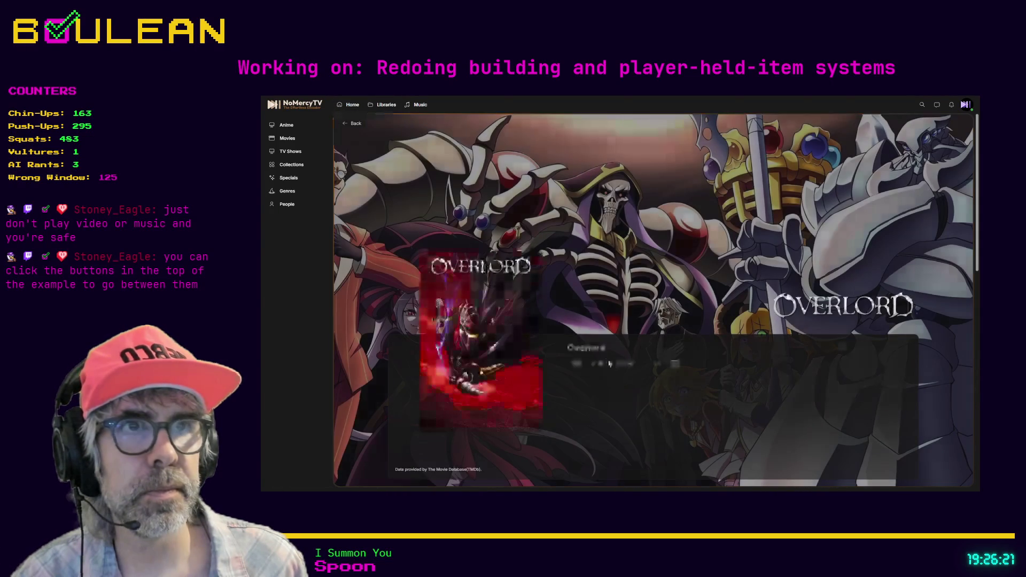
pyautogui.scroll(-2, 634, 352)
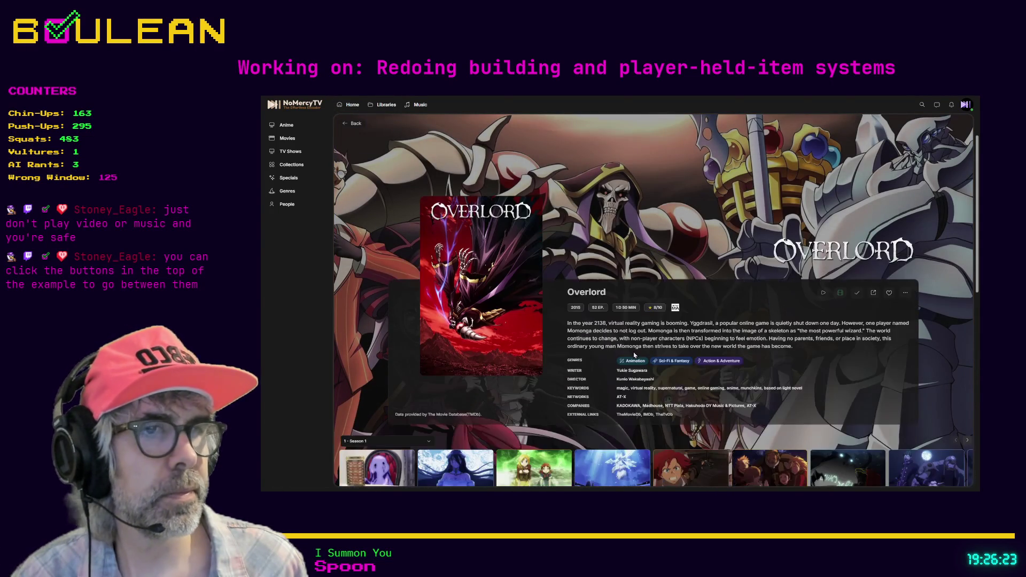
pyautogui.scroll(-2, 616, 352)
pyautogui.scroll(4, 561, 343)
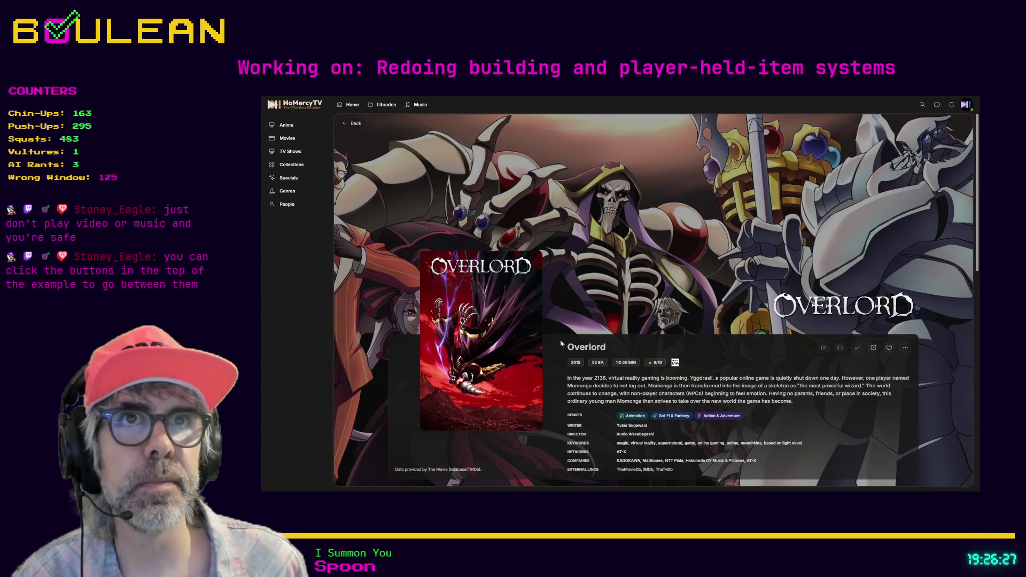
pyautogui.click(348, 129)
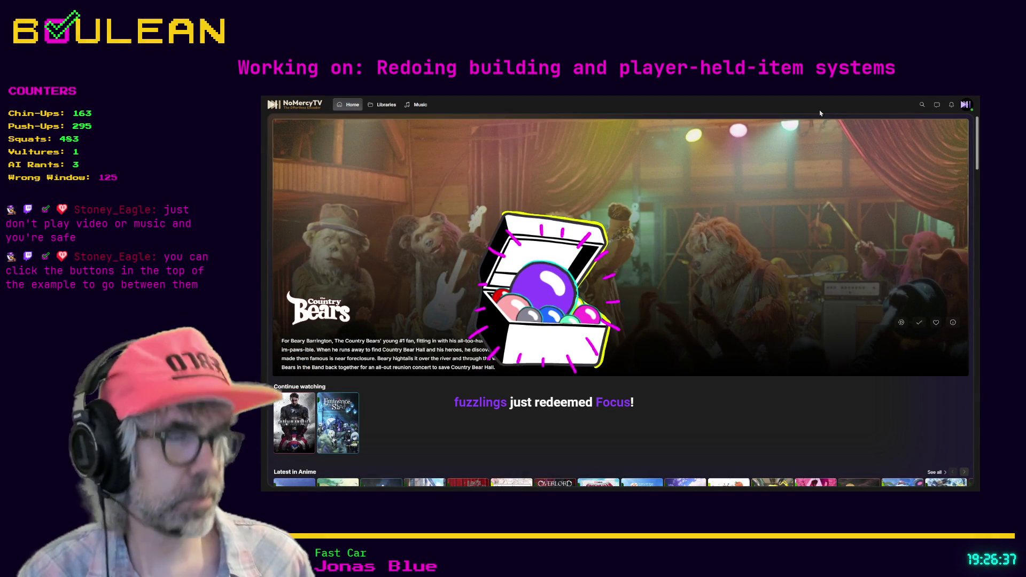
pyautogui.press('F11')
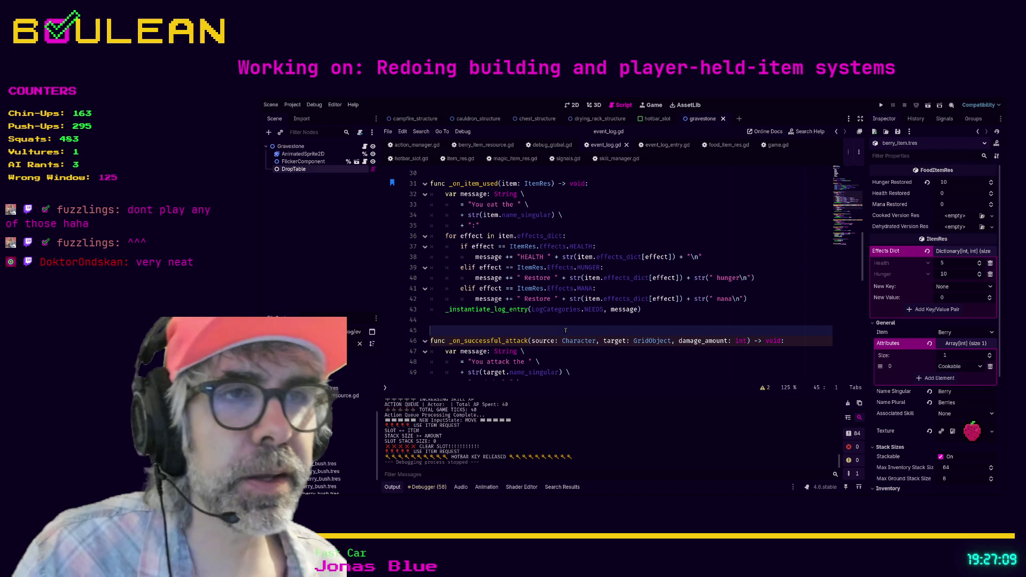
# Review _on_item_used in event_log.gd and run the project with F5.
pyautogui.click(611, 323)
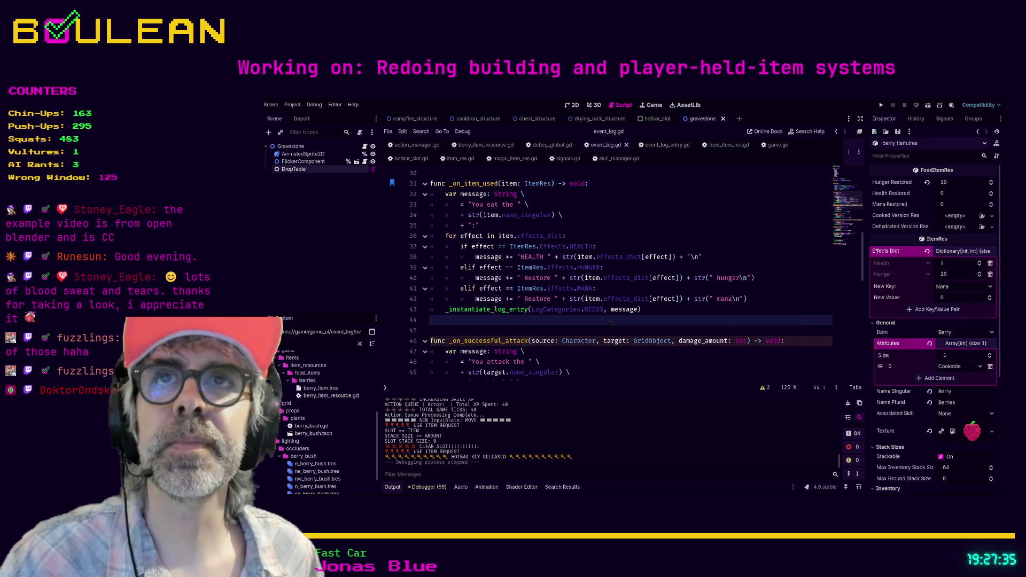
pyautogui.click(636, 340)
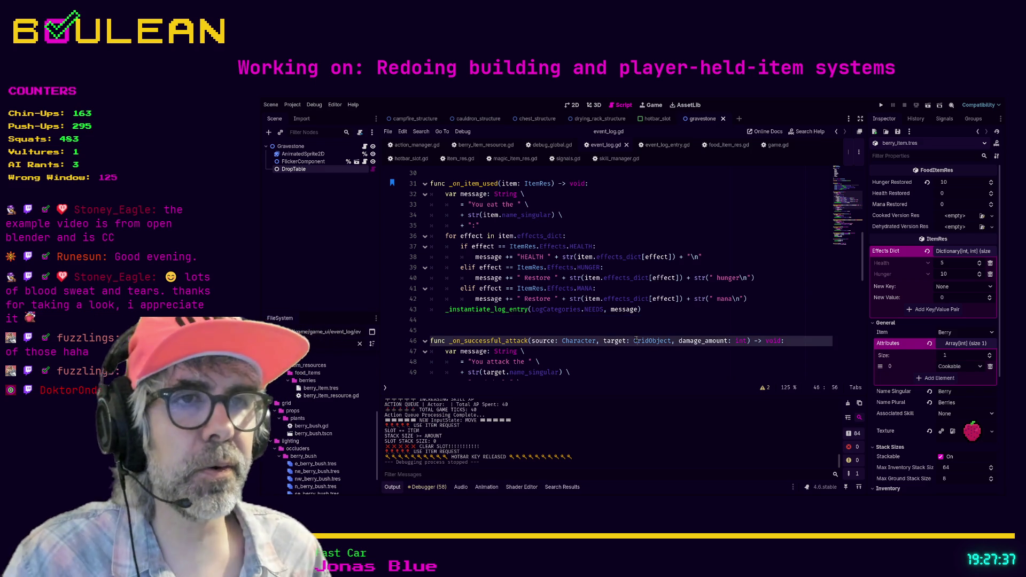
pyautogui.press('Up')
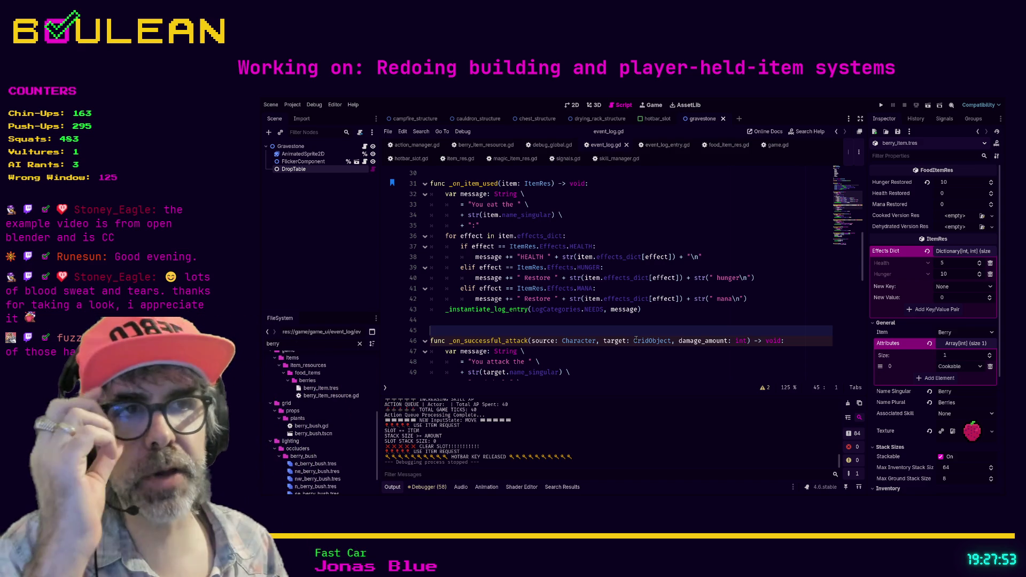
pyautogui.click(569, 319)
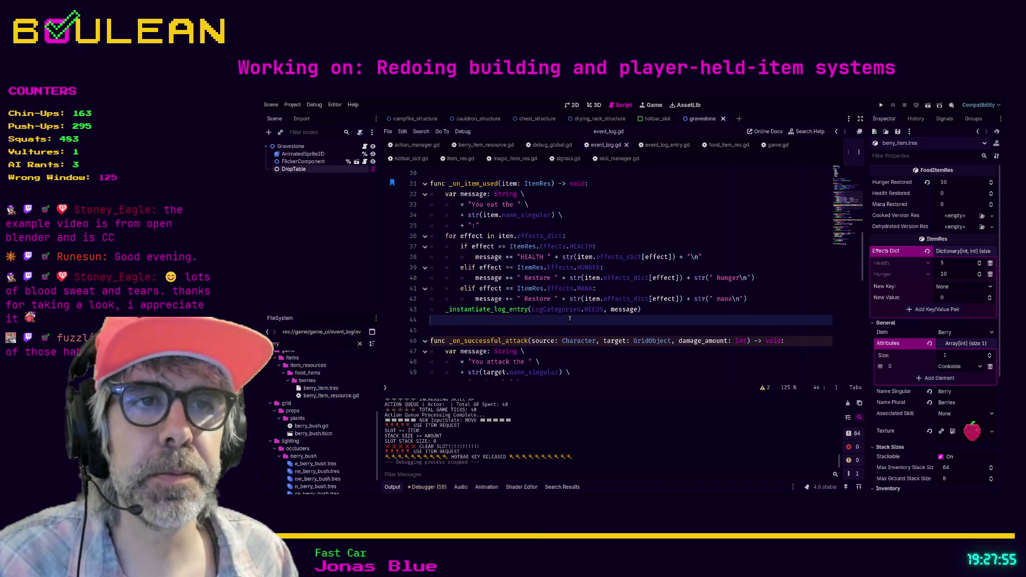
pyautogui.press('Down')
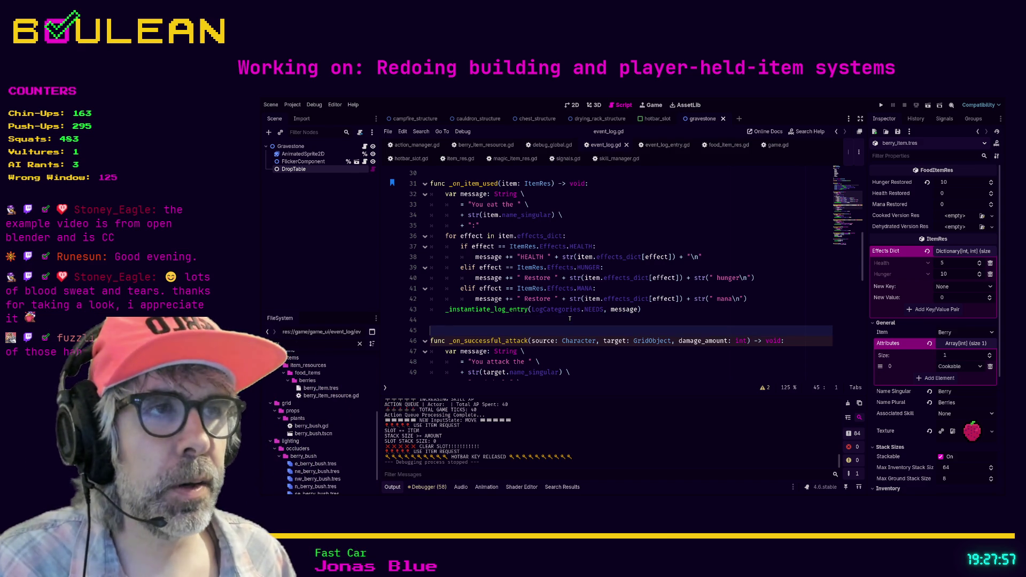
pyautogui.press('Up')
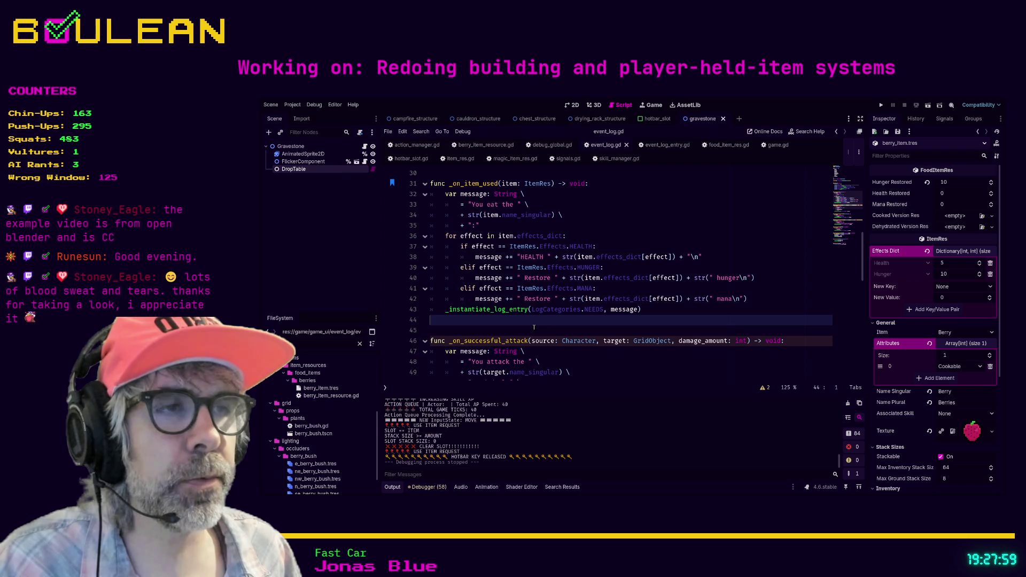
pyautogui.press('F5')
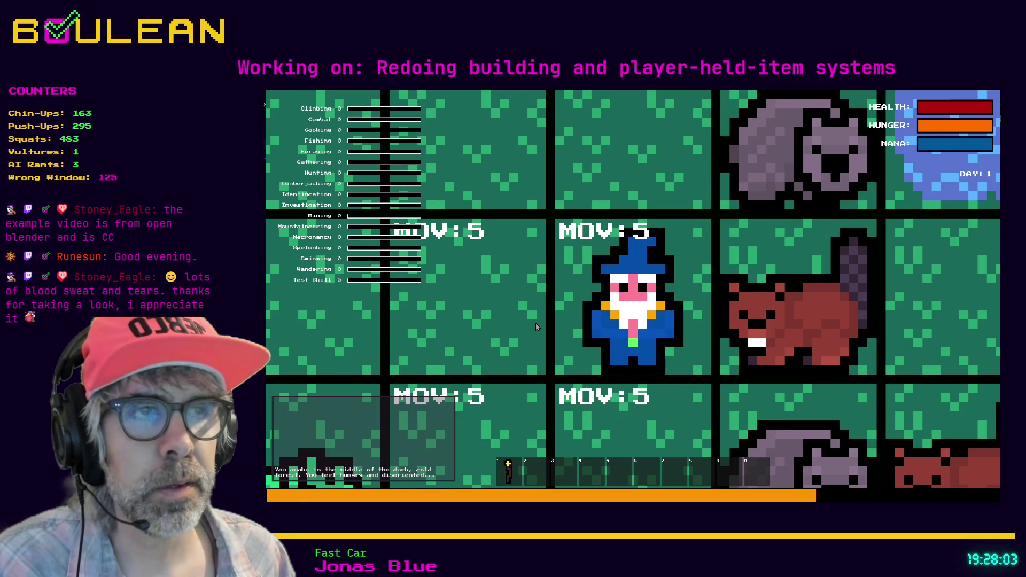
# Walk the wizard to the berry bush, harvest and eat a berry, then stop with F8.
pyautogui.scroll(-5, 537, 327)
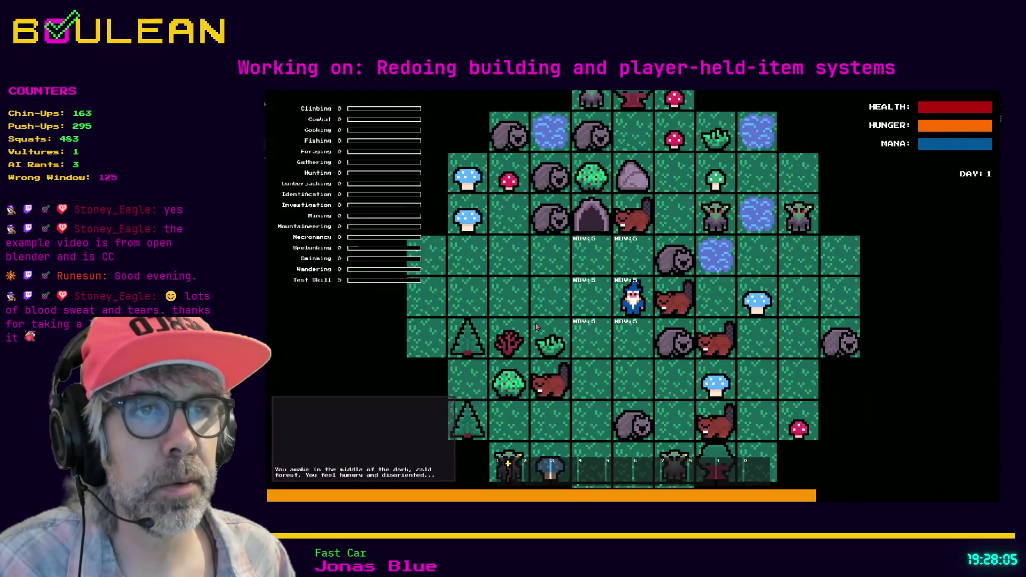
pyautogui.press('Down')
pyautogui.press('Down')
pyautogui.press('Down')
pyautogui.press('Left')
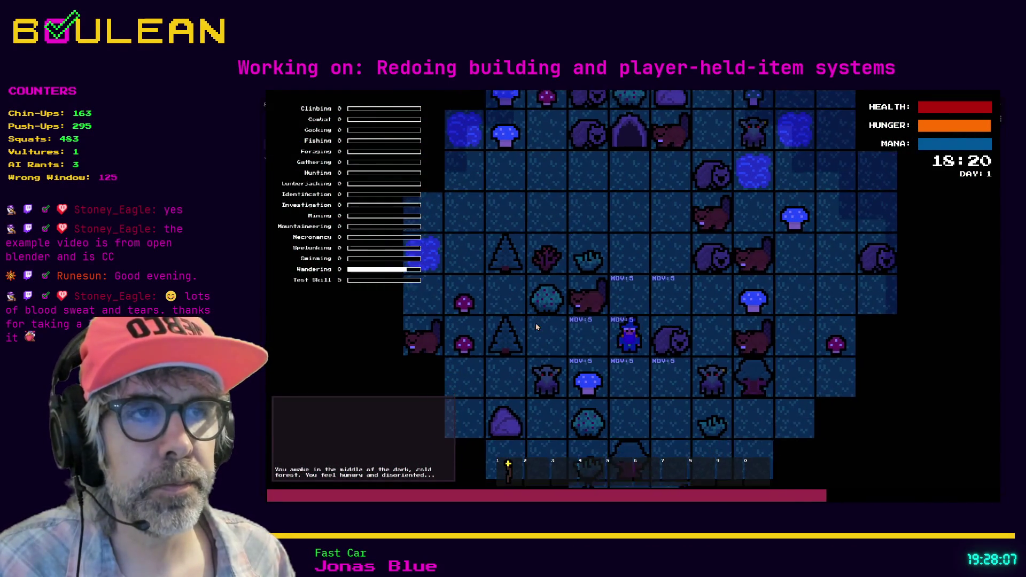
pyautogui.press('Left')
pyautogui.press('Left')
pyautogui.press('Up')
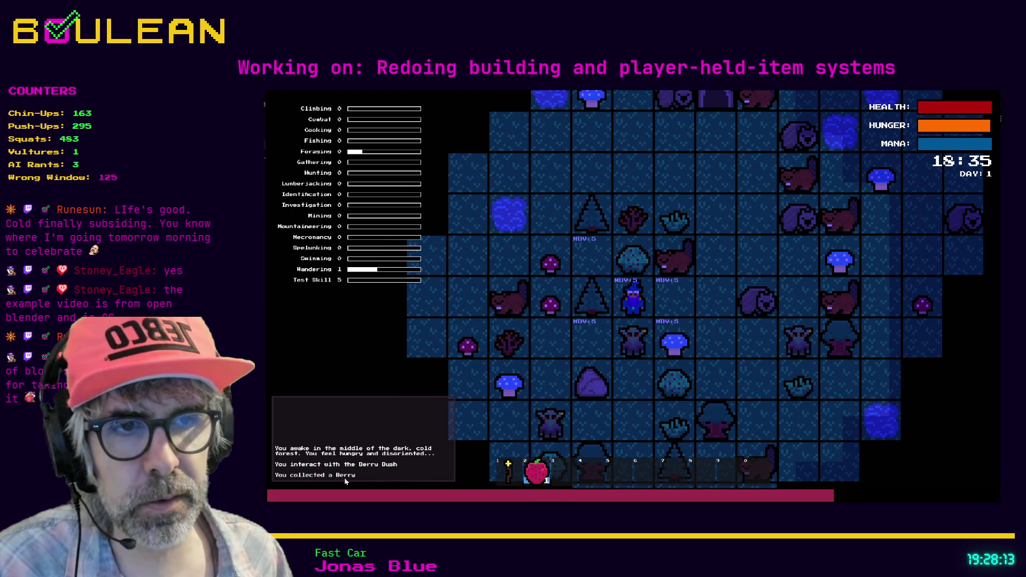
pyautogui.press('e')
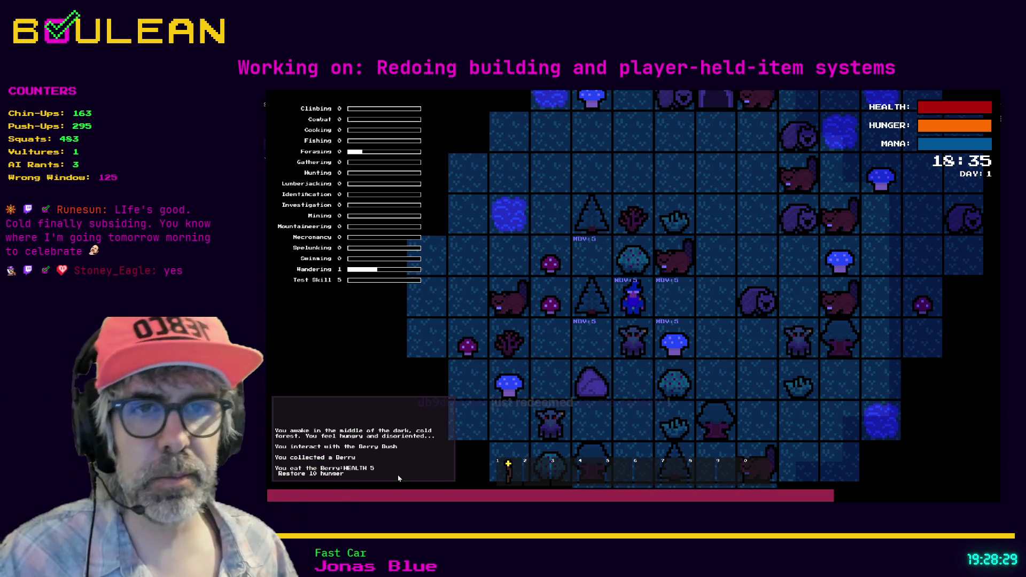
pyautogui.press('F8')
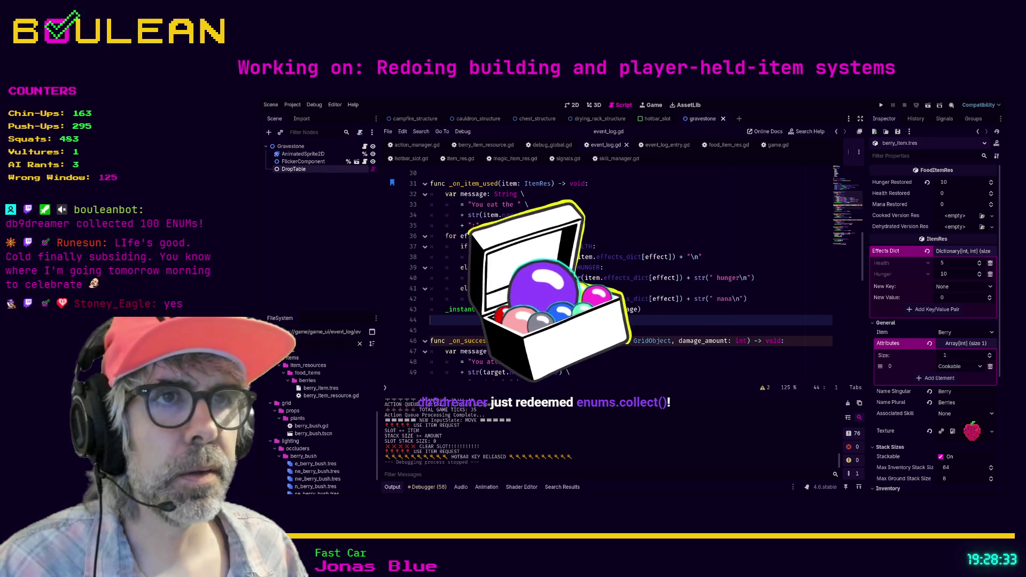
# Copy the HEALTH message line over the hunger and mana message lines, fixing indentation.
pyautogui.moveTo(724, 256); pyautogui.dragTo(442, 260)
pyautogui.hotkey('ctrl', 'c')
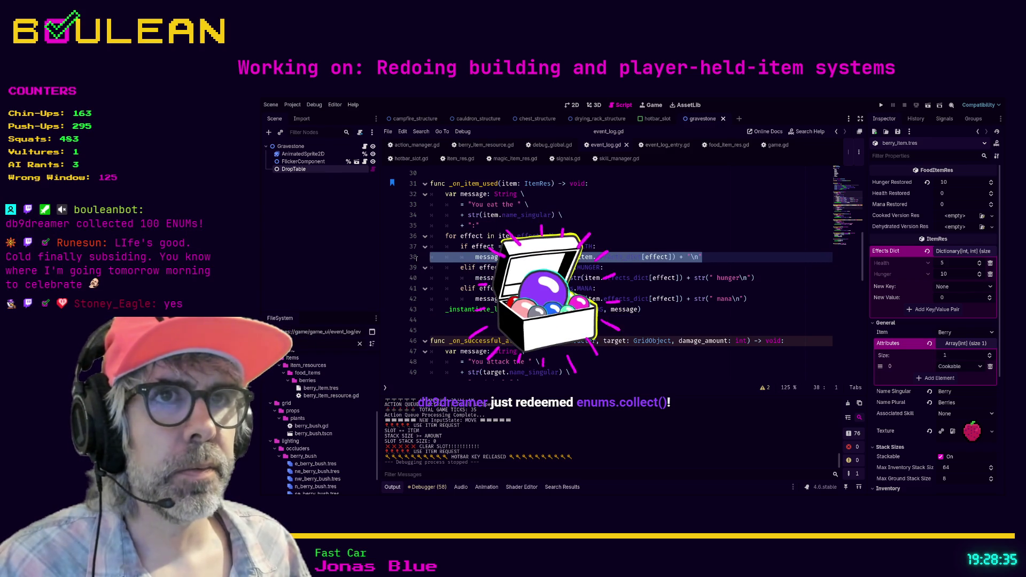
pyautogui.click(461, 278)
pyautogui.keyDown('shift'); pyautogui.click(767, 277); pyautogui.keyUp('shift')
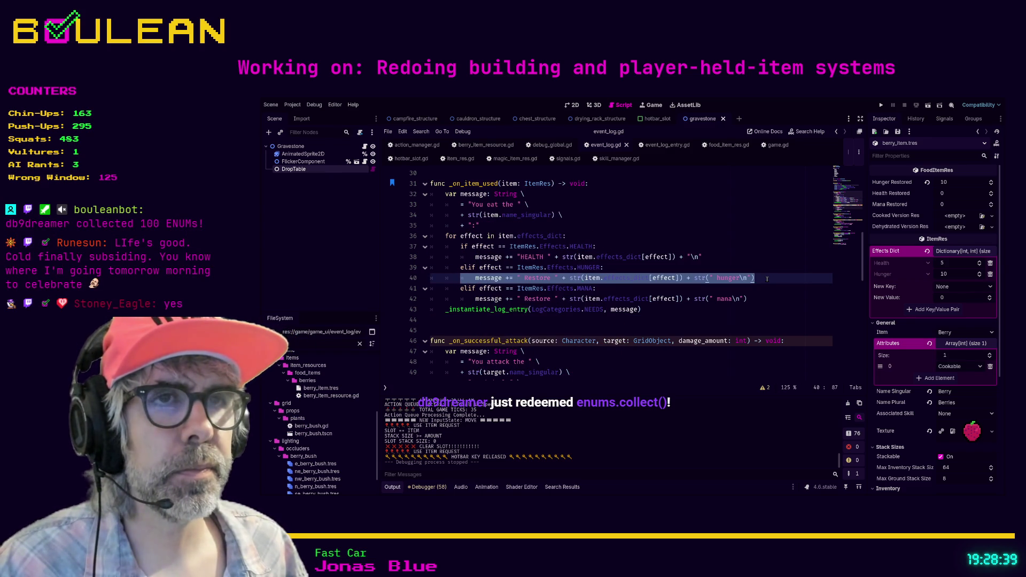
pyautogui.hotkey('ctrl', 'v')
pyautogui.press('Home')
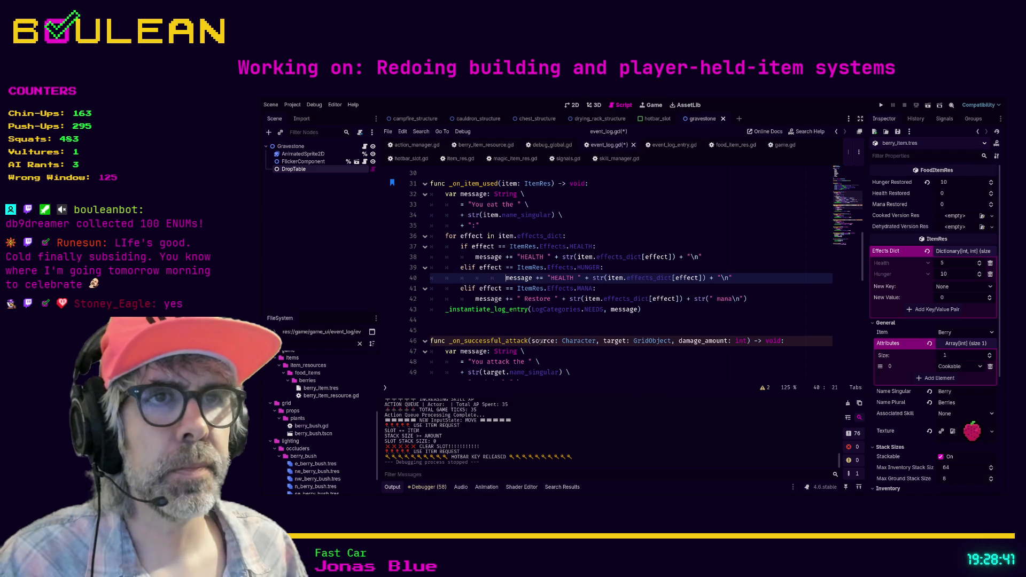
pyautogui.press('BackSpace')
pyautogui.press('BackSpace')
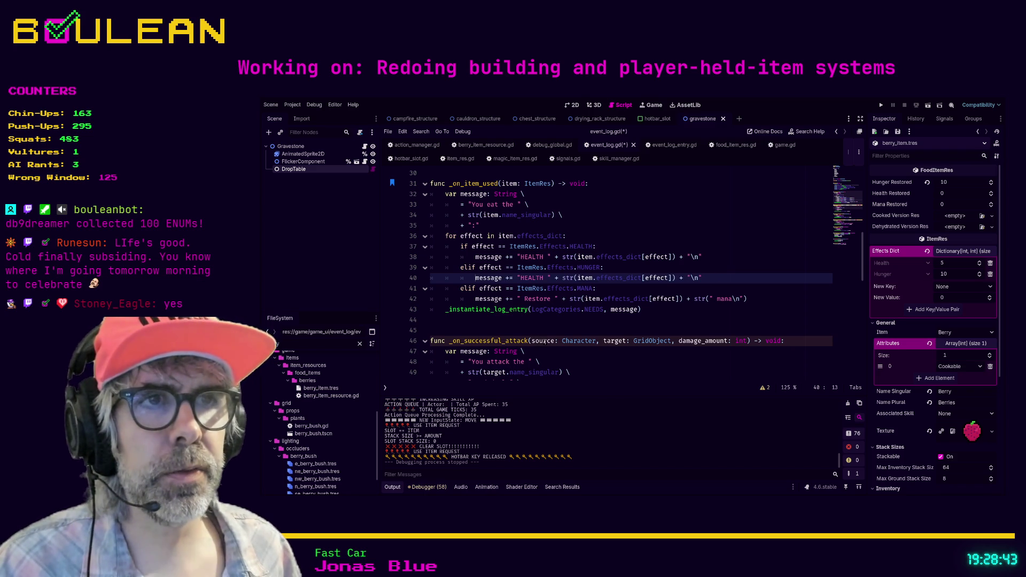
pyautogui.click(759, 299)
pyautogui.hotkey('shift', 'Home')
pyautogui.hotkey('ctrl', 'v')
pyautogui.hotkey('shift', 'Tab')
pyautogui.hotkey('shift', 'Tab')
pyautogui.hotkey('shift', 'Tab')
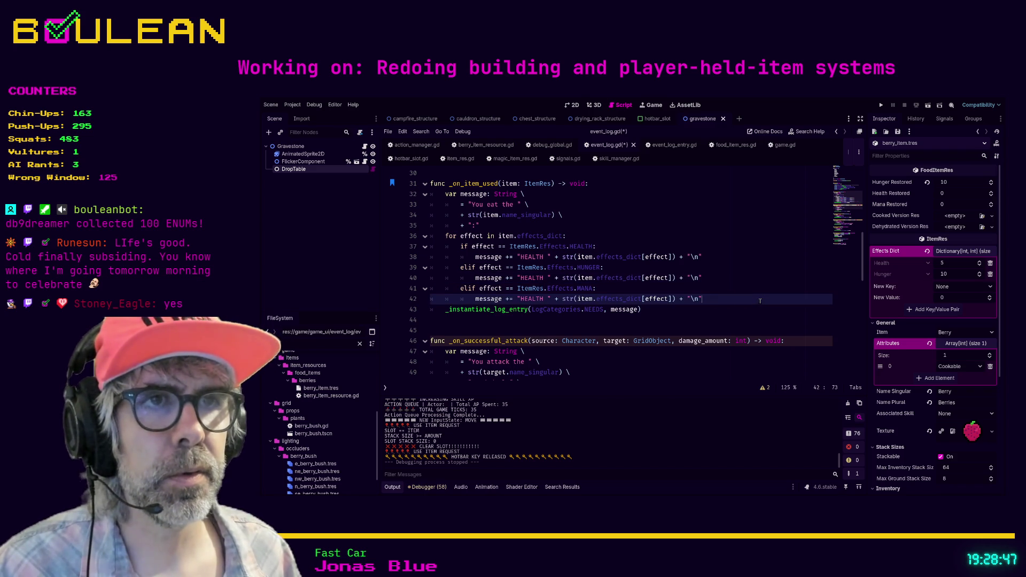
# Retype HEALTH as HUNGER on line 40 and MANA on line 42.
pyautogui.doubleClick(530, 278)
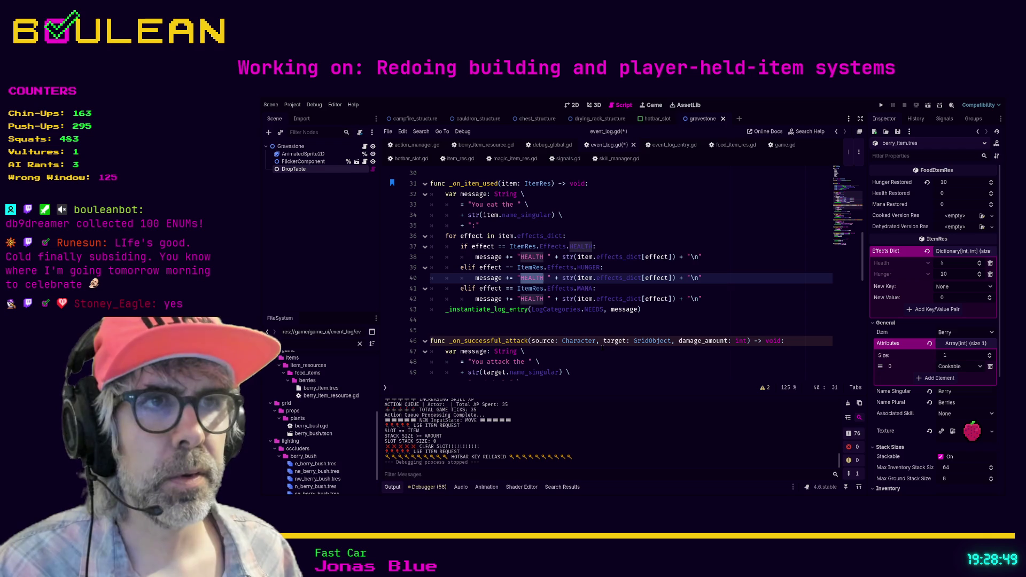
pyautogui.write('HUNGER')
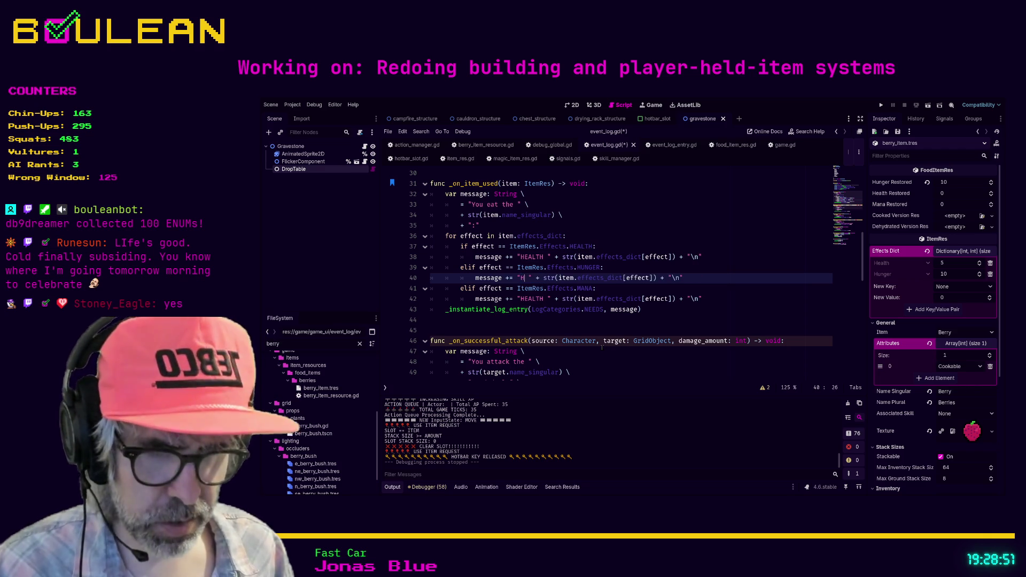
pyautogui.doubleClick(534, 299)
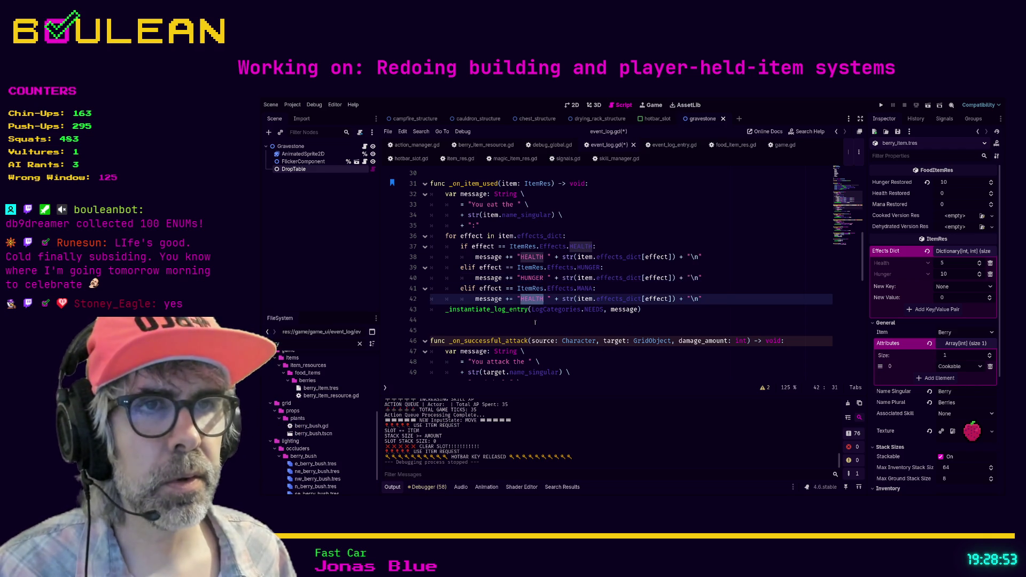
pyautogui.write('MANA')
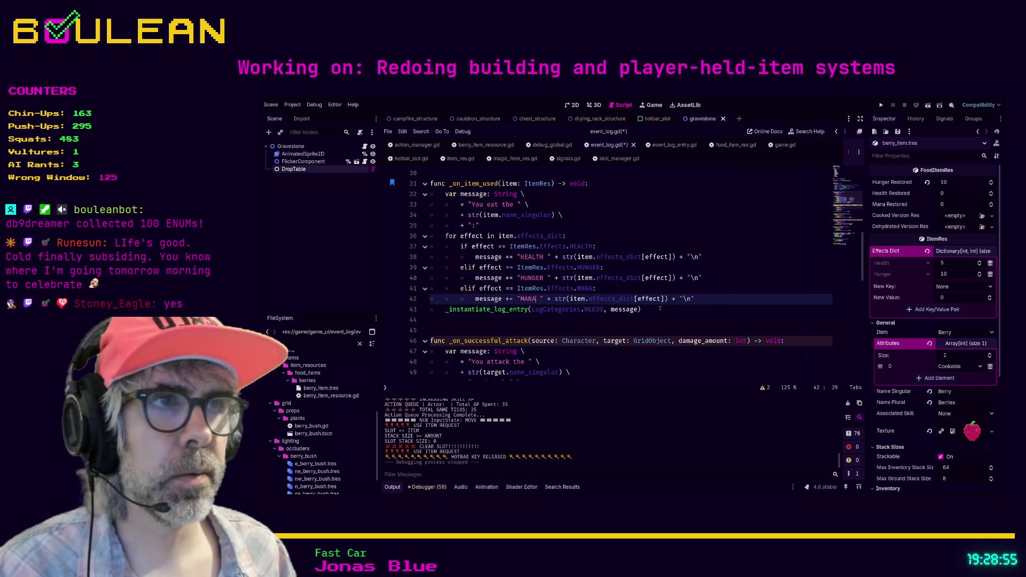
pyautogui.click(714, 290)
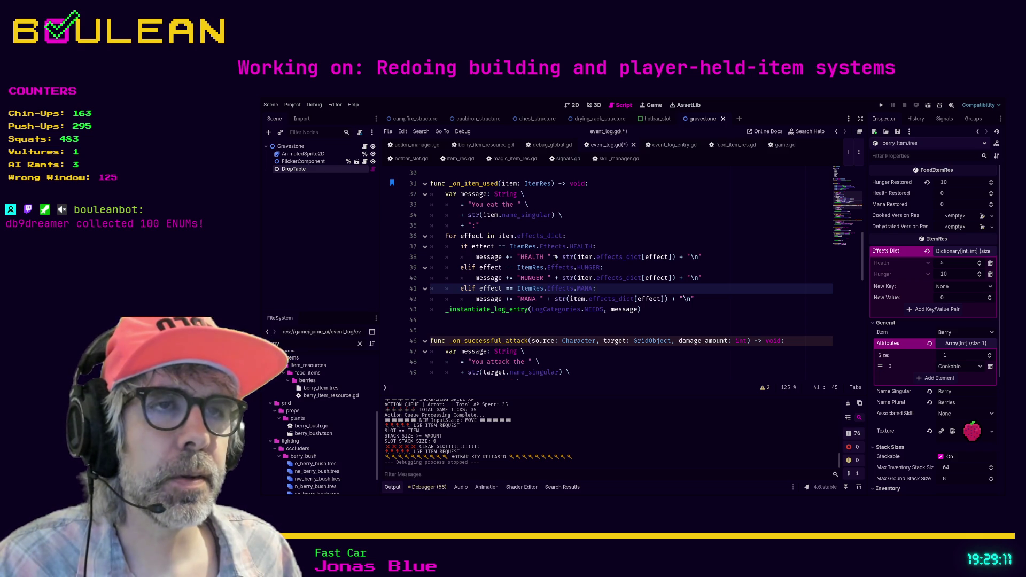
pyautogui.click(555, 257)
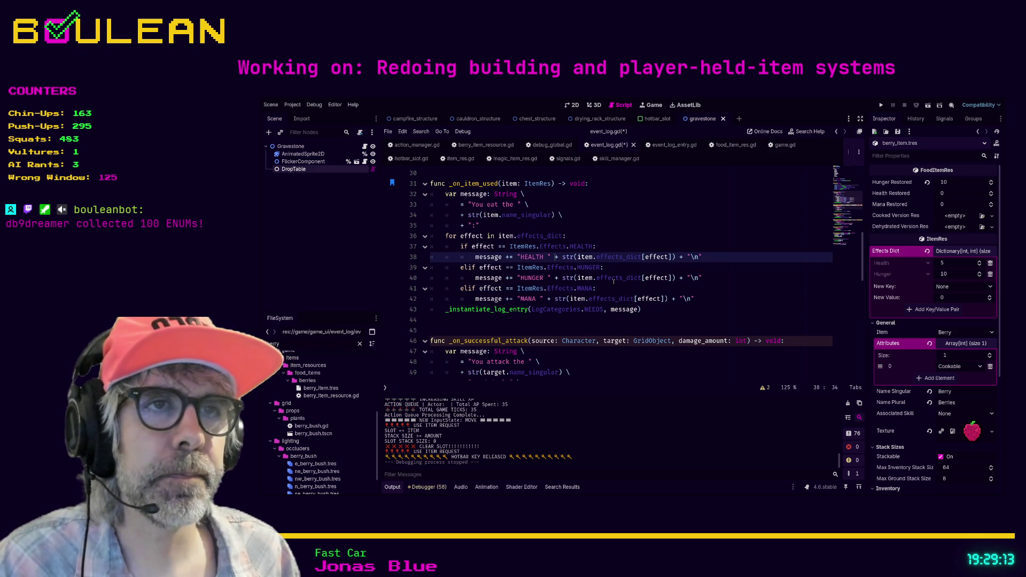
# Split the HEALTH message so its value continues on a separate 'message +=' line.
pyautogui.press('Return')
pyautogui.press('Return')
pyautogui.write('message ')
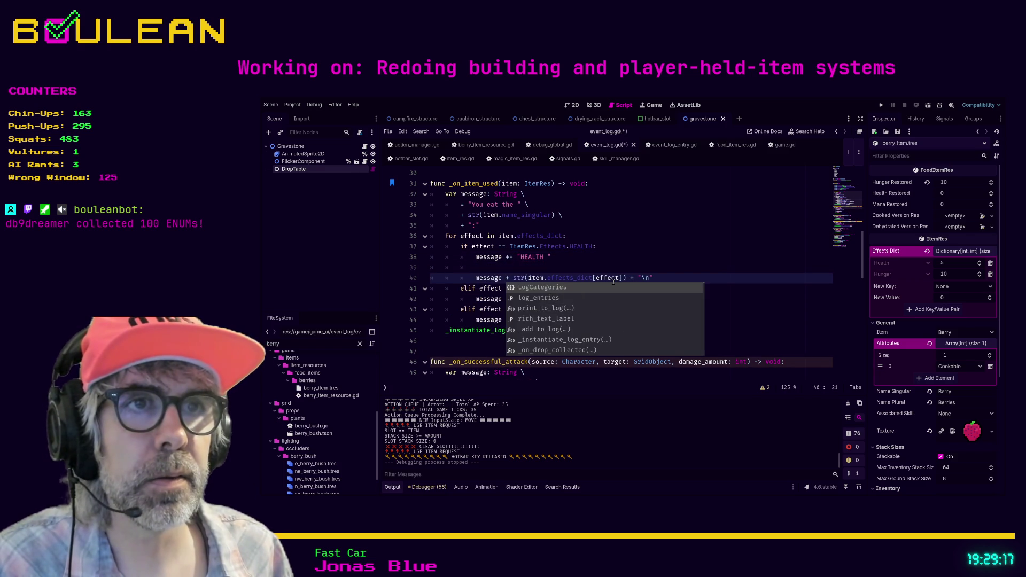
pyautogui.write('+=')
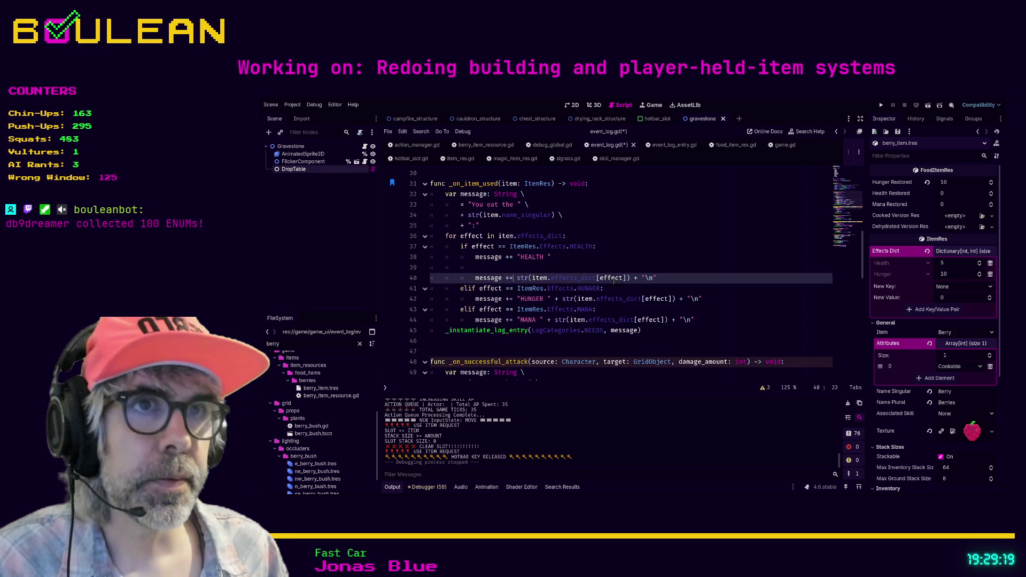
pyautogui.click(581, 258)
pyautogui.click(485, 267)
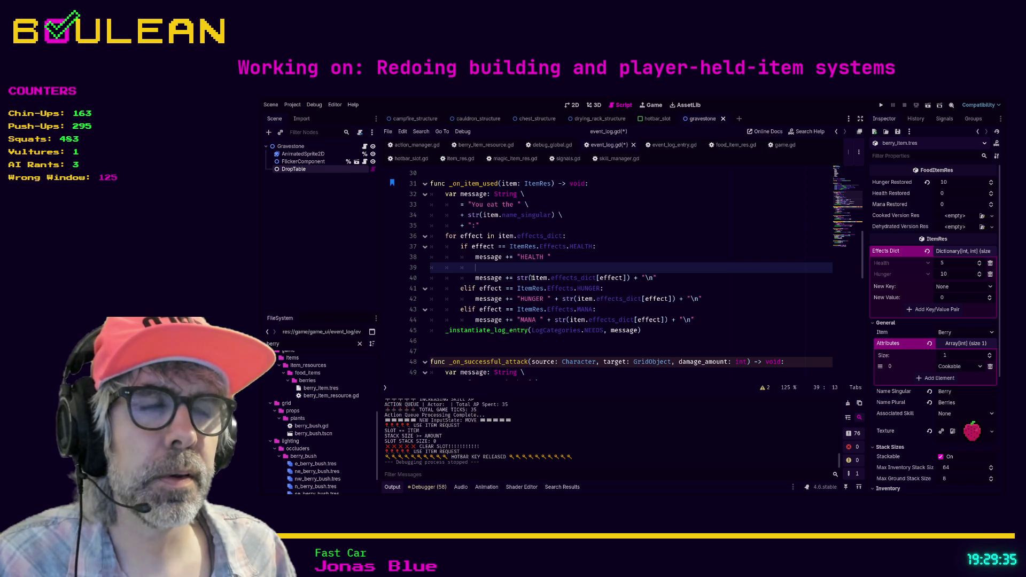
pyautogui.click(532, 278)
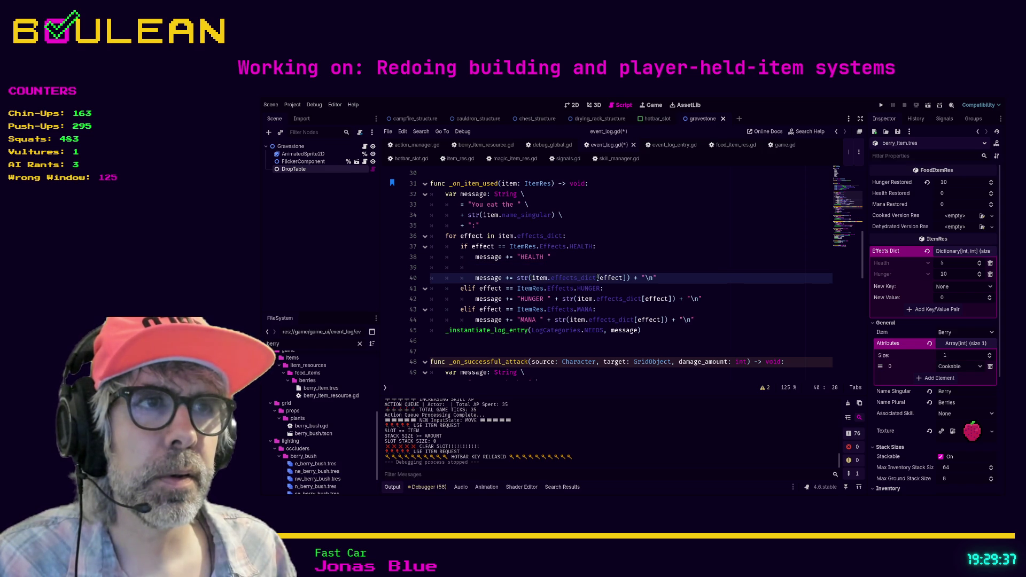
# Start a 'var value: int =' declaration at the top of the effects loop.
pyautogui.click(569, 237)
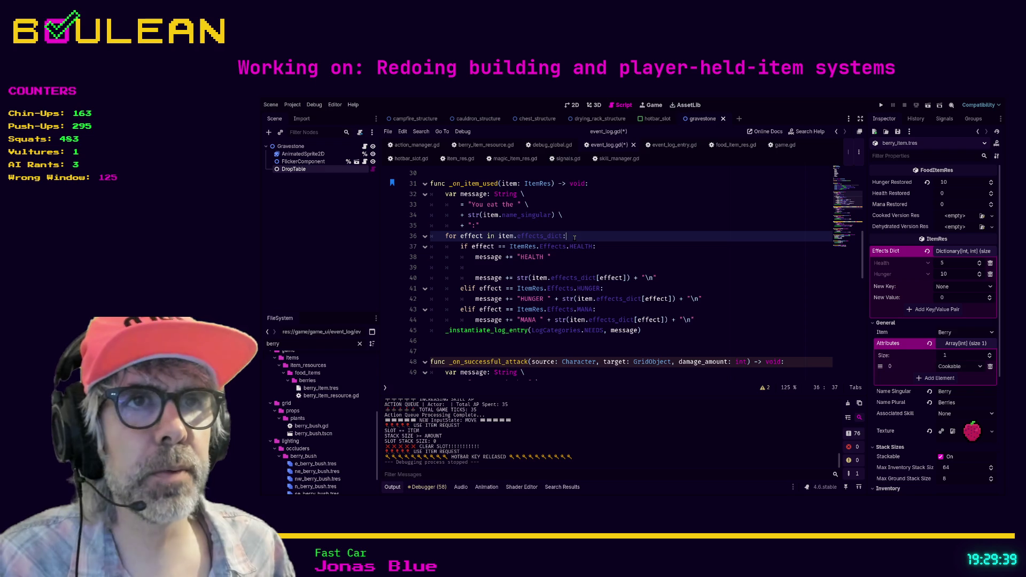
pyautogui.press('Return')
pyautogui.write('var v')
pyautogui.write('e: i')
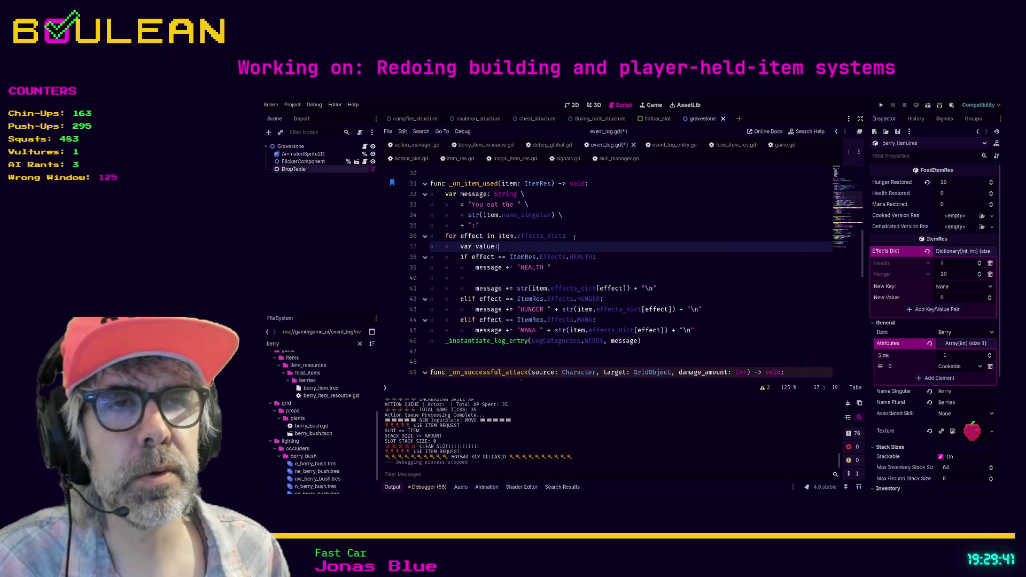
pyautogui.write('nt')
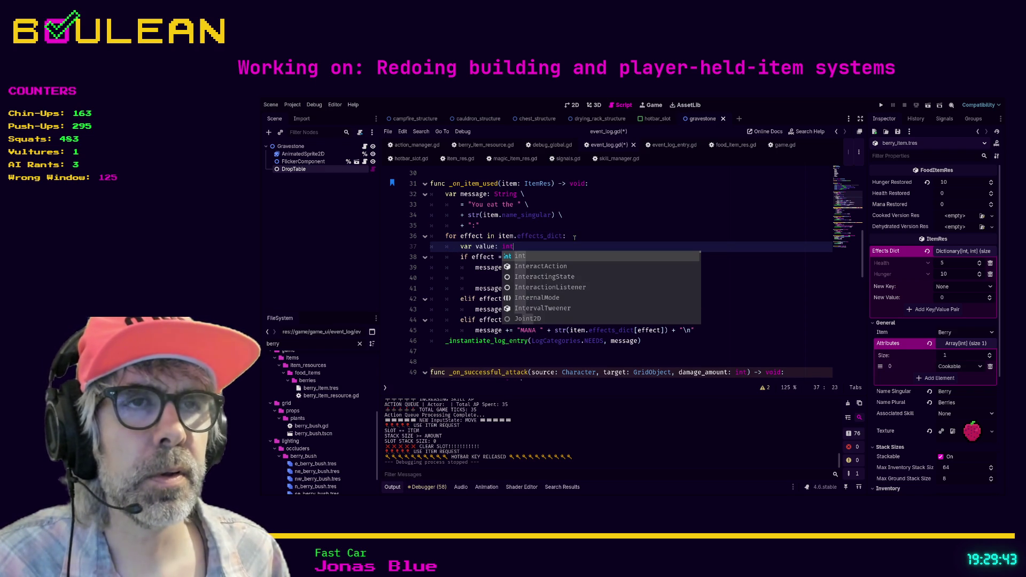
pyautogui.write(' =')
pyautogui.click(581, 240)
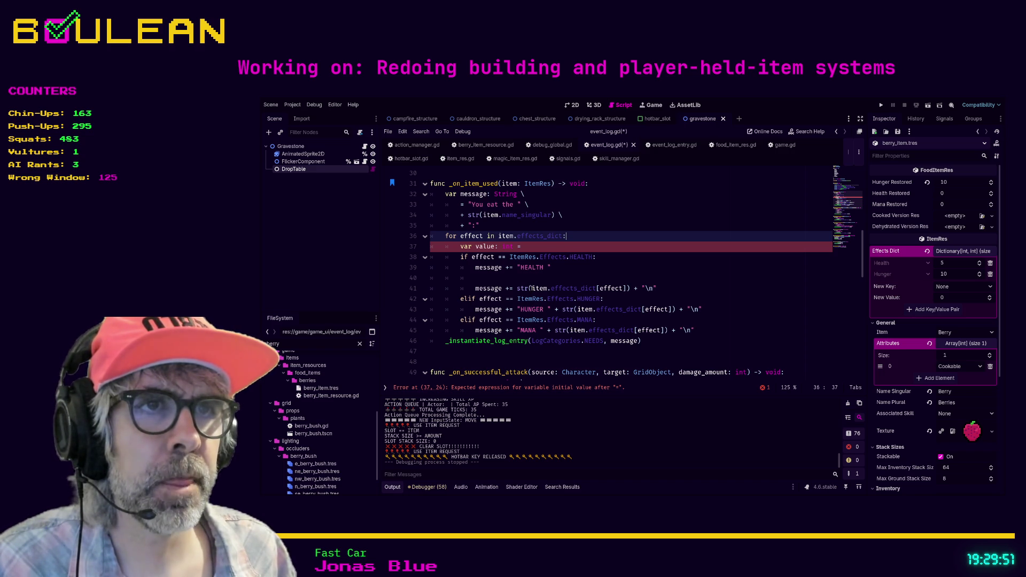
# Initialise value with item.effects_dict[effect], copied from the HEALTH line.
pyautogui.moveTo(532, 288); pyautogui.dragTo(626, 288)
pyautogui.hotkey('ctrl', 'c')
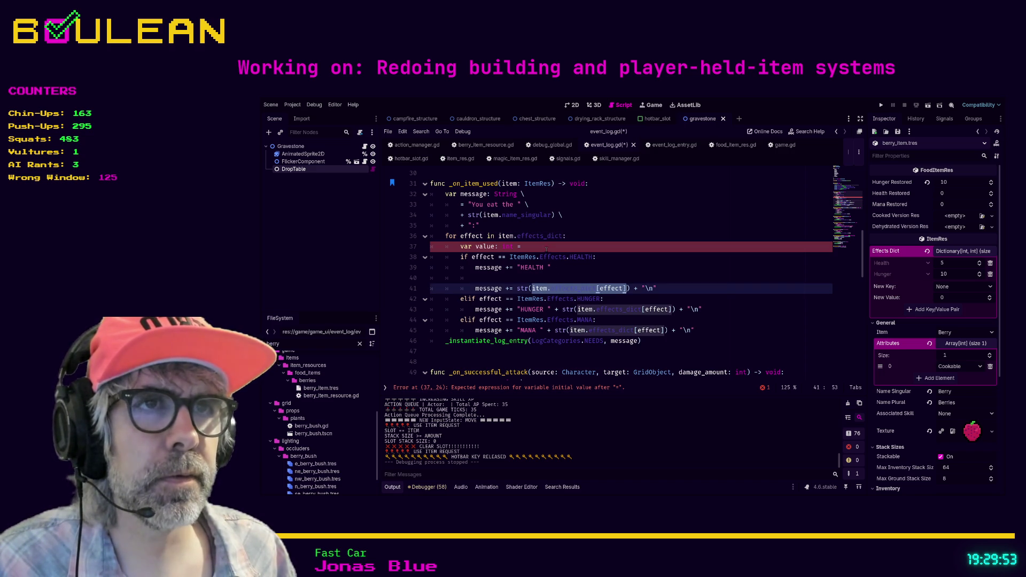
pyautogui.press('Up')
pyautogui.press('Up')
pyautogui.press('Up')
pyautogui.hotkey('ctrl', 'v')
# Remove the blank line and make the HEALTH value line use str(value).
pyautogui.click(501, 276)
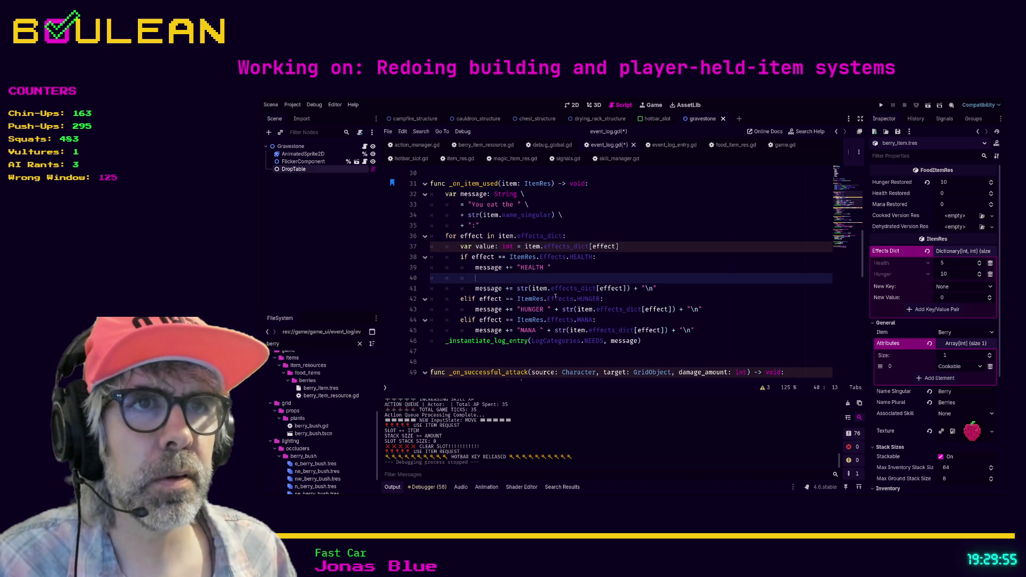
pyautogui.press('BackSpace')
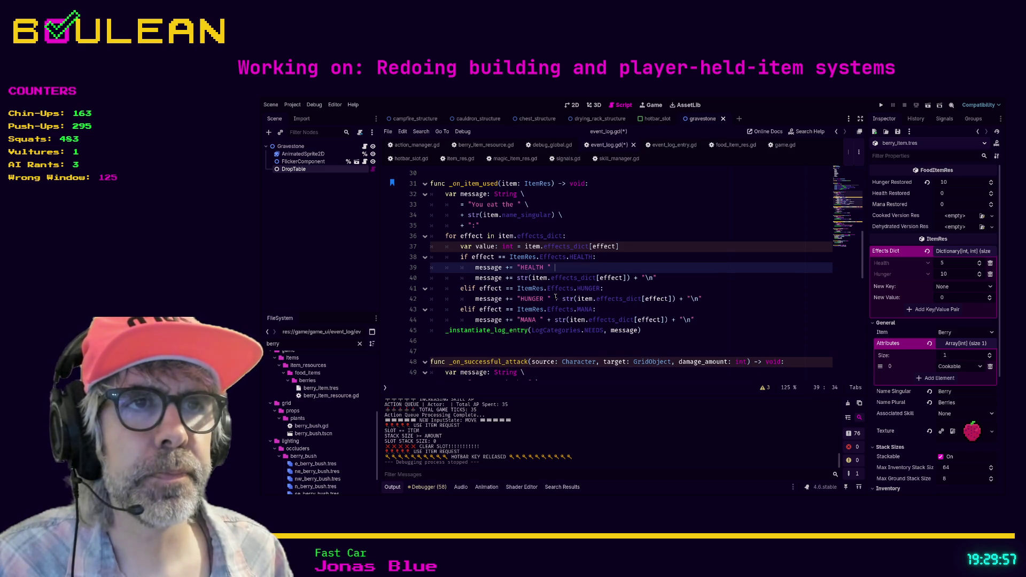
pyautogui.press('Down')
pyautogui.hotkey('ctrl', 'Left')
pyautogui.hotkey('ctrl', 'Left')
pyautogui.hotkey('ctrl', 'Left')
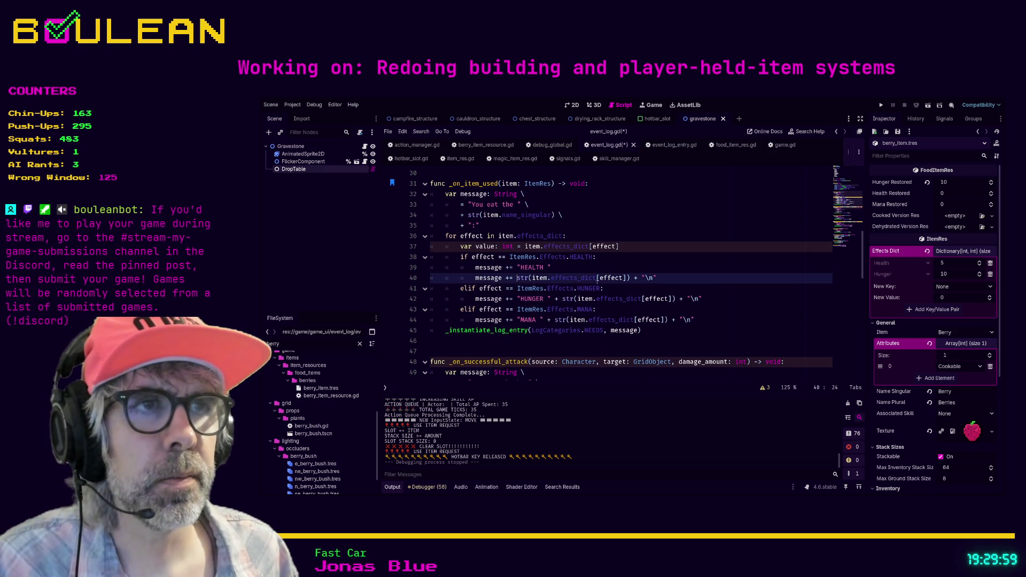
pyautogui.keyDown('shift'); pyautogui.click(629, 277); pyautogui.keyUp('shift')
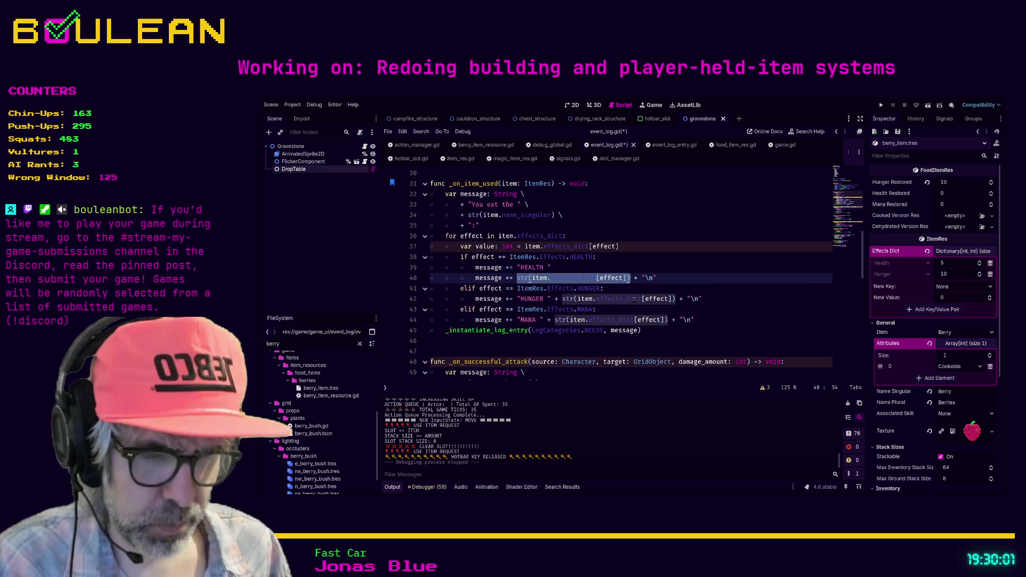
pyautogui.write('value')
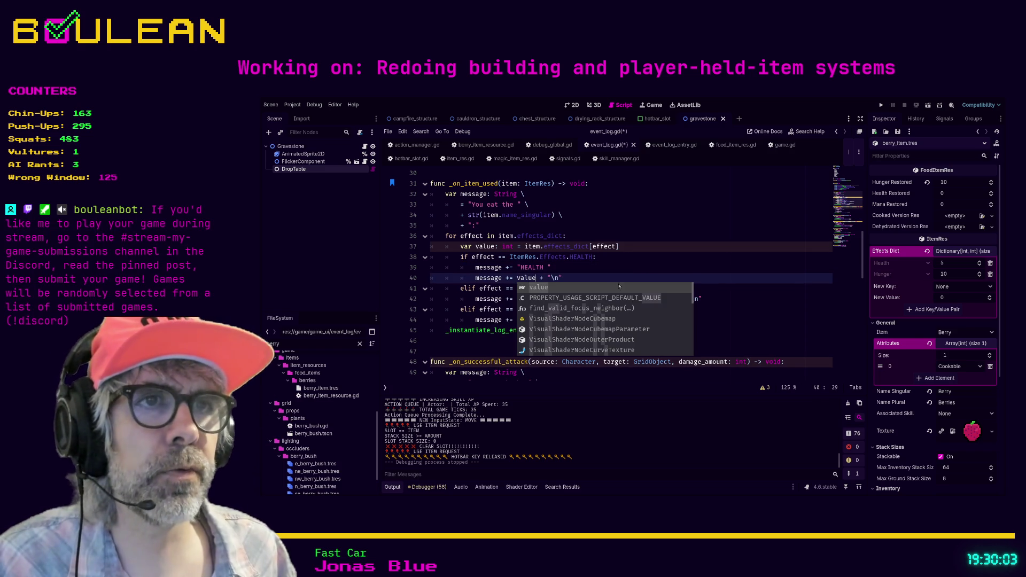
pyautogui.press('Escape')
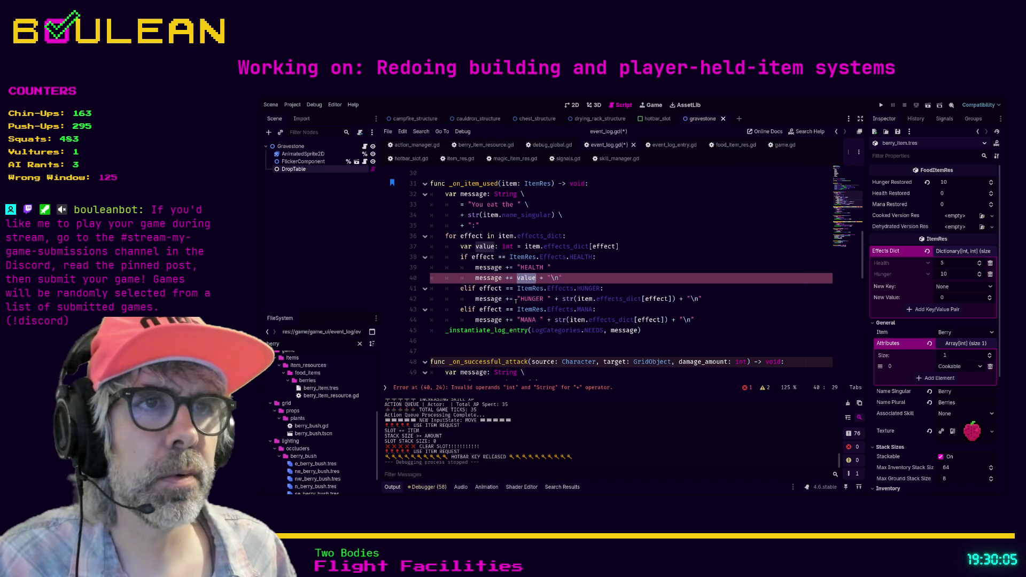
pyautogui.click(516, 300)
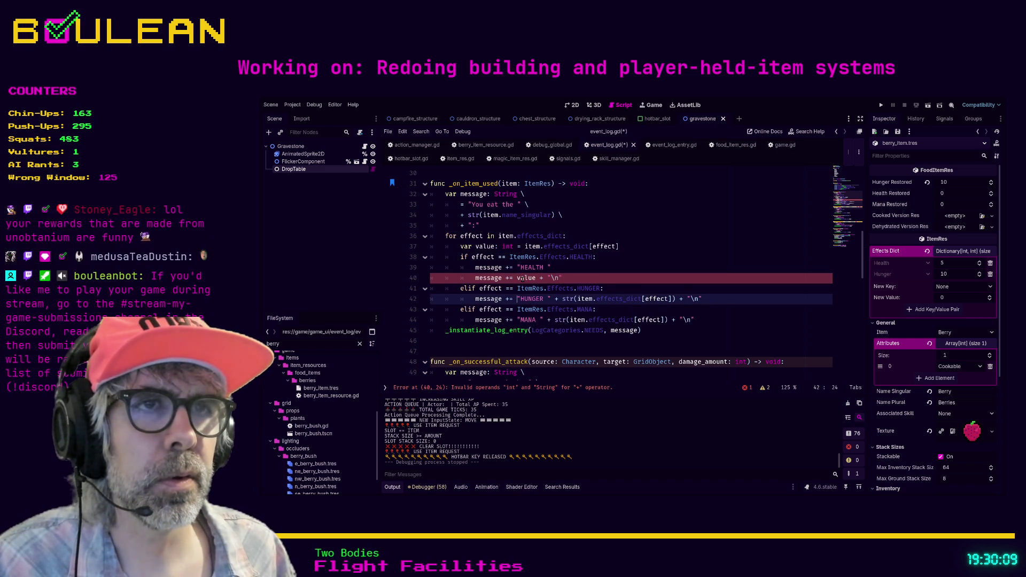
pyautogui.press('Up')
pyautogui.press('Up')
pyautogui.write('str(')
pyautogui.press('Right')
pyautogui.press('Right')
pyautogui.press('Right')
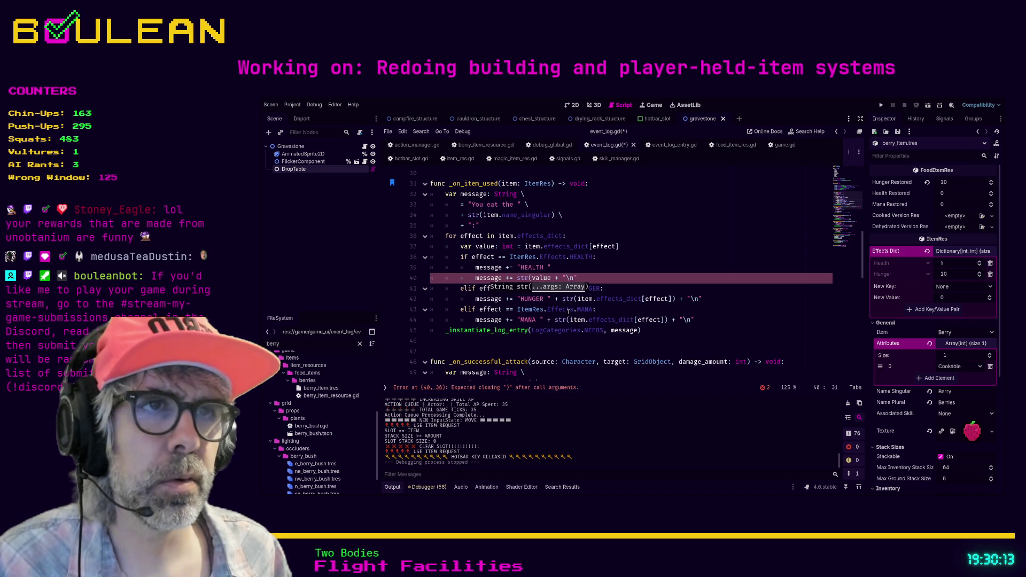
pyautogui.write(')')
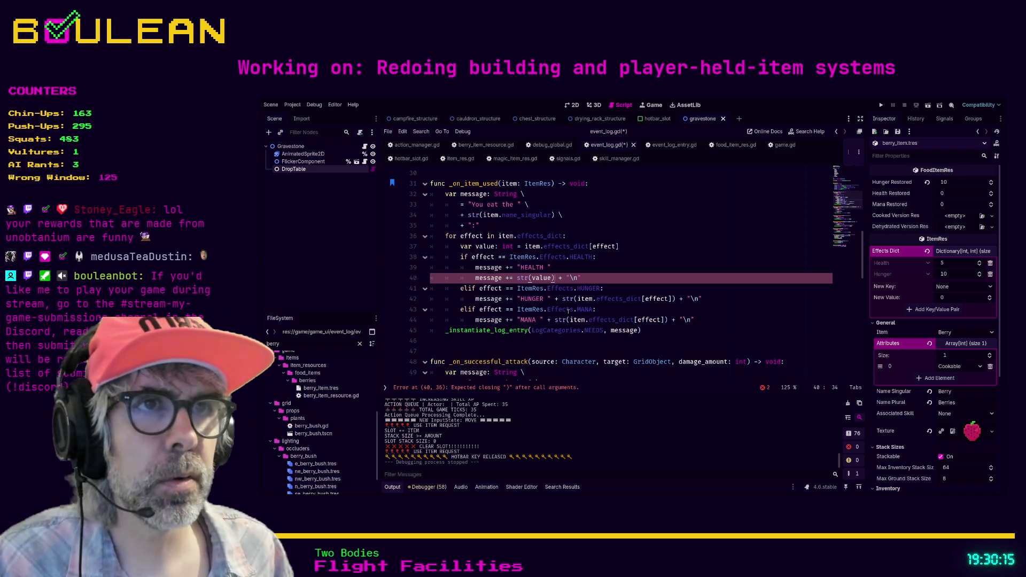
# Add a line below the HEALTH label beginning 'if value > 0: message += "+'.
pyautogui.click(588, 270)
pyautogui.press('Return')
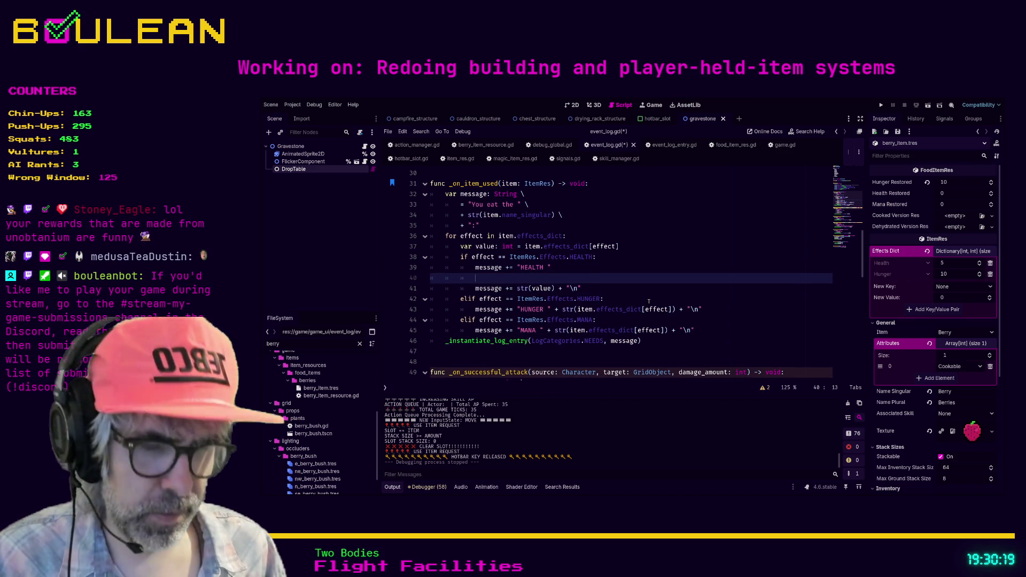
pyautogui.write('if value')
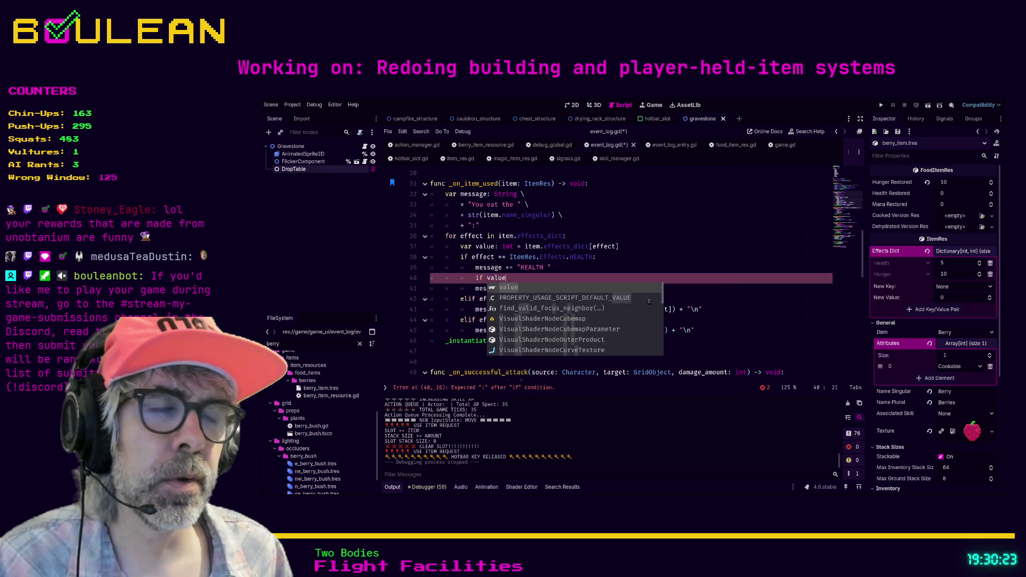
pyautogui.write(' > 0')
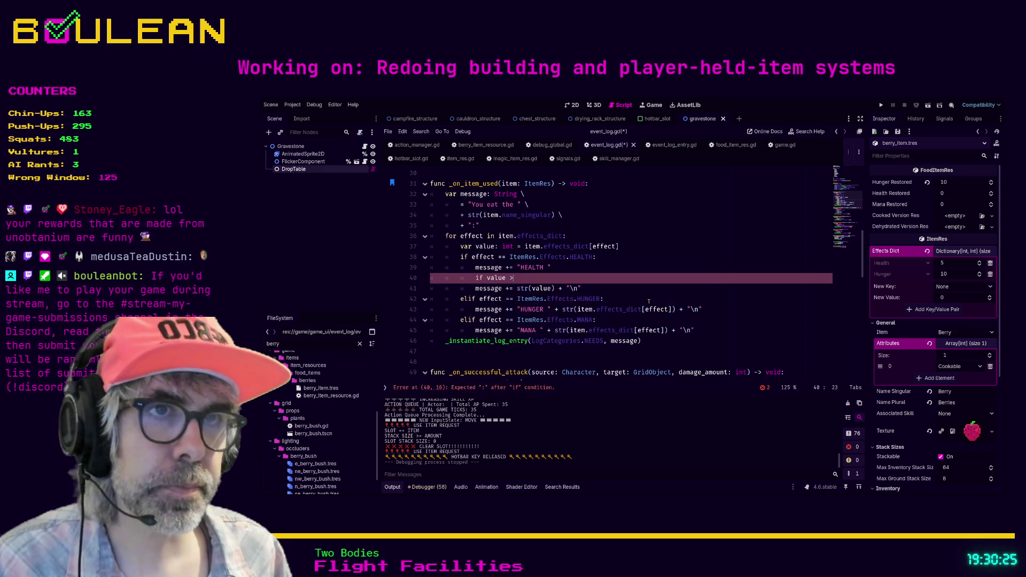
pyautogui.write(': ')
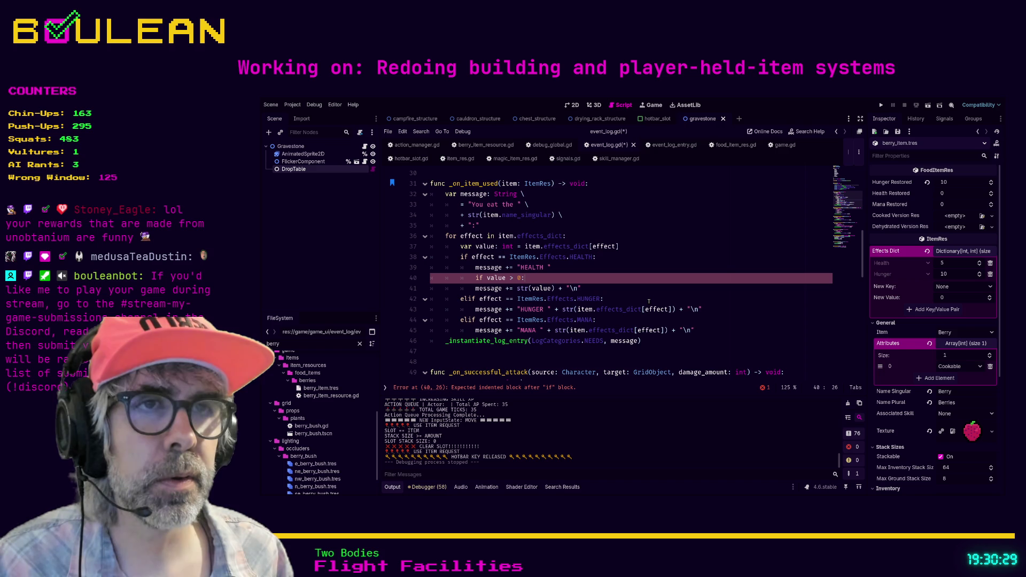
pyautogui.write('message')
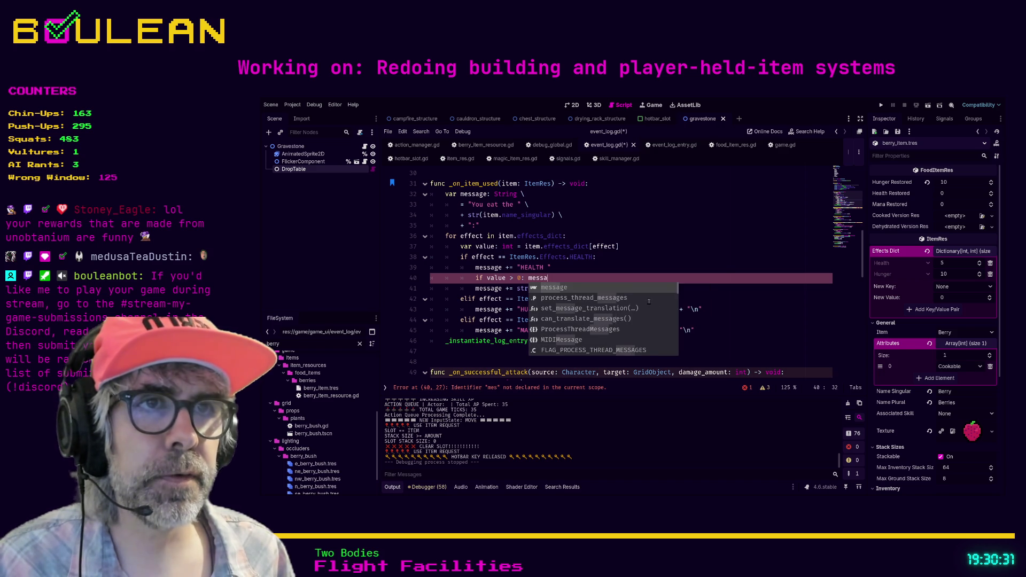
pyautogui.write(' +=')
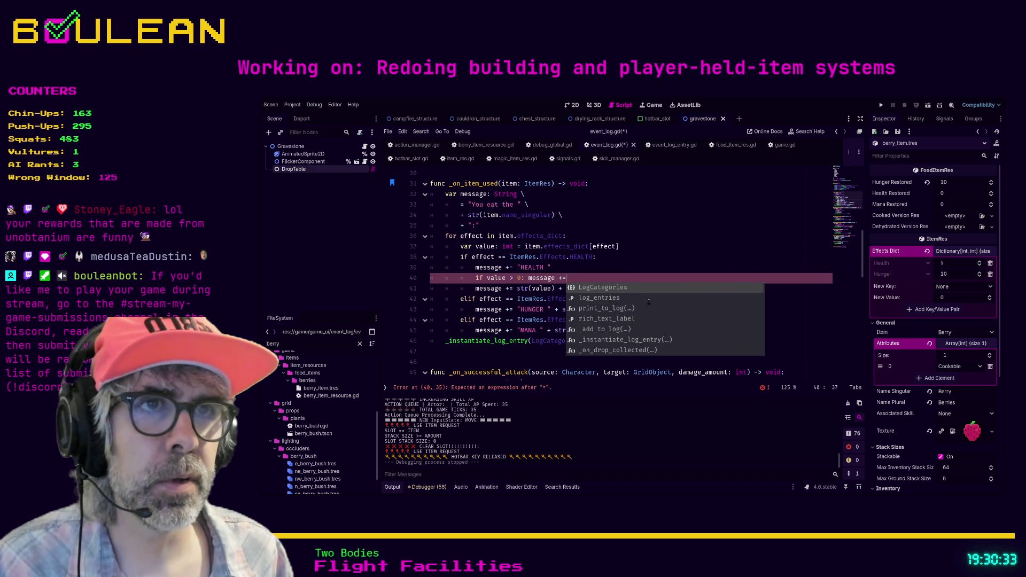
pyautogui.write(' "+')
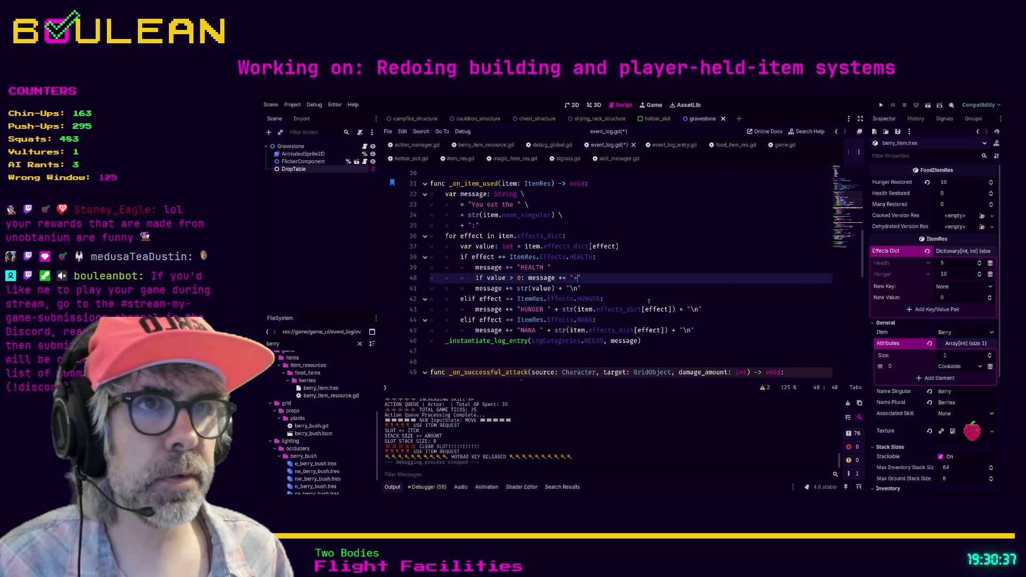
# Add an 'elif value < 0' branch after the plus check that appends "-" to message.
pyautogui.press('End')
pyautogui.press('Return')
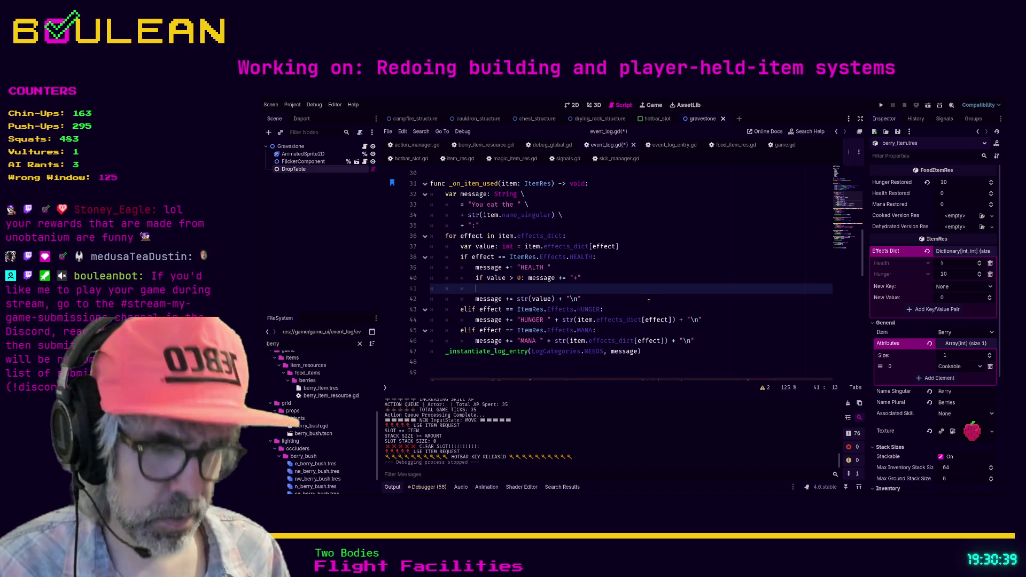
pyautogui.write('else:')
pyautogui.press('Return')
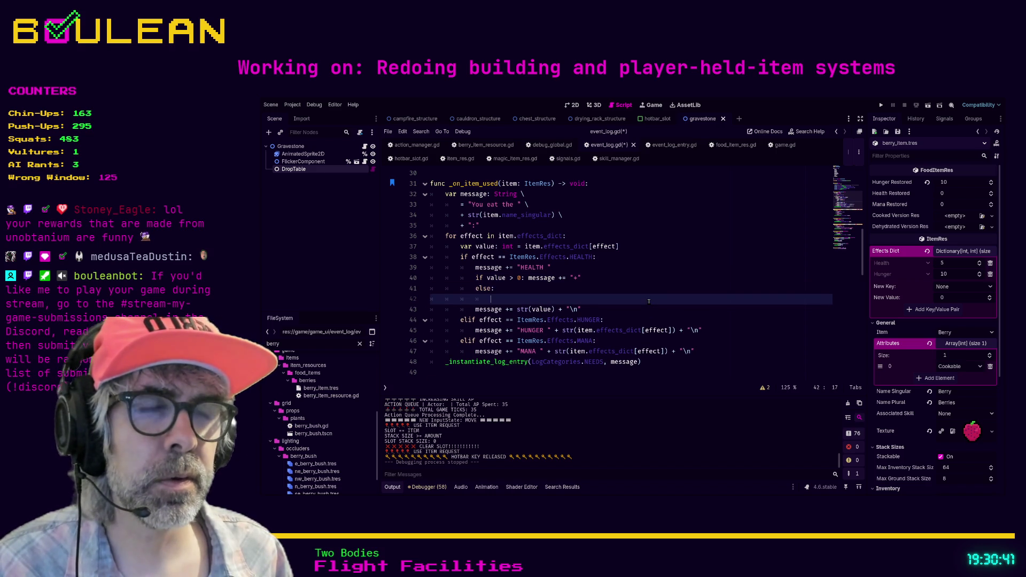
pyautogui.write('me')
pyautogui.press('BackSpace')
pyautogui.press('BackSpace')
pyautogui.press('BackSpace')
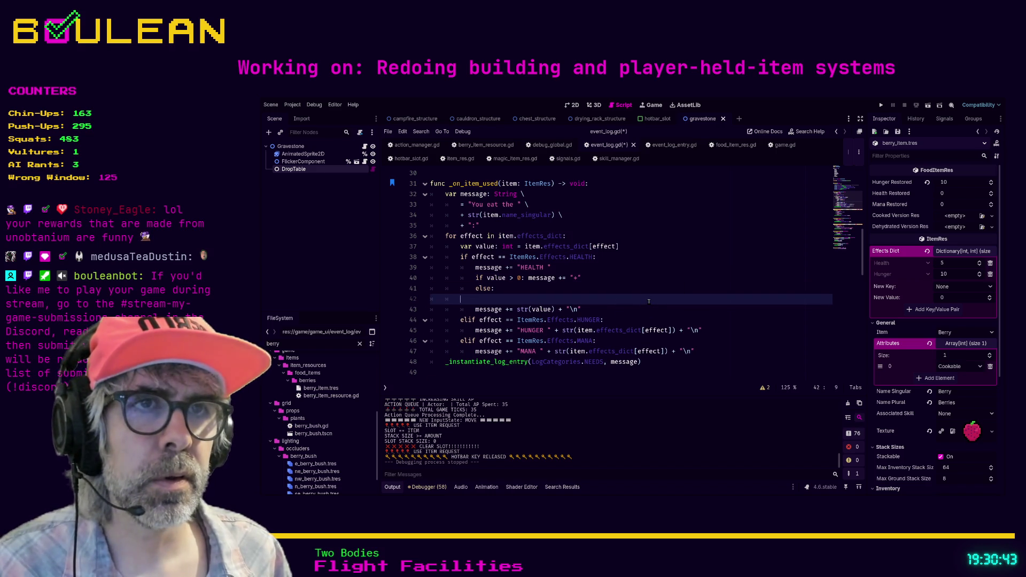
pyautogui.write('if value')
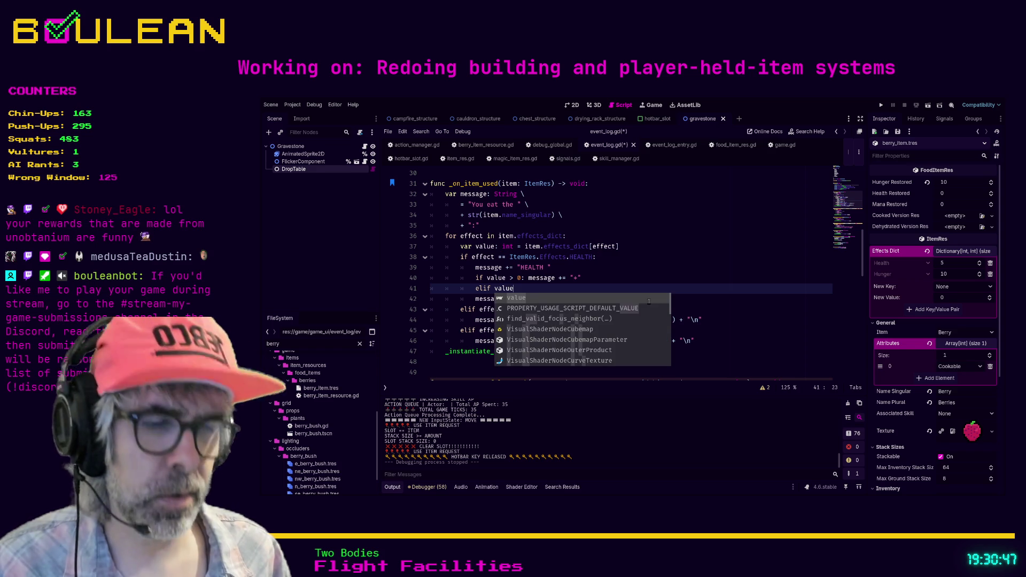
pyautogui.write(' <0')
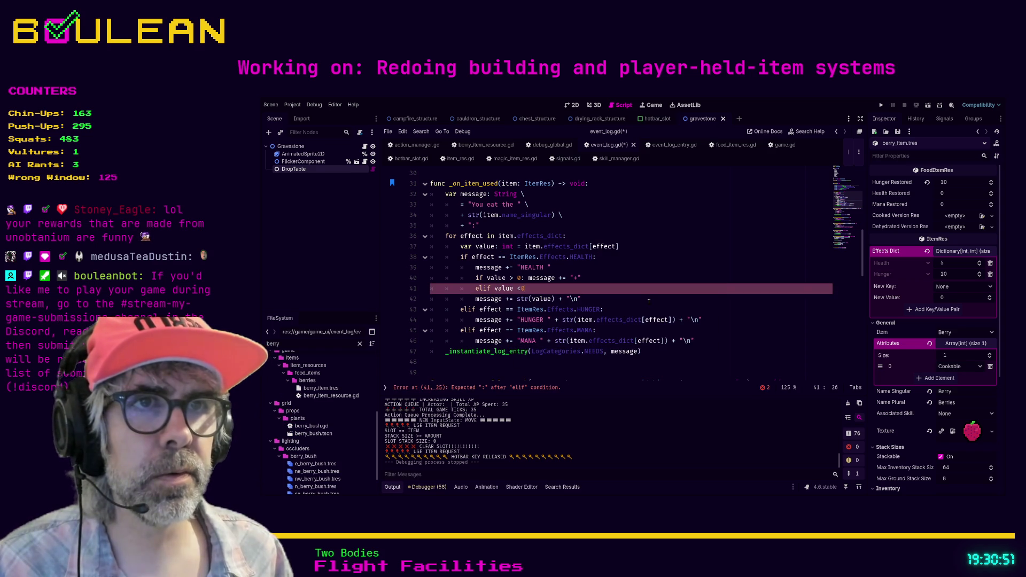
pyautogui.press('BackSpace')
pyautogui.write('0: ')
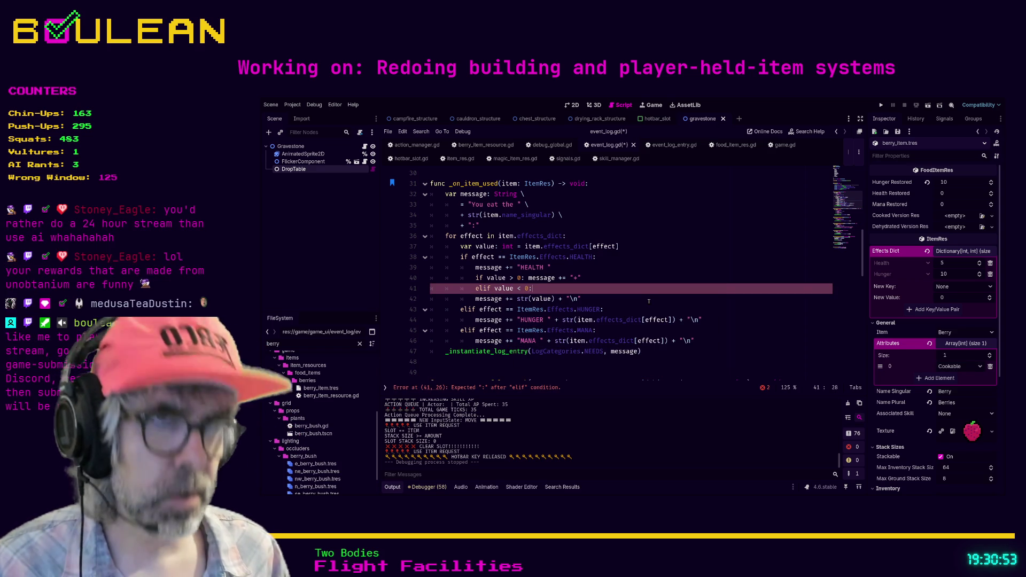
pyautogui.write('m')
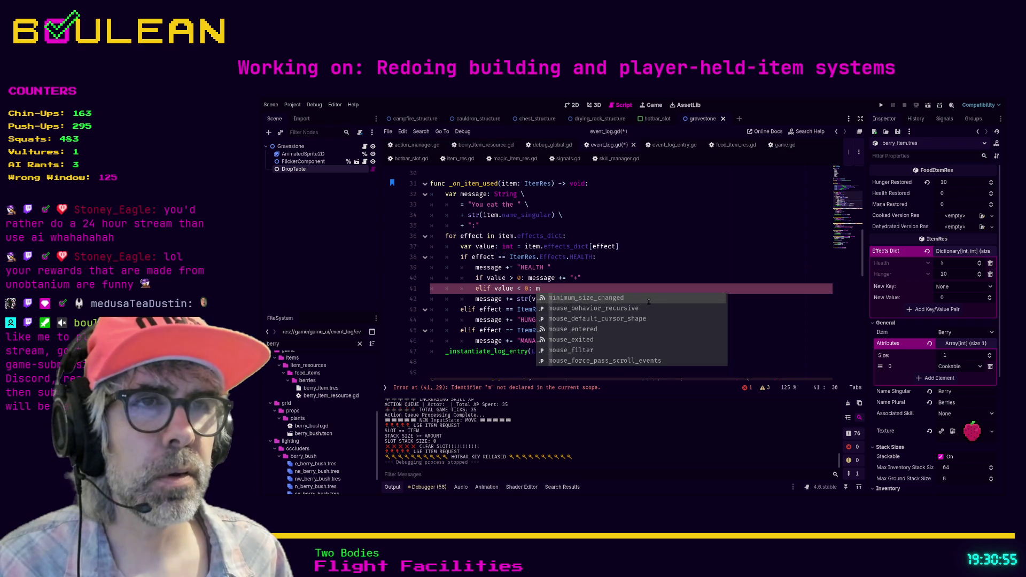
pyautogui.write('essage')
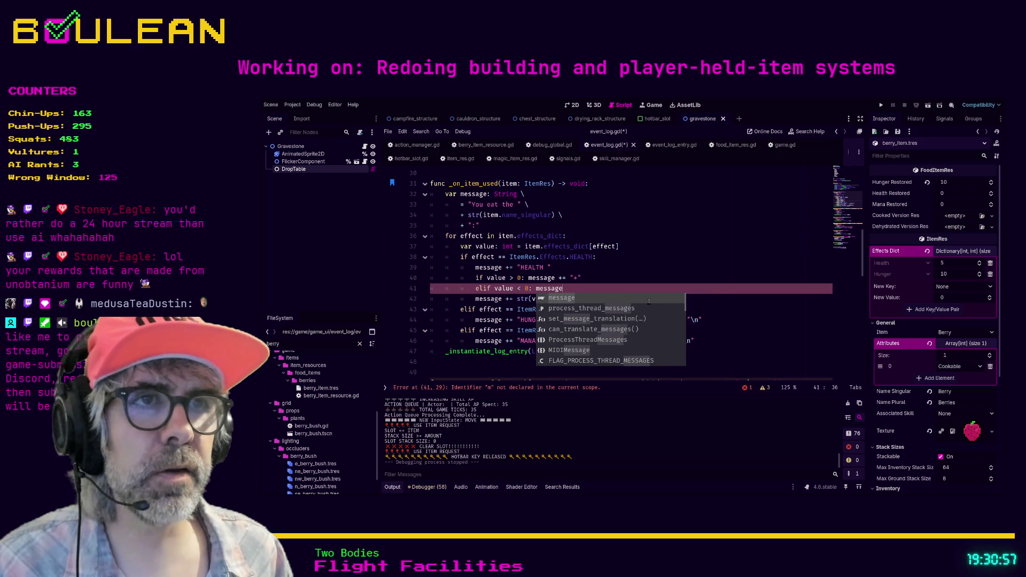
pyautogui.write(' -=')
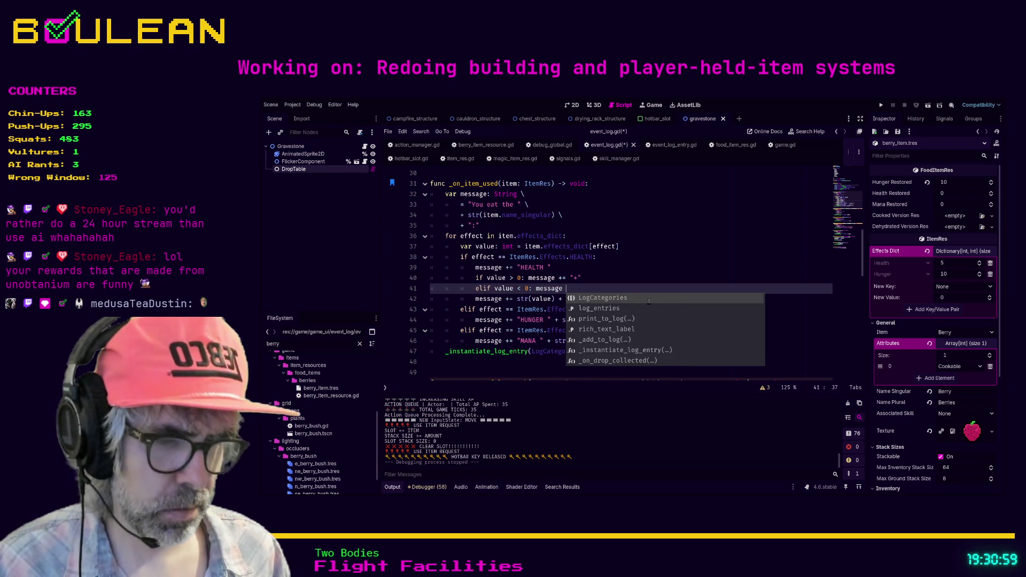
pyautogui.press('BackSpace')
pyautogui.press('BackSpace')
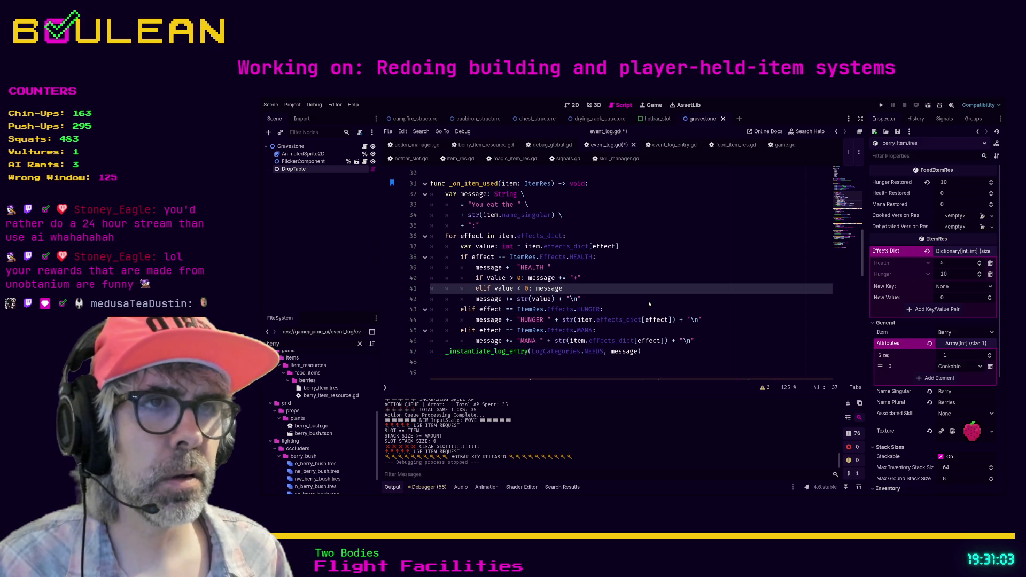
pyautogui.write('+=')
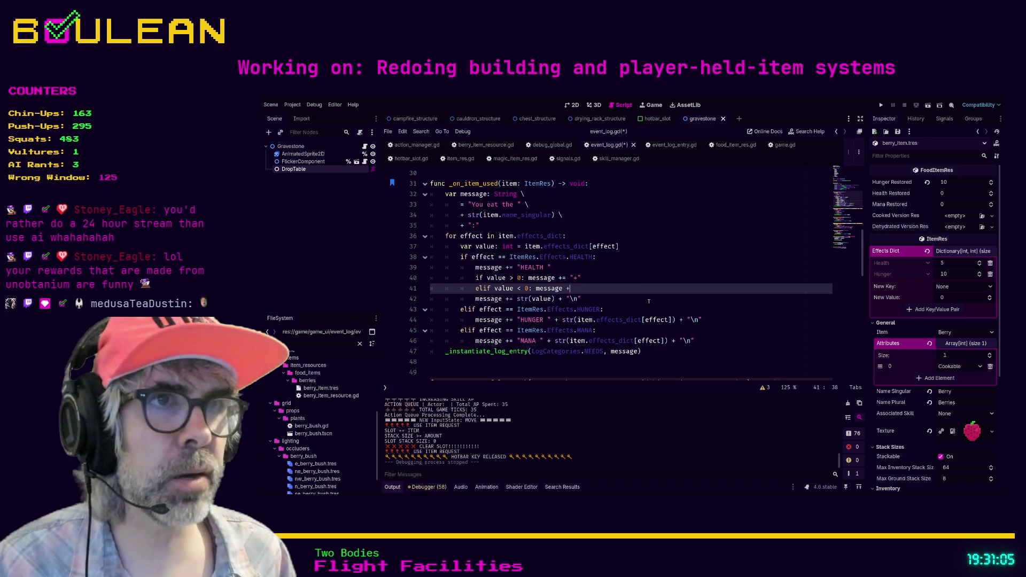
pyautogui.write(' "-')
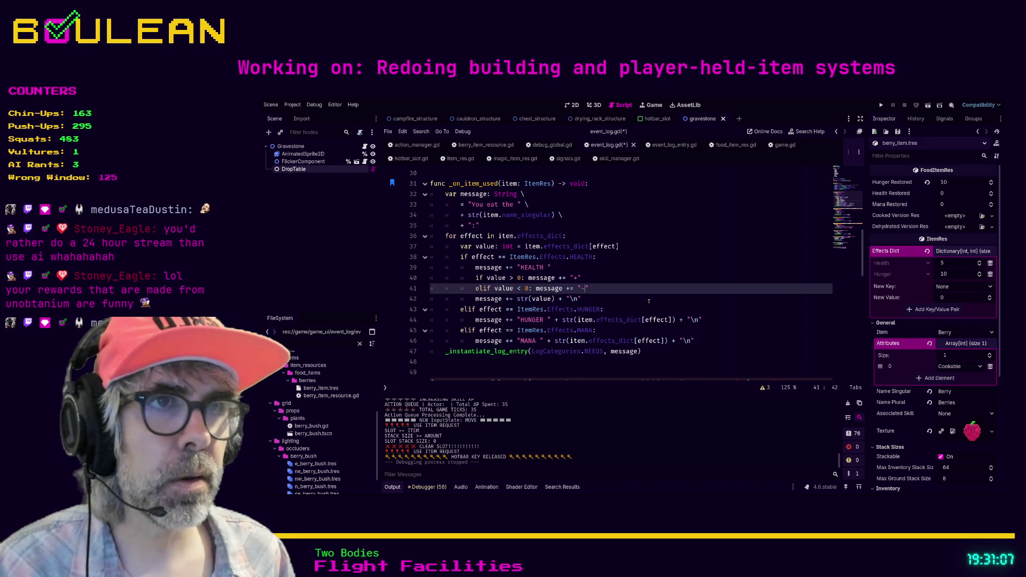
pyautogui.moveTo(631, 289); pyautogui.dragTo(449, 288)
pyautogui.scroll(1, 463, 293)
pyautogui.scroll(1, 463, 293)
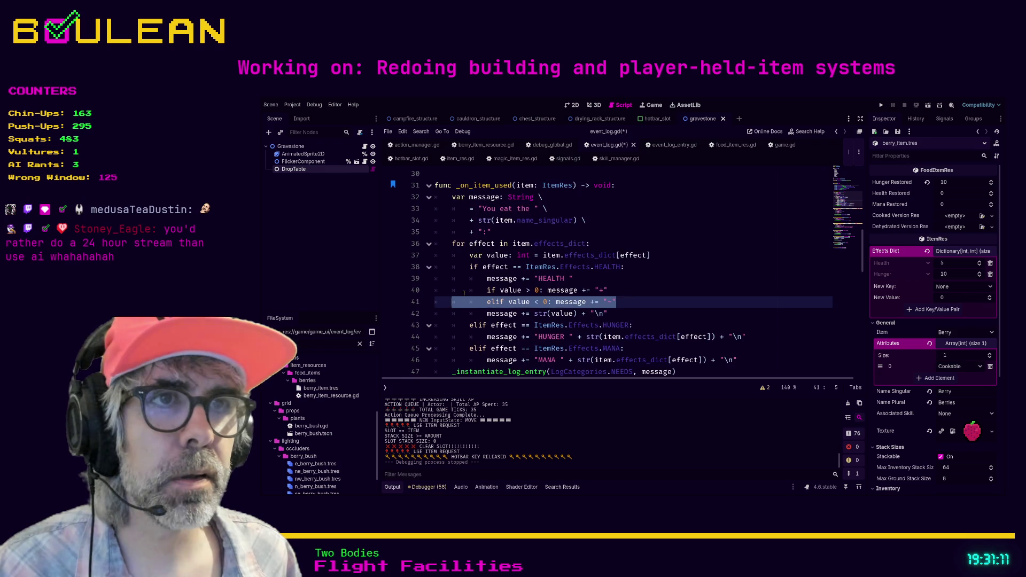
pyautogui.scroll(1, 464, 293)
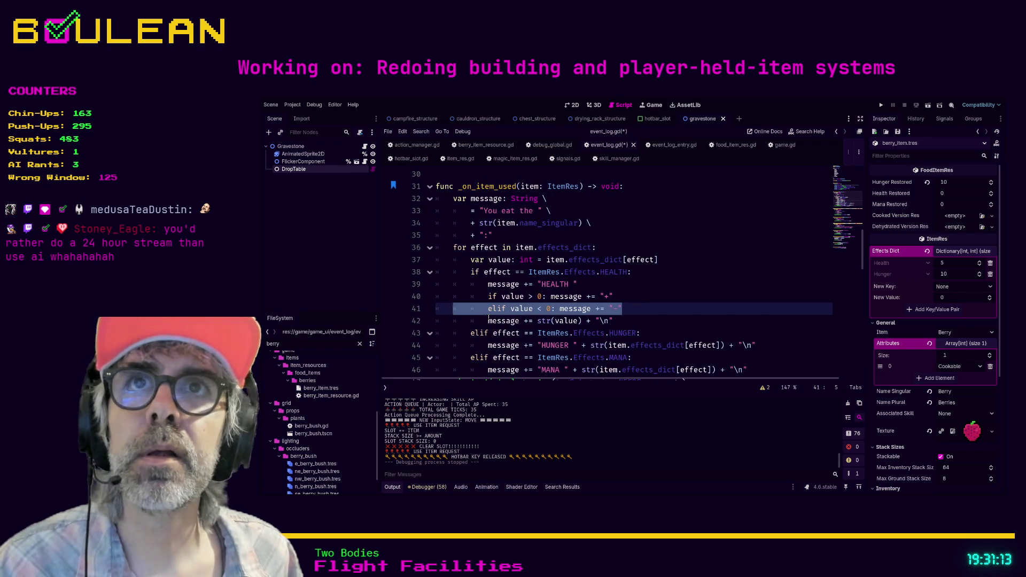
pyautogui.click(640, 308)
pyautogui.moveTo(640, 308)
pyautogui.mouseDown()
pyautogui.moveTo(488, 296)
pyautogui.moveTo(488, 308)
pyautogui.mouseUp()
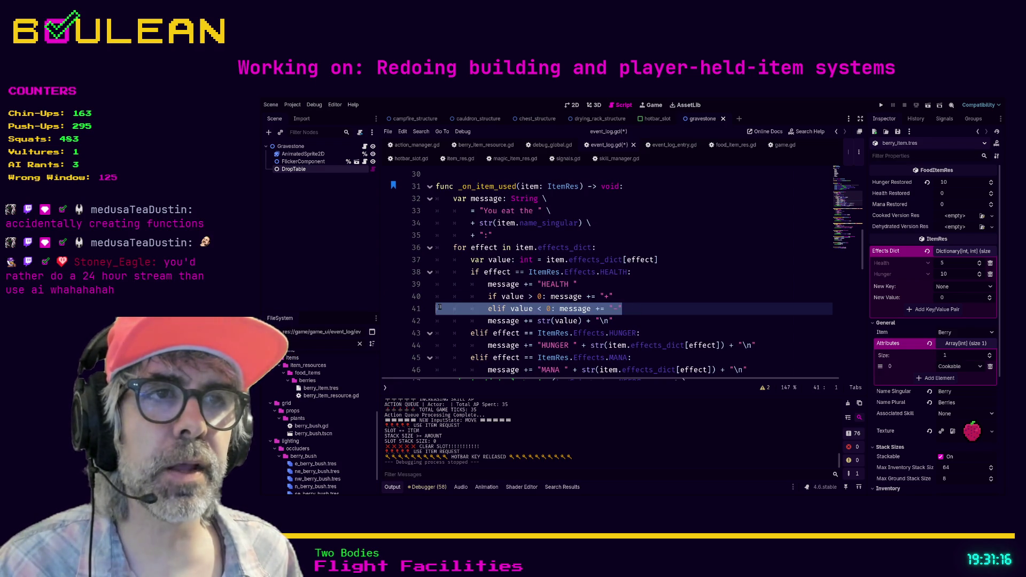
pyautogui.click(648, 313)
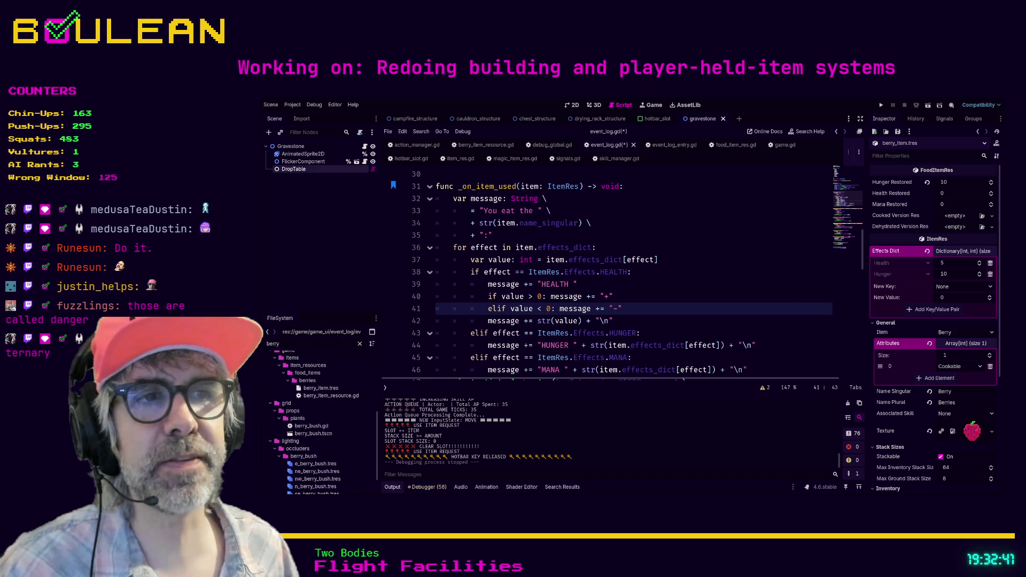
pyautogui.moveTo(622, 308); pyautogui.dragTo(497, 308)
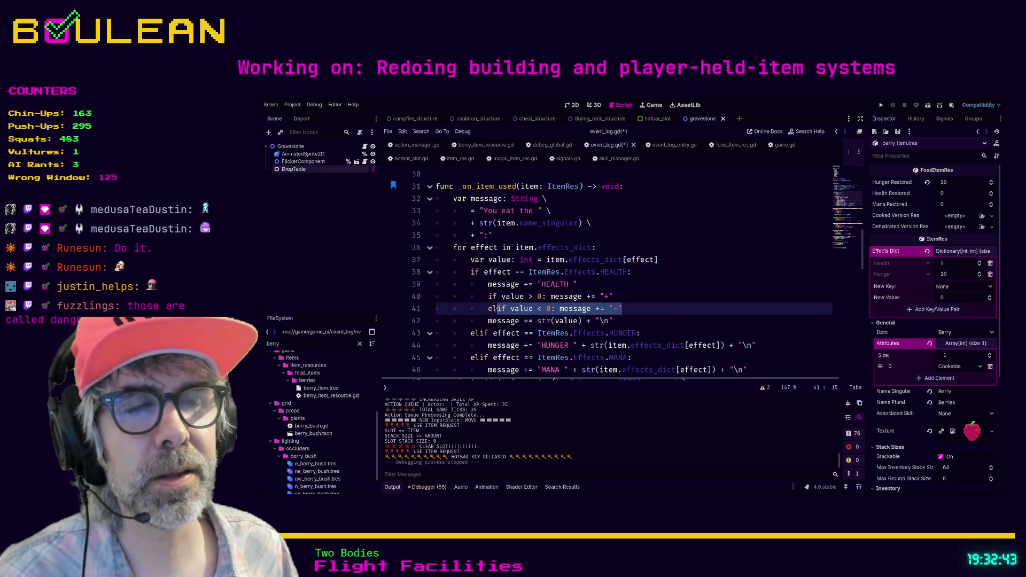
pyautogui.click(639, 309)
pyautogui.moveTo(633, 310)
pyautogui.mouseDown()
pyautogui.moveTo(438, 297)
pyautogui.moveTo(437, 308)
pyautogui.mouseUp()
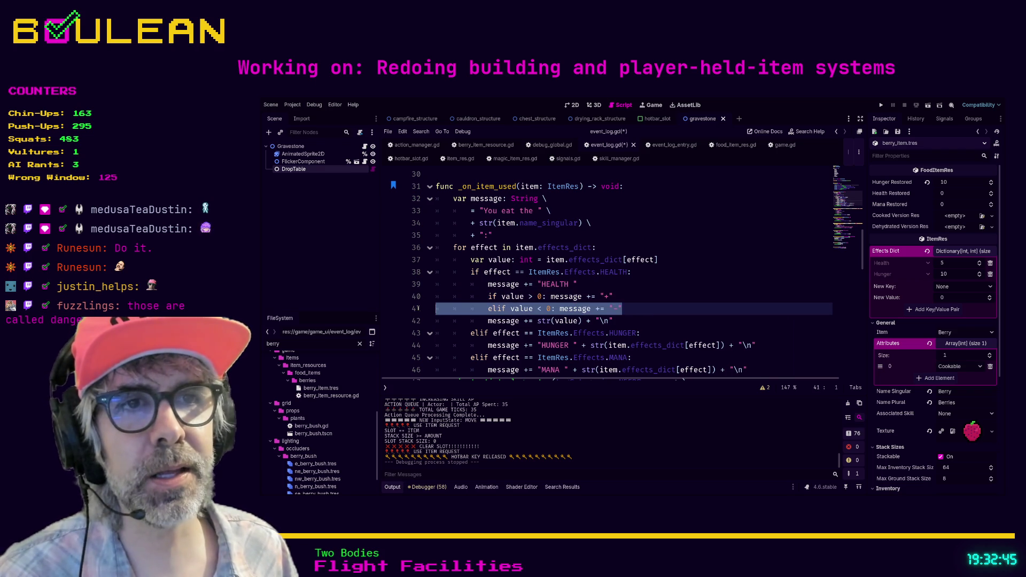
pyautogui.click(559, 309)
pyautogui.press('Return')
pyautogui.press('Tab')
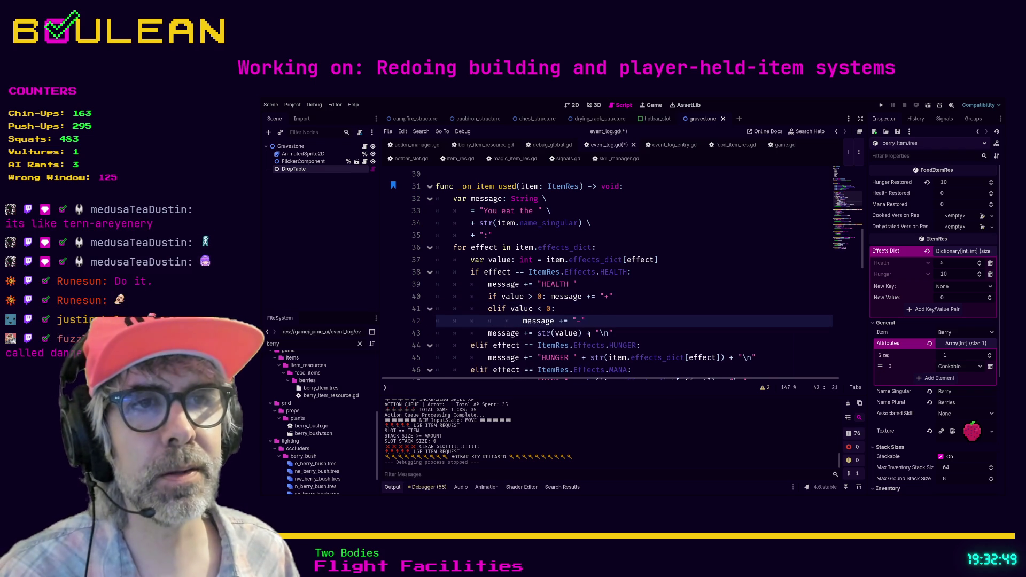
pyautogui.press('Up')
pyautogui.press('Up')
pyautogui.press('Right')
pyautogui.press('Right')
pyautogui.press('Right')
pyautogui.press('Return')
pyautogui.press('Tab')
pyautogui.press('BackSpace')
pyautogui.press('Down')
pyautogui.press('Down')
pyautogui.press('BackSpace')
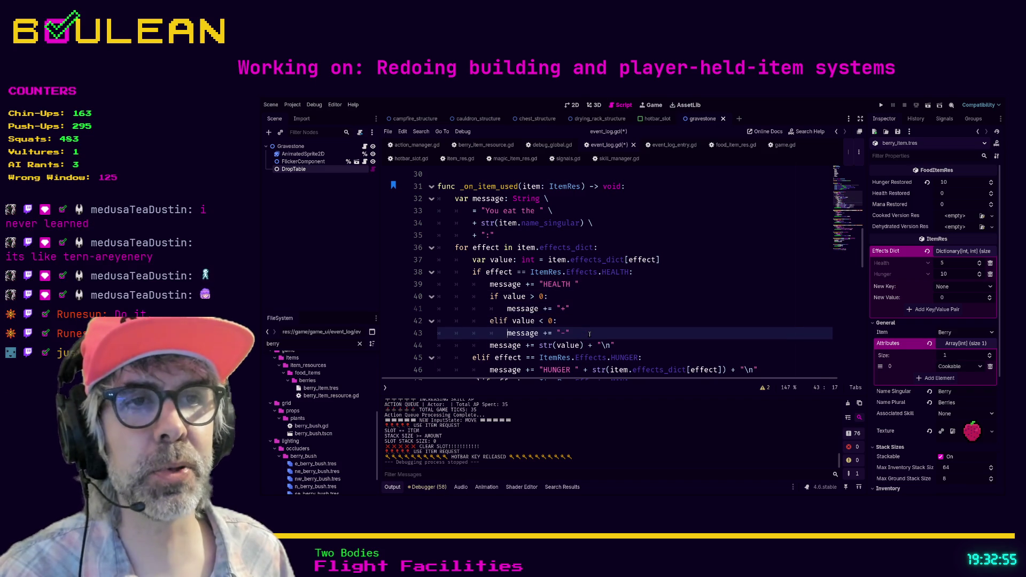
pyautogui.press('Tab')
pyautogui.press('Up')
pyautogui.press('Up')
pyautogui.press('Tab')
pyautogui.press('BackSpace')
pyautogui.press('BackSpace')
pyautogui.press('BackSpace')
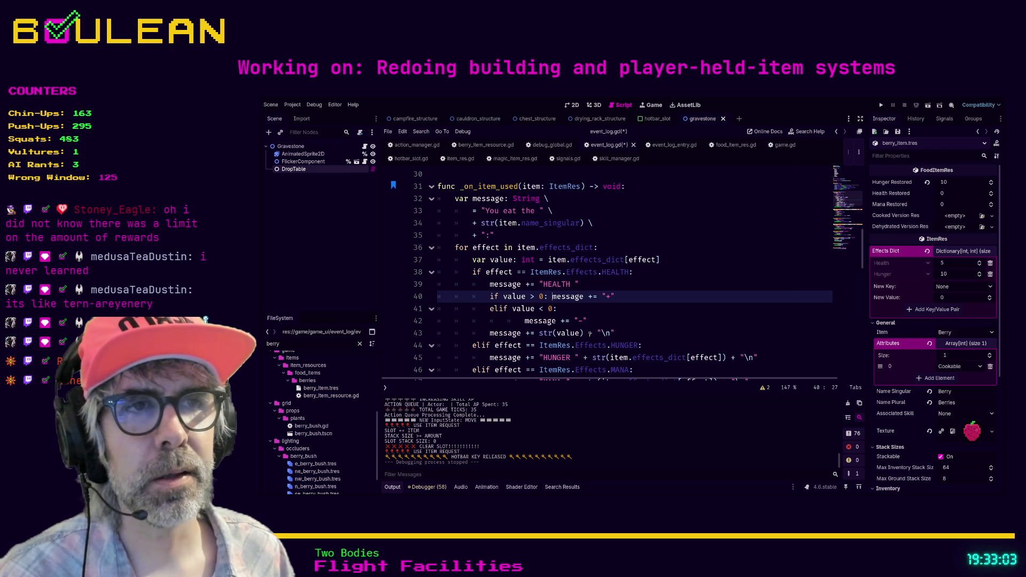
pyautogui.press('Down')
pyautogui.press('Down')
pyautogui.press('Home')
pyautogui.press('BackSpace')
pyautogui.press('BackSpace')
pyautogui.press('BackSpace')
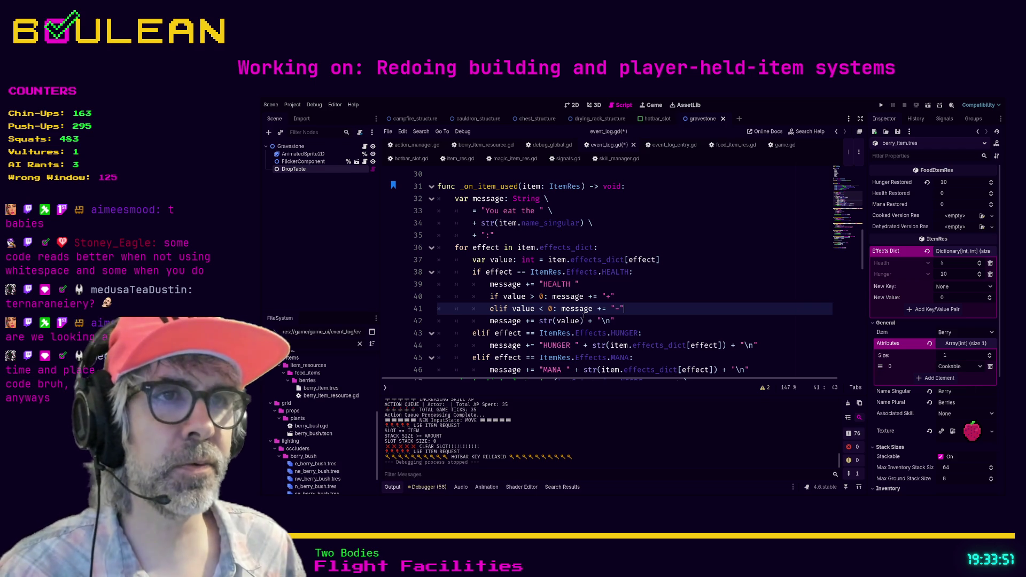
pyautogui.scroll(-1, 638, 310)
pyautogui.press('Home')
pyautogui.hotkey('shift', 'Left')
pyautogui.hotkey('shift', 'Left')
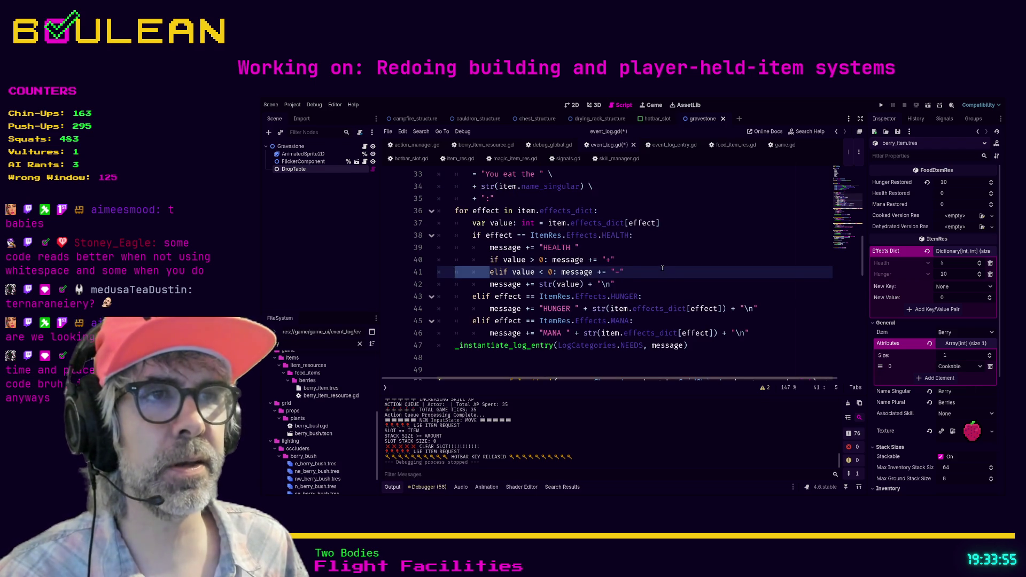
pyautogui.press('End')
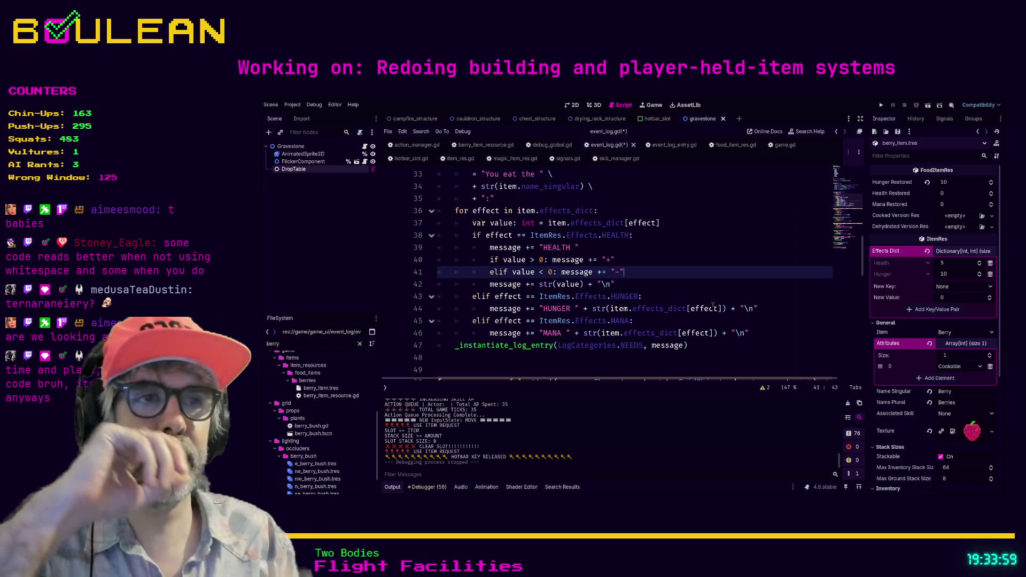
pyautogui.press('Down')
pyautogui.press('Up')
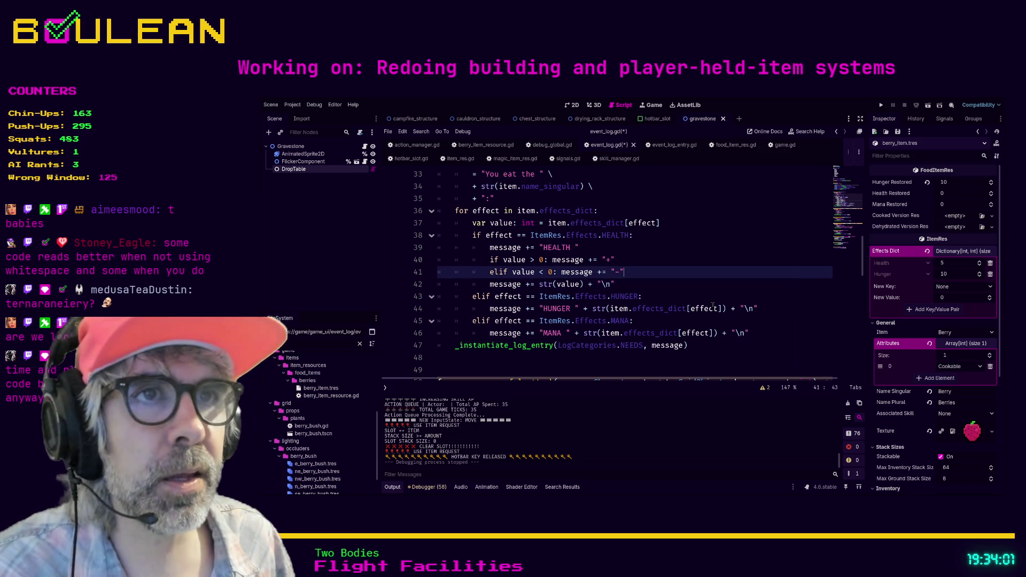
pyautogui.press('Up')
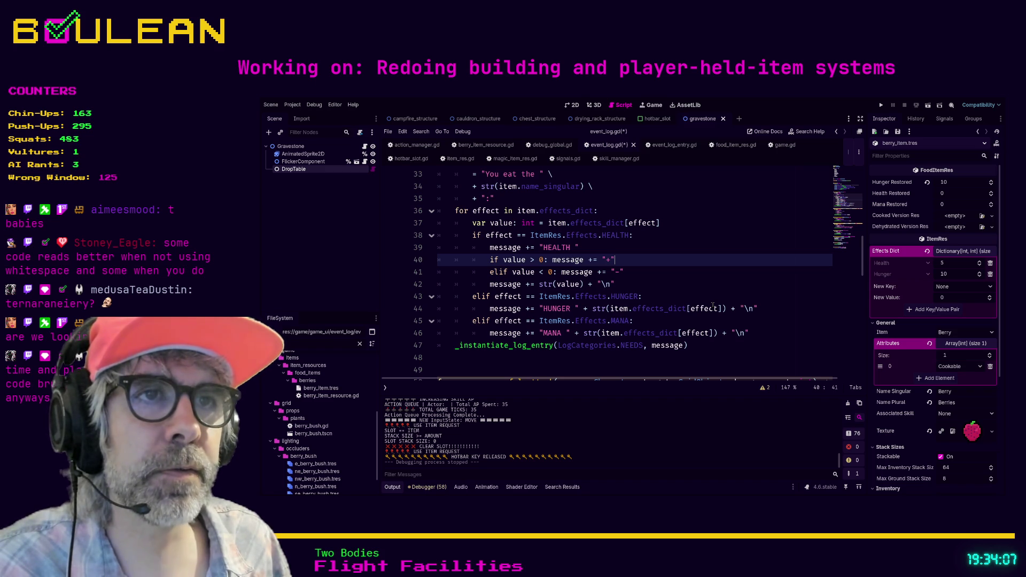
pyautogui.press('Down')
pyautogui.press('Down')
pyautogui.press('Down')
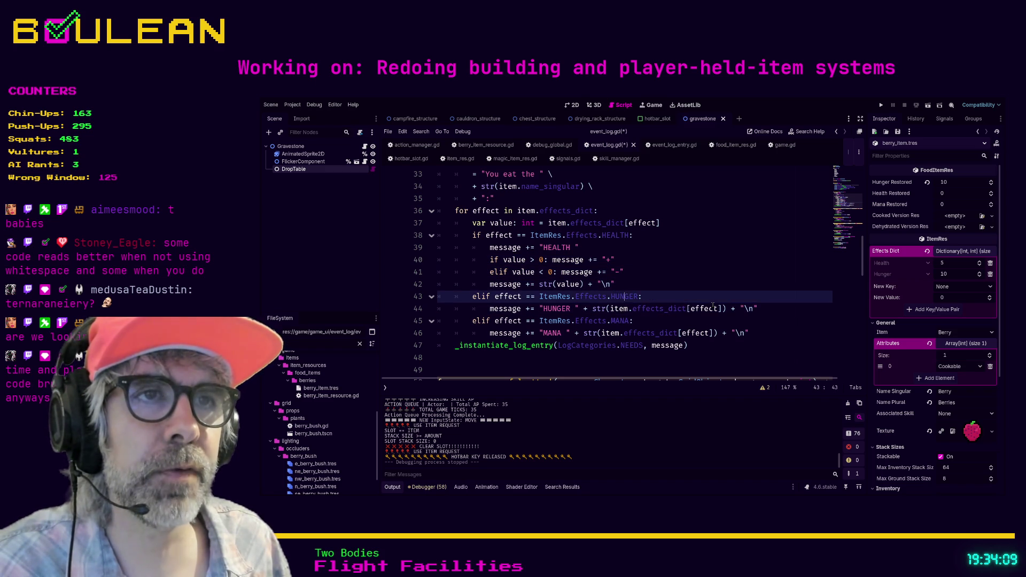
pyautogui.press('Up')
pyautogui.press('Up')
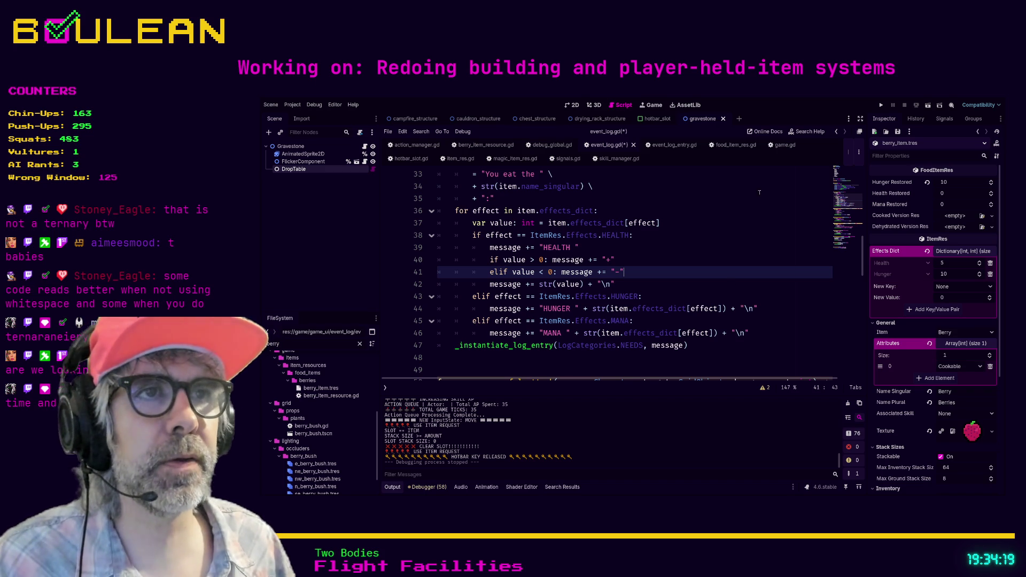
pyautogui.click(663, 229)
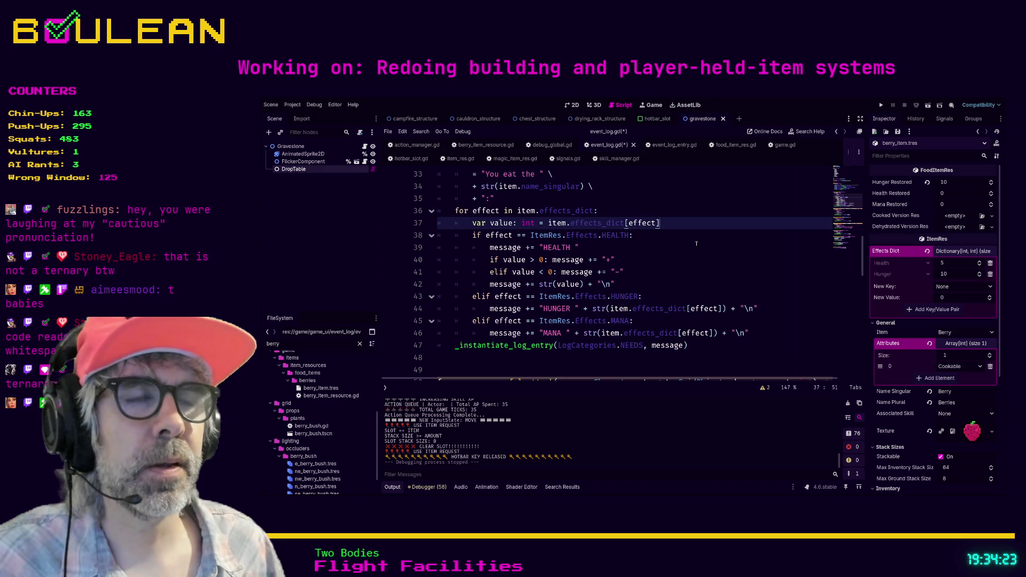
# Make value a String set to str(item.effects_dict[effect]).
pyautogui.doubleClick(531, 221)
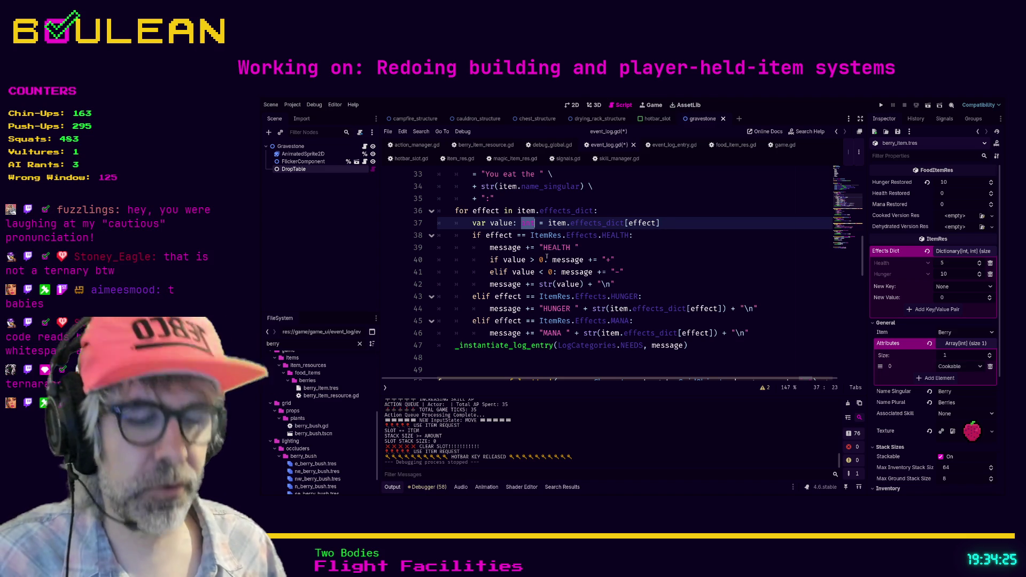
pyautogui.write('s_dict')
pyautogui.press('Escape')
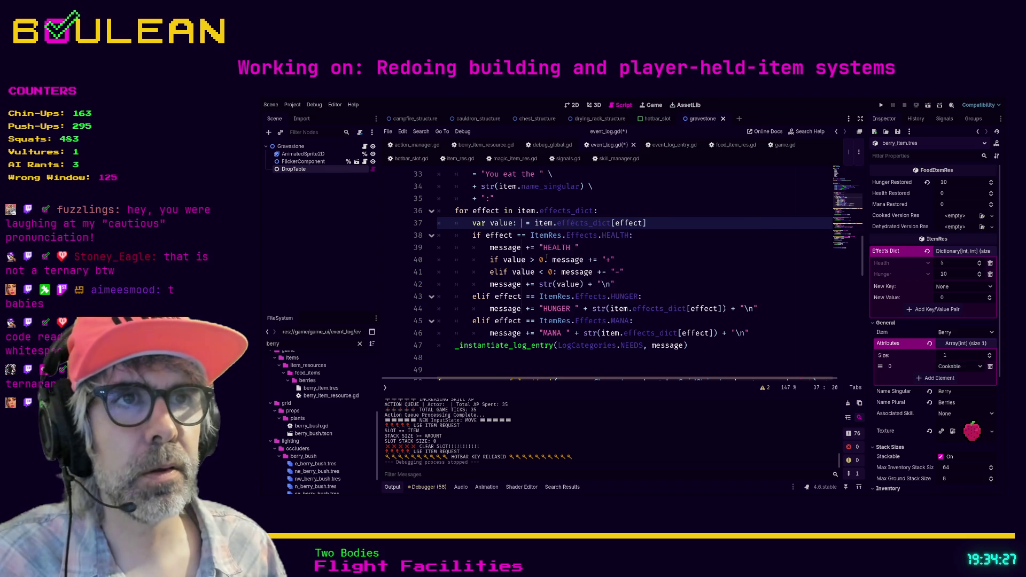
pyautogui.write('ring')
pyautogui.press('Right')
pyautogui.press('Right')
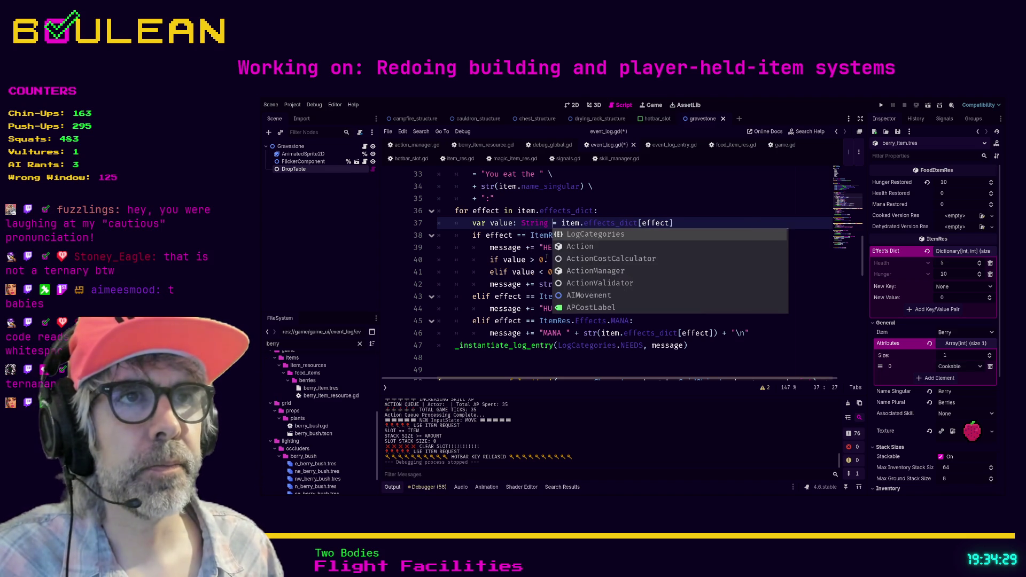
pyautogui.write('str(')
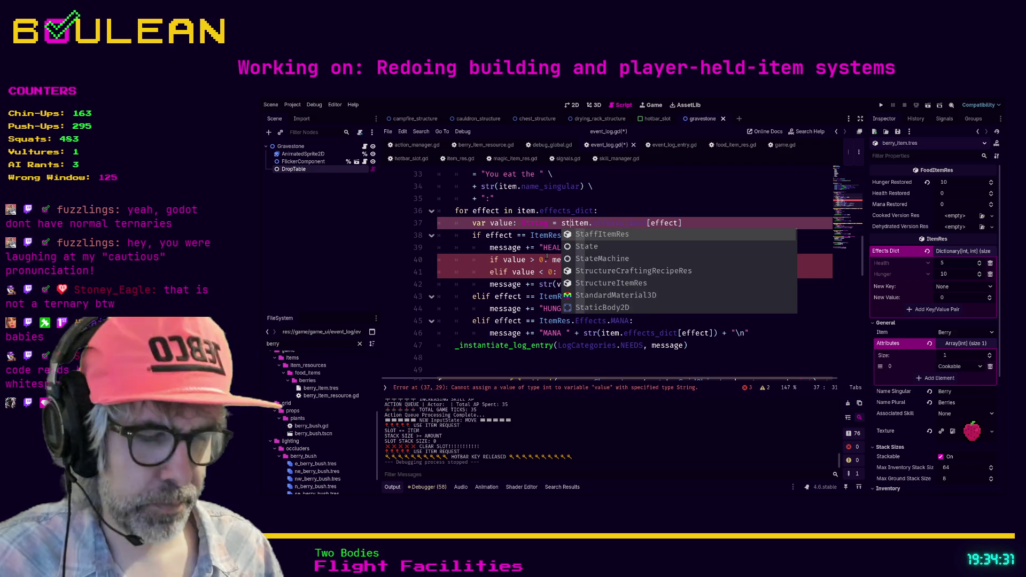
pyautogui.press('End')
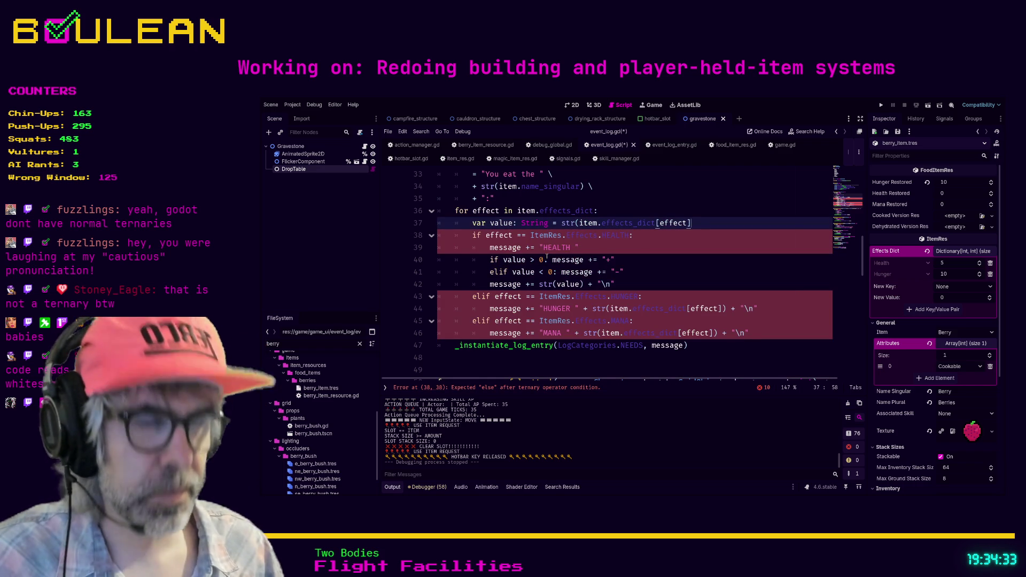
pyautogui.write(')')
pyautogui.press('Return')
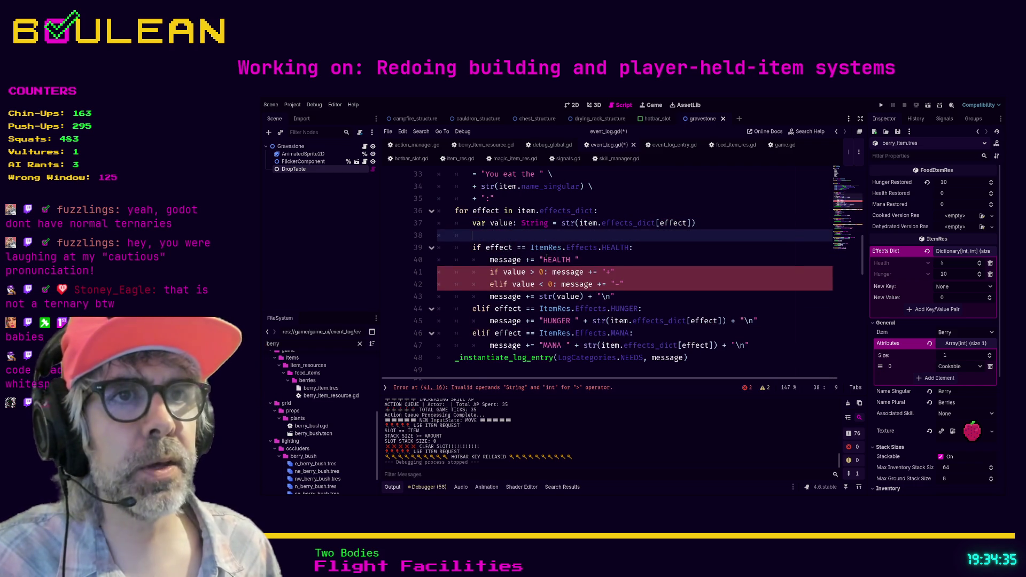
# Move the if/elif sign checks above the HEALTH branch and dedent them one level.
pyautogui.moveTo(622, 273); pyautogui.dragTo(449, 277)
pyautogui.moveTo(647, 287); pyautogui.dragTo(454, 273)
pyautogui.hotkey('ctrl', 'c')
pyautogui.press('BackSpace')
pyautogui.click(470, 239)
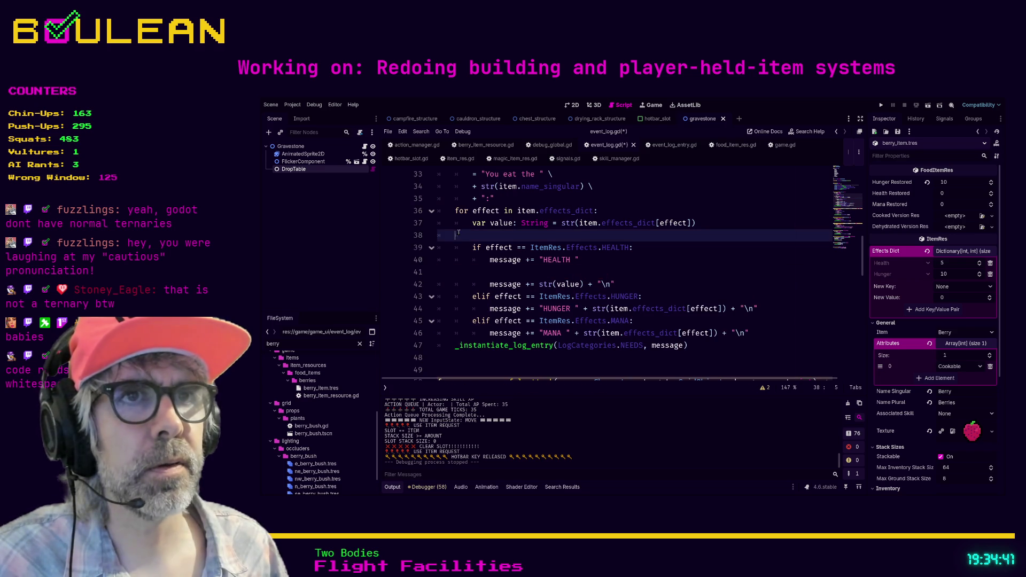
pyautogui.hotkey('ctrl', 'v')
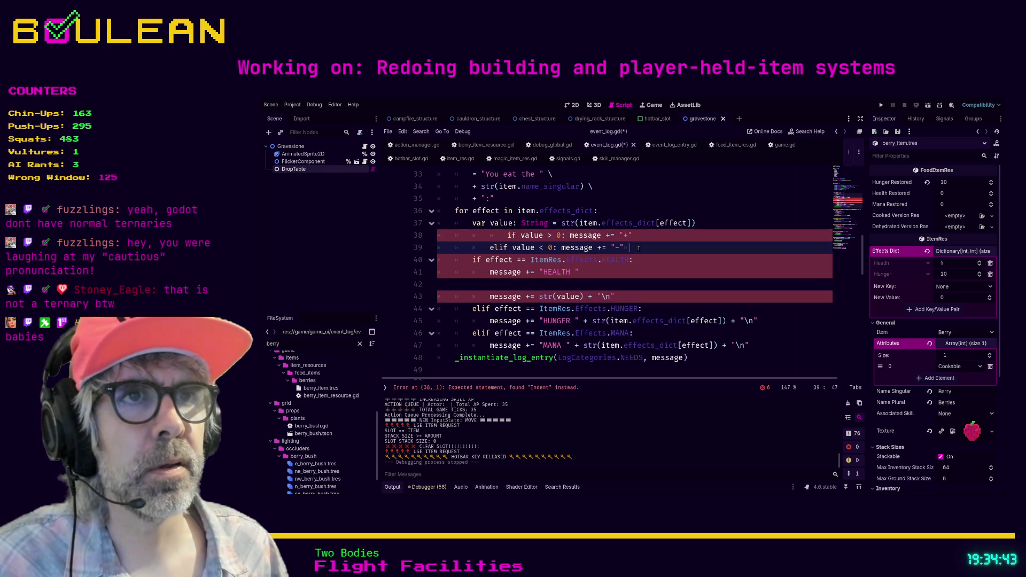
pyautogui.click(636, 240)
pyautogui.hotkey('shift', 'Tab')
pyautogui.hotkey('shift', 'Tab')
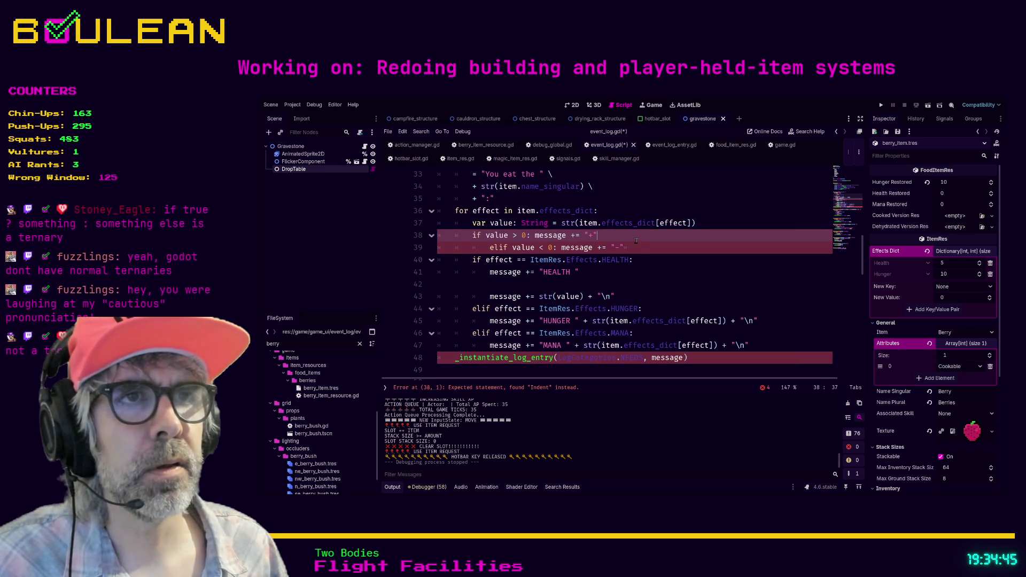
pyautogui.click(623, 248)
pyautogui.hotkey('shift', 'Tab')
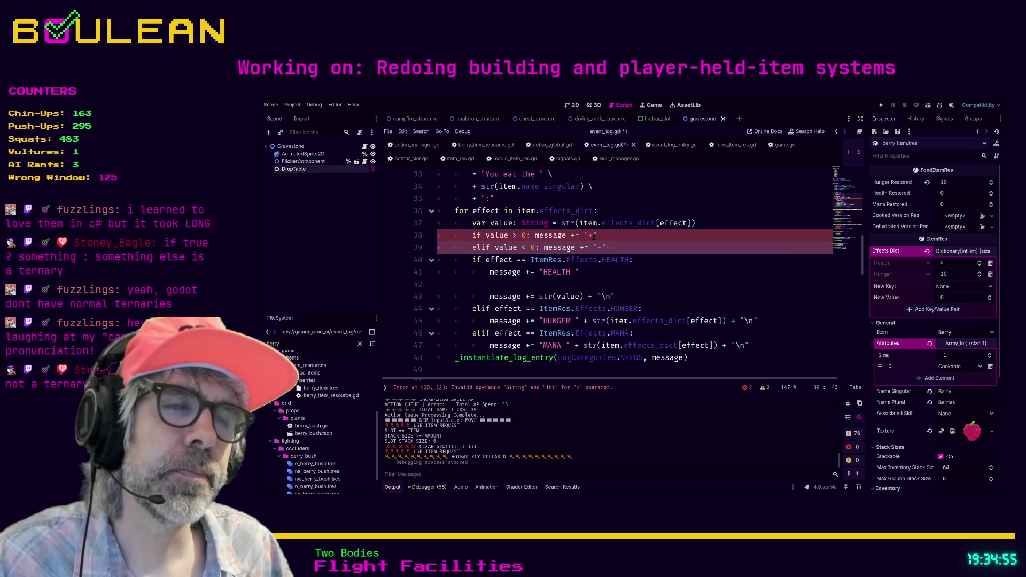
# Declare 'var value_string: String = ""' below value, then select value's String type for replacement.
pyautogui.click(715, 225)
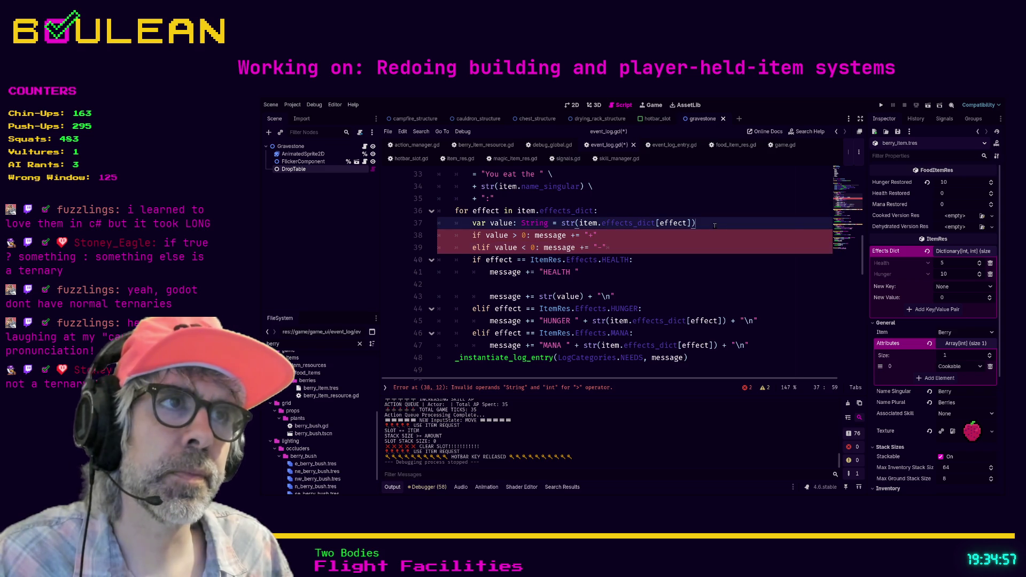
pyautogui.press('Return')
pyautogui.write('var valu')
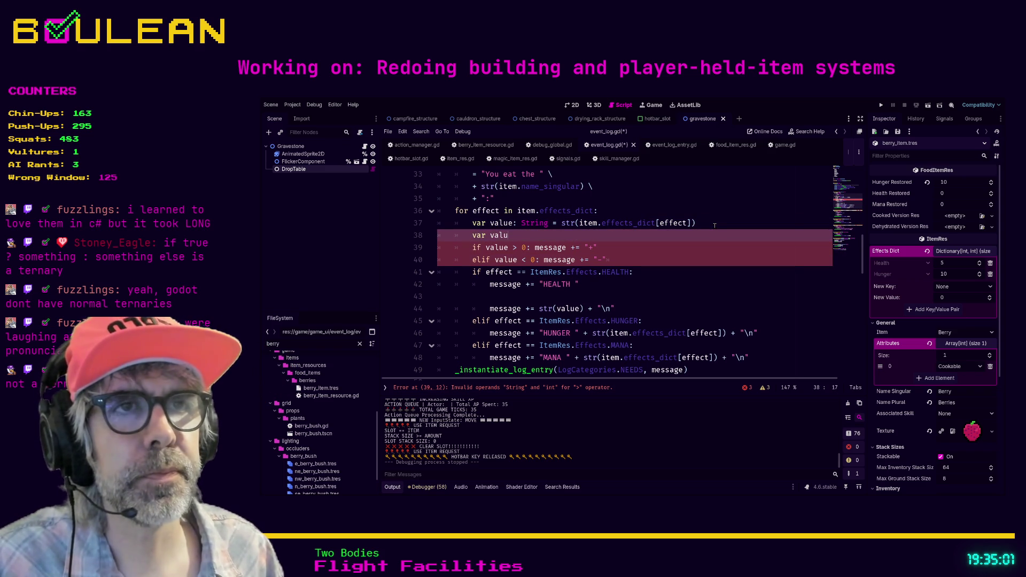
pyautogui.write('e_st')
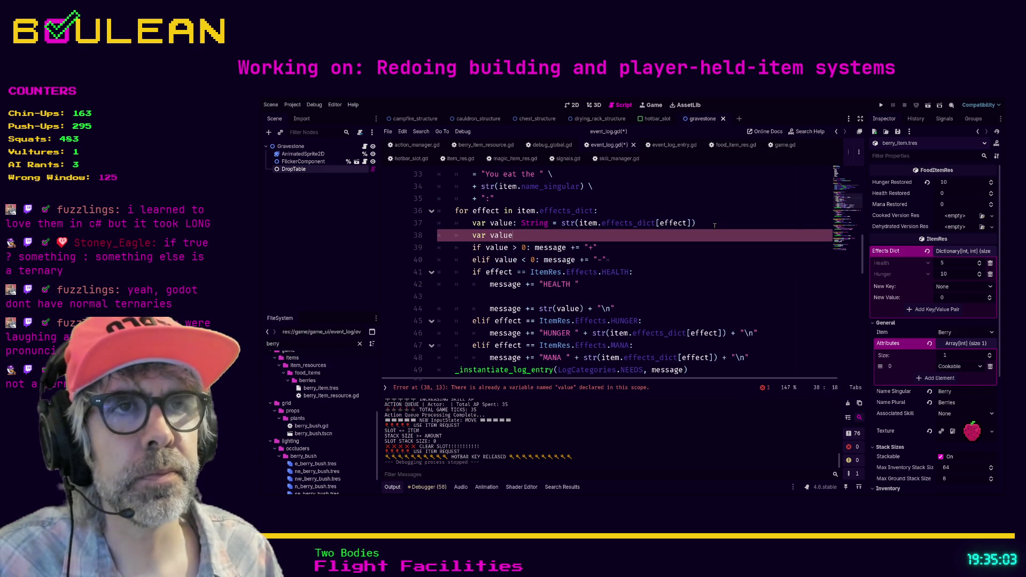
pyautogui.write('r')
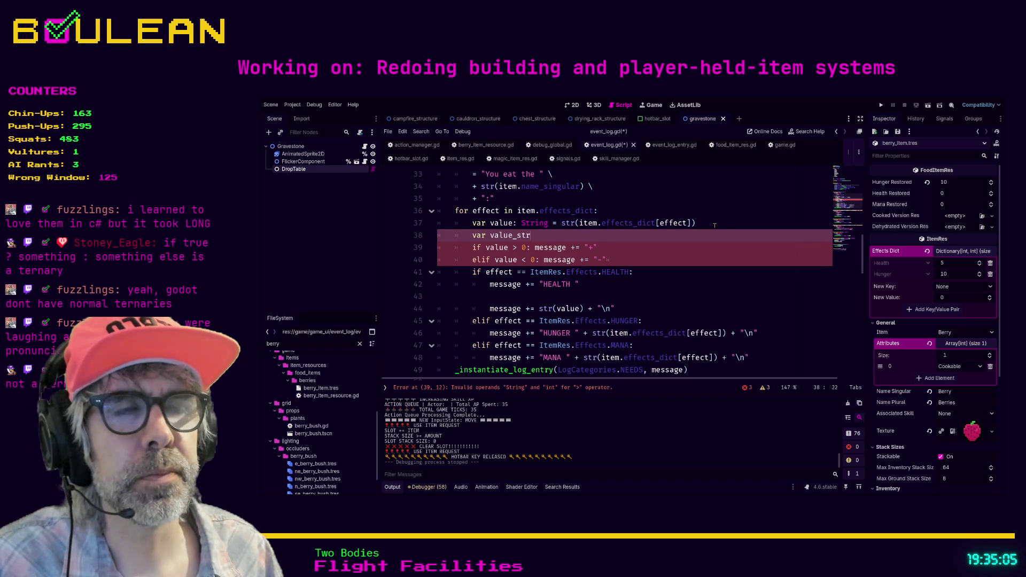
pyautogui.write('ing')
pyautogui.press('BackSpace')
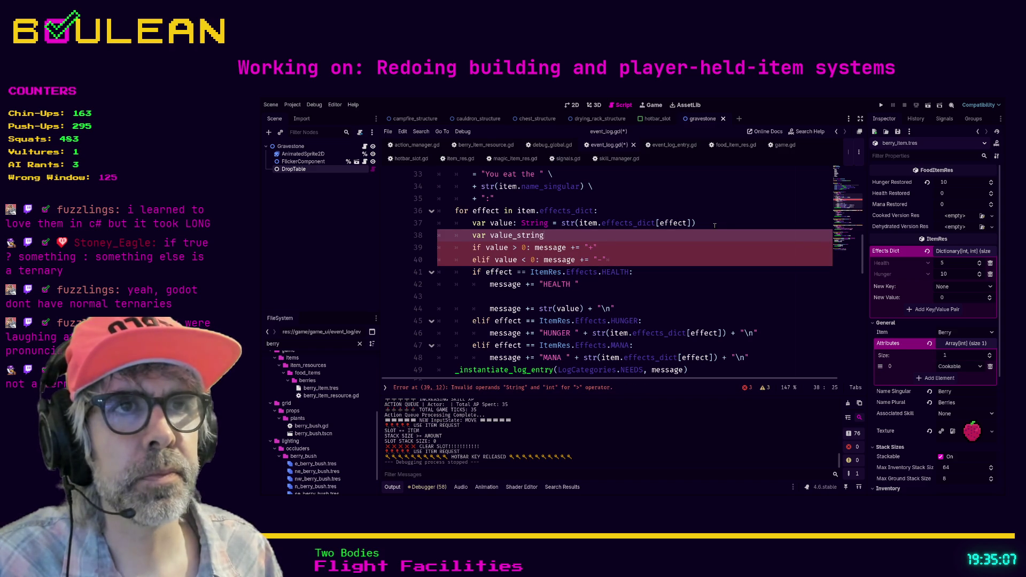
pyautogui.write('String = ')
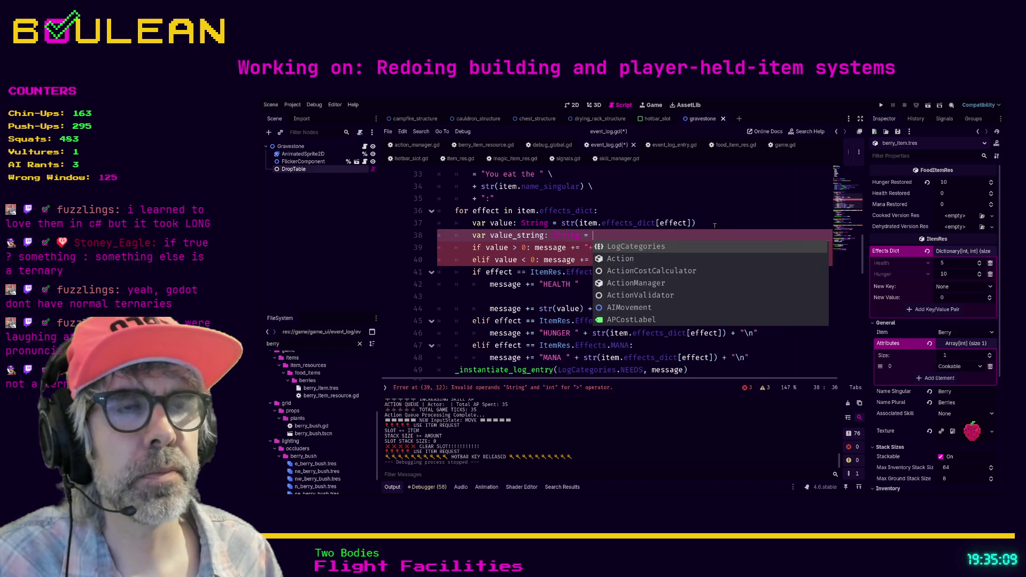
pyautogui.write('""')
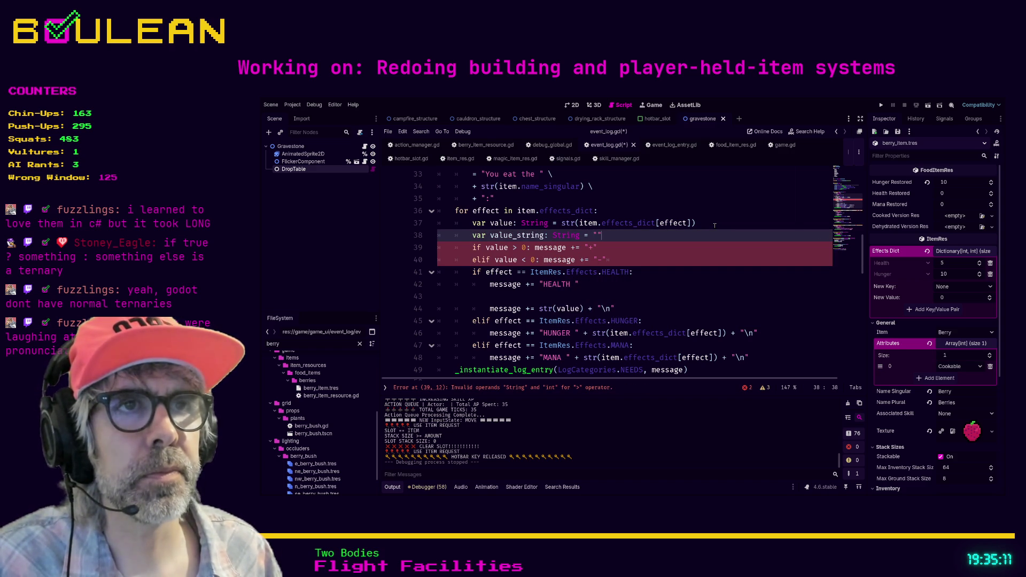
pyautogui.doubleClick(534, 223)
# Change value back to int and remove its str() wrapper.
pyautogui.write('int')
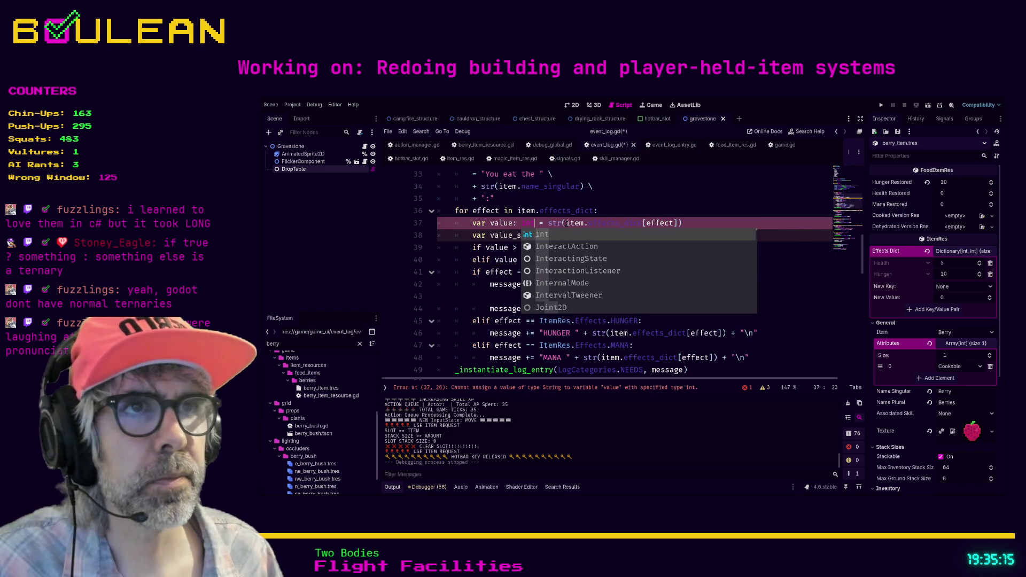
pyautogui.click(544, 223)
pyautogui.click(549, 224)
pyautogui.press('Delete')
pyautogui.press('Delete')
pyautogui.press('Delete')
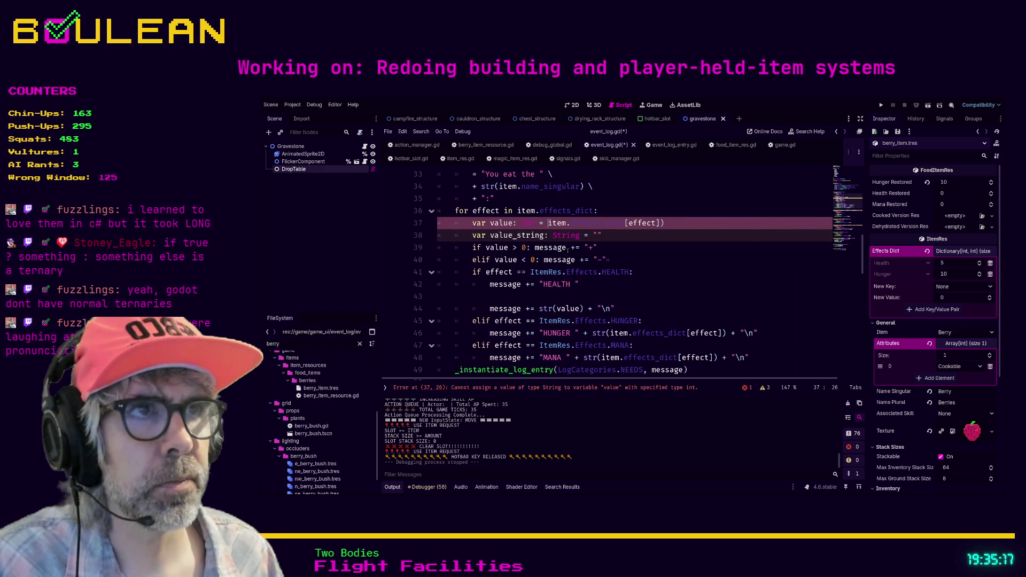
pyautogui.press('End')
pyautogui.press('BackSpace')
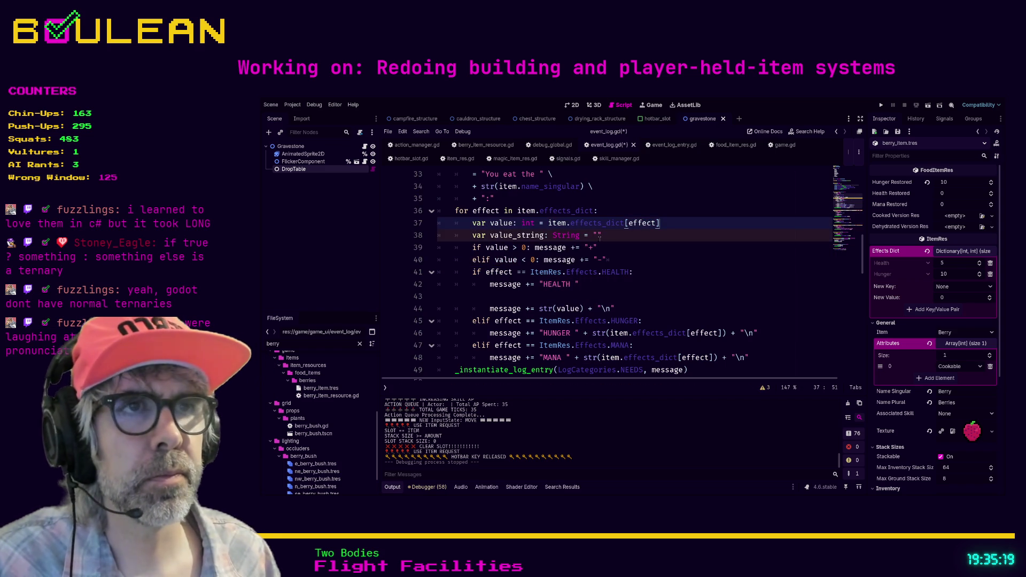
pyautogui.press('Down')
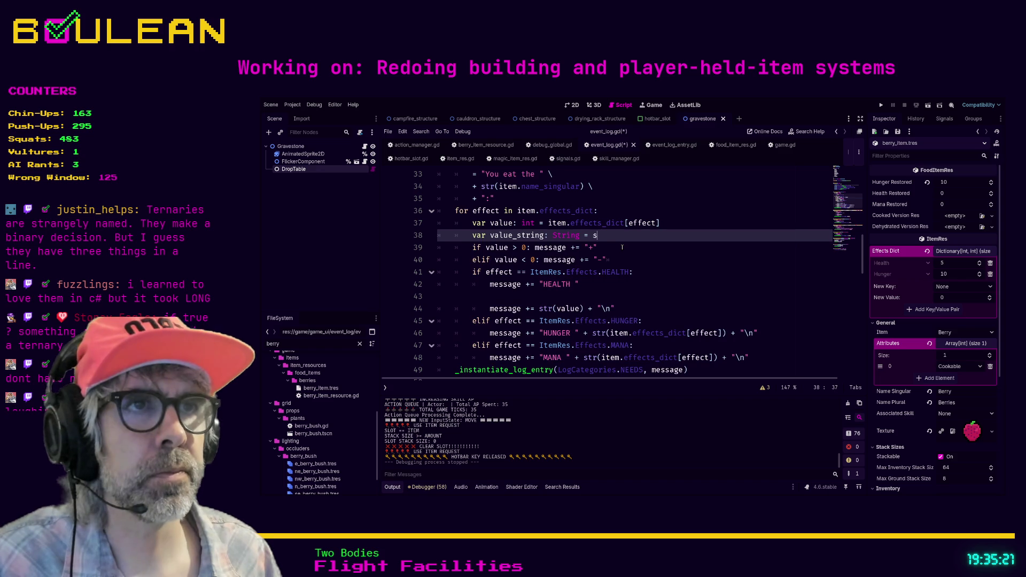
pyautogui.press('BackSpace')
pyautogui.press('BackSpace')
pyautogui.write('str(c')
pyautogui.press('BackSpace')
pyautogui.press('BackSpace')
pyautogui.press('BackSpace')
pyautogui.press('BackSpace')
pyautogui.press('BackSpace')
pyautogui.press('BackSpace')
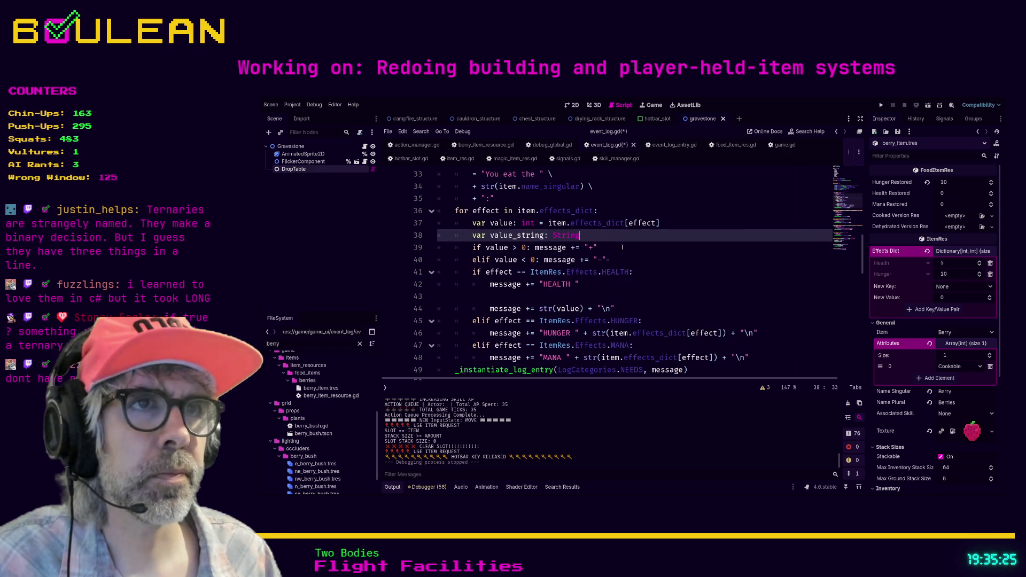
# Make the positive branch assign value_string = "+" + str(value).
pyautogui.press('Down')
pyautogui.press('Left')
pyautogui.press('Left')
pyautogui.press('Left')
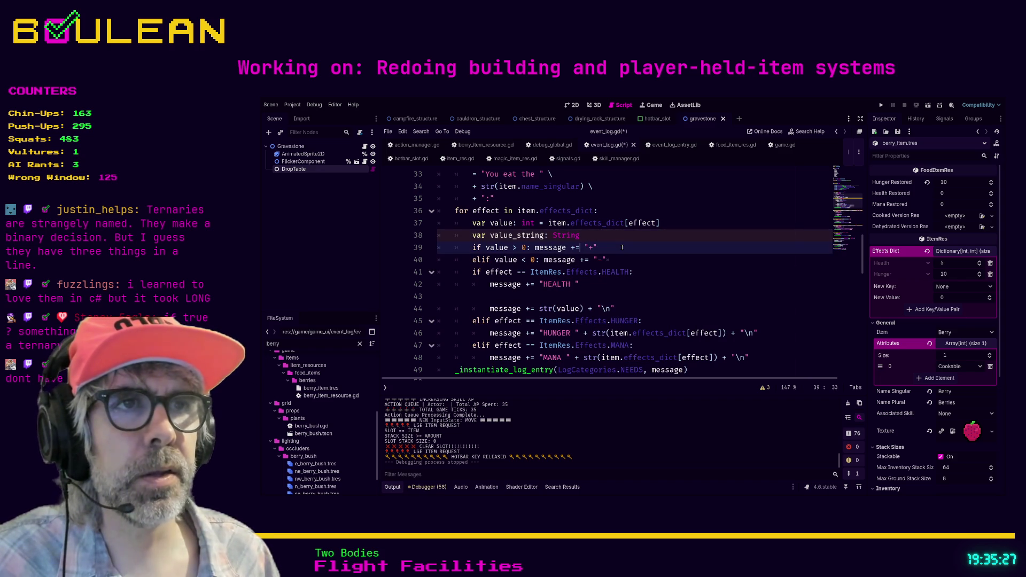
pyautogui.press('BackSpace')
pyautogui.press('BackSpace')
pyautogui.press('BackSpace')
pyautogui.write('value_string')
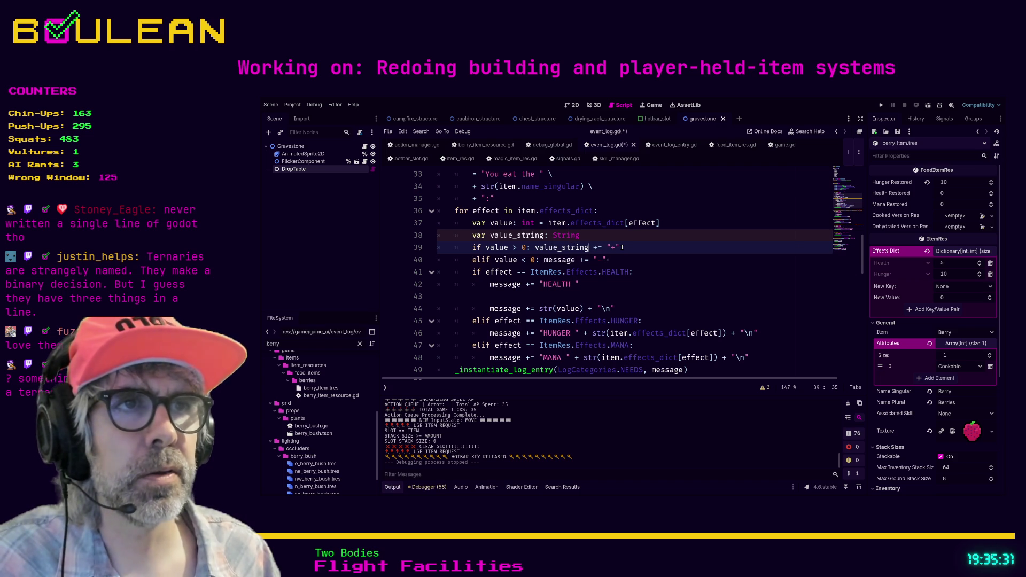
pyautogui.press('Right')
pyautogui.press('Delete')
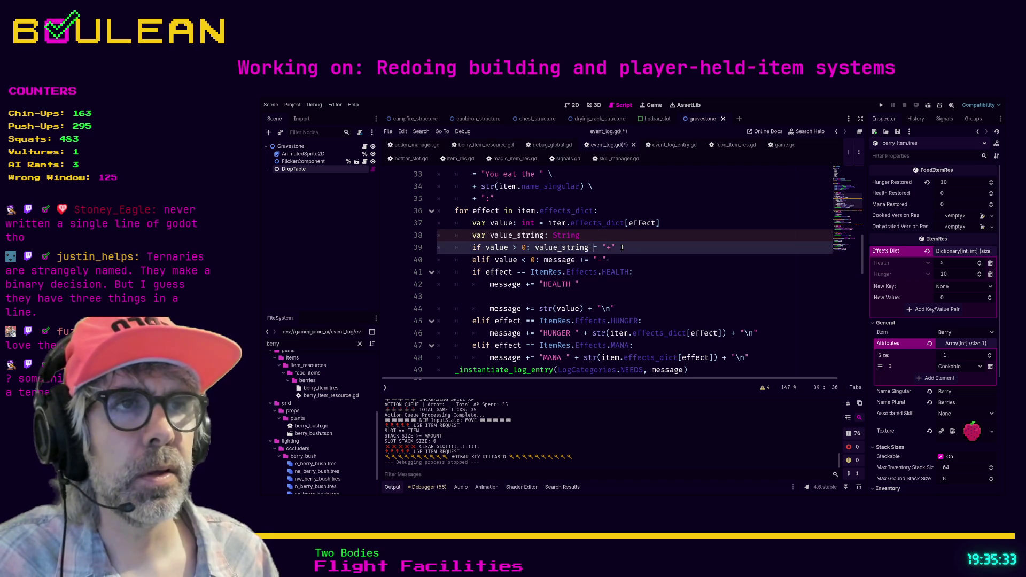
pyautogui.press('Right')
pyautogui.press('Right')
pyautogui.press('Right')
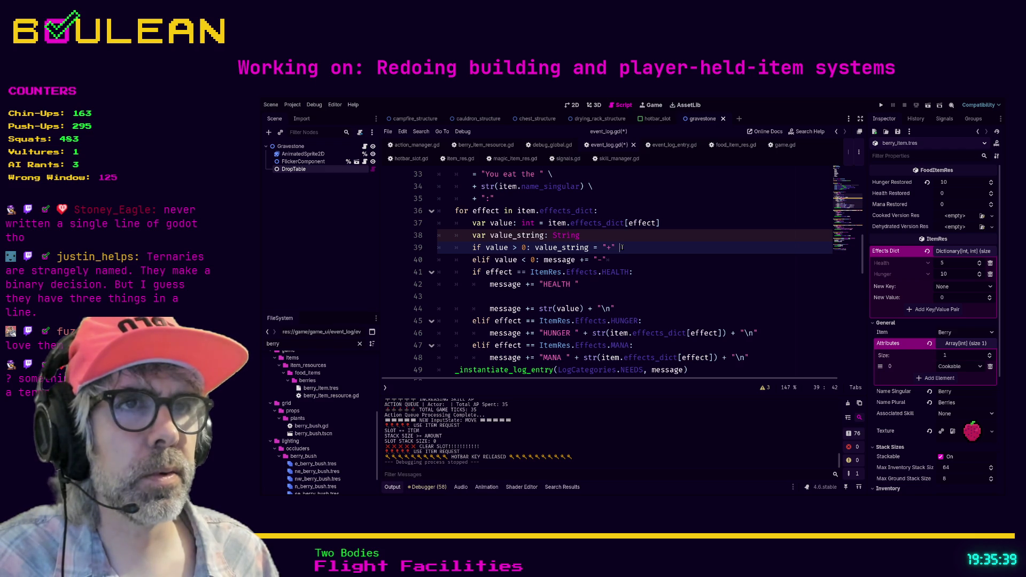
pyautogui.write('+ ')
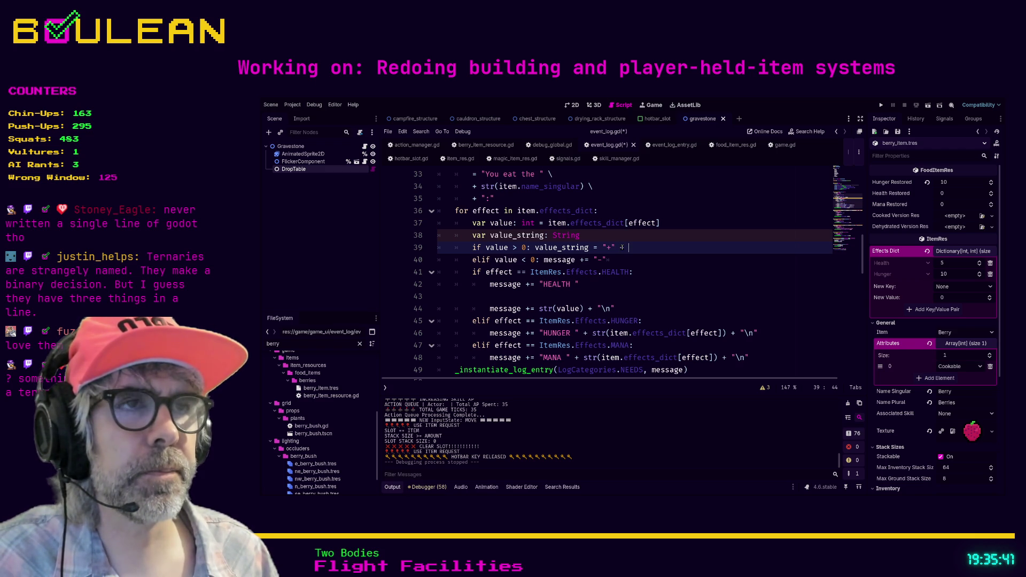
pyautogui.write('str(value')
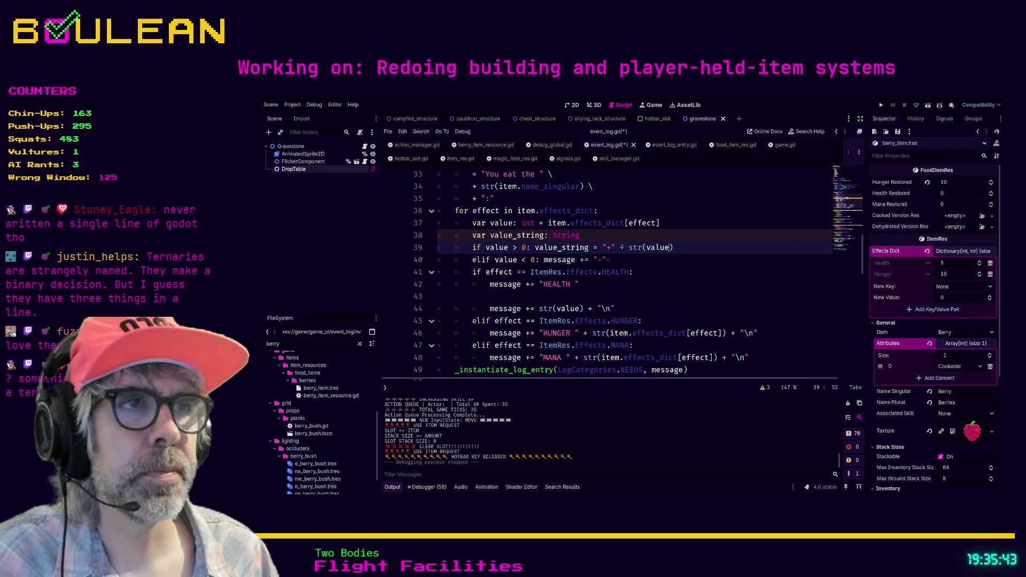
# Make the elif value < 0 branch assign value_string = "-" str(value).
pyautogui.click(559, 259)
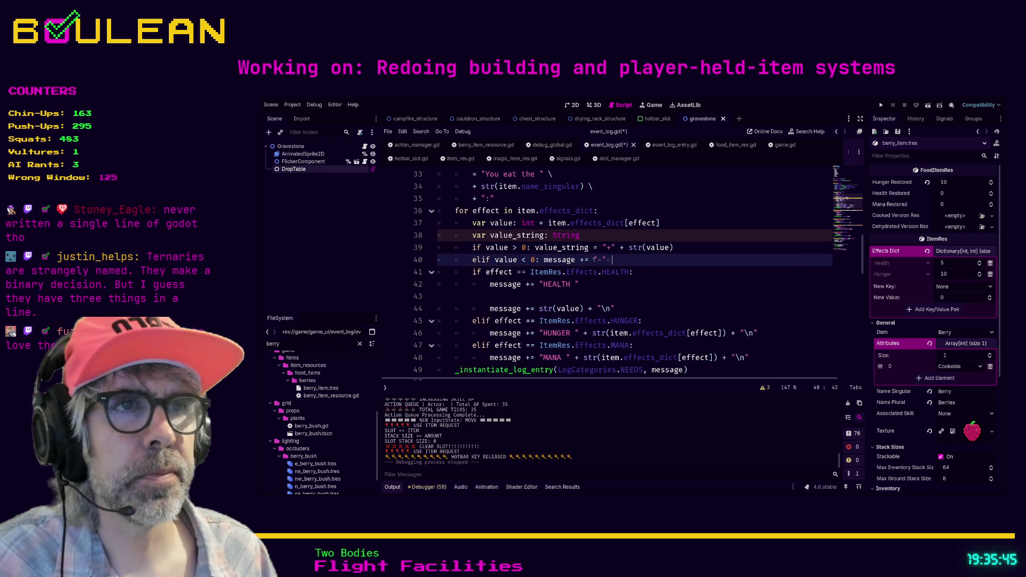
pyautogui.doubleClick(559, 260)
pyautogui.press('BackSpace')
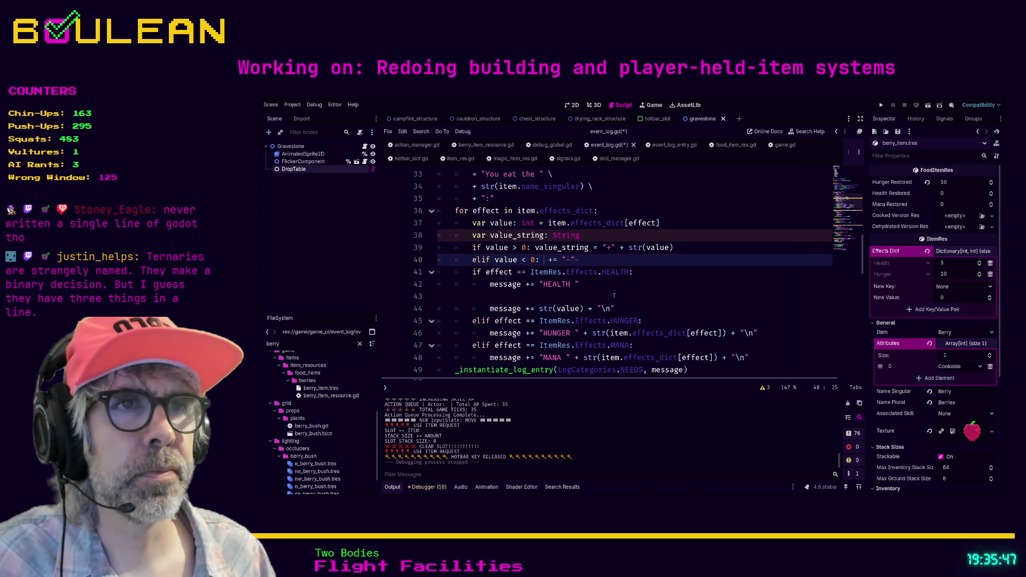
pyautogui.press('Delete')
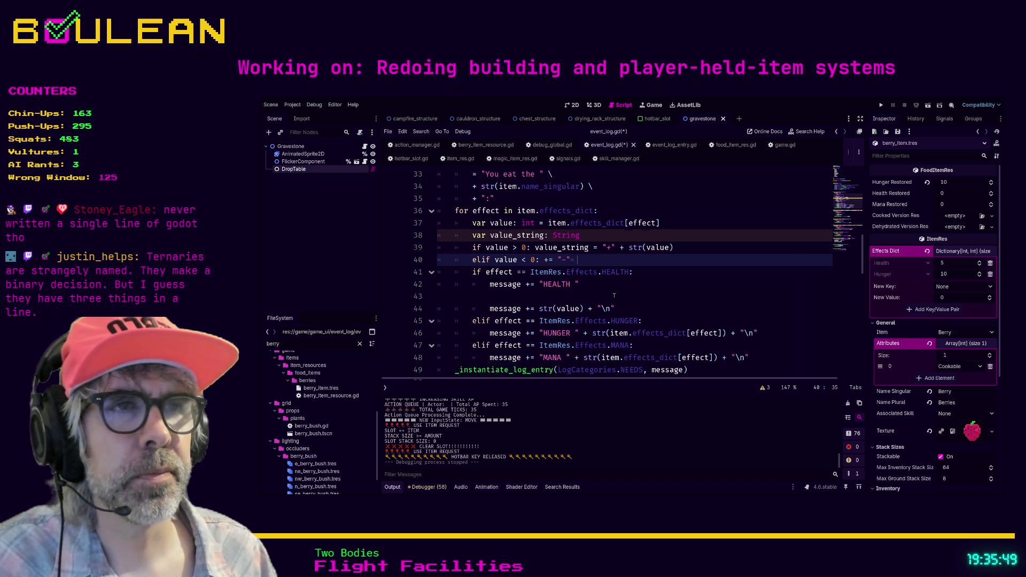
pyautogui.press('Left')
pyautogui.press('Left')
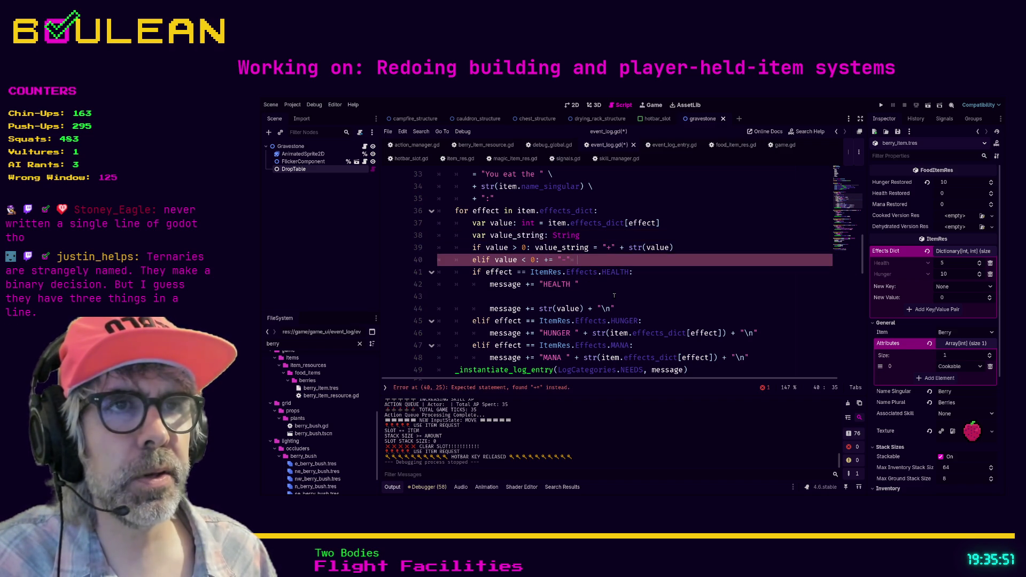
pyautogui.press('Left')
pyautogui.press('Left')
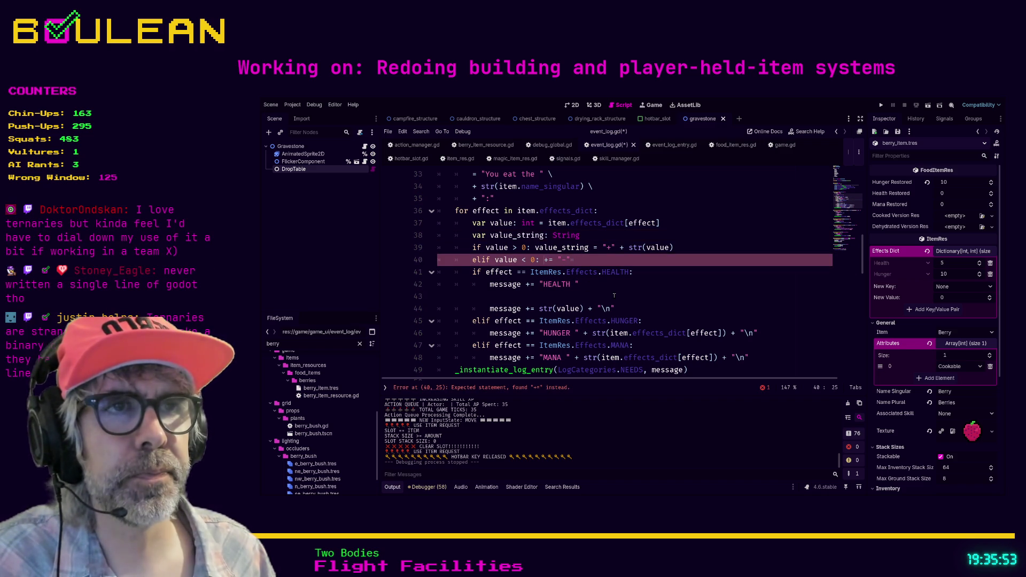
pyautogui.hotkey('shift', 'End')
pyautogui.write('value_strin')
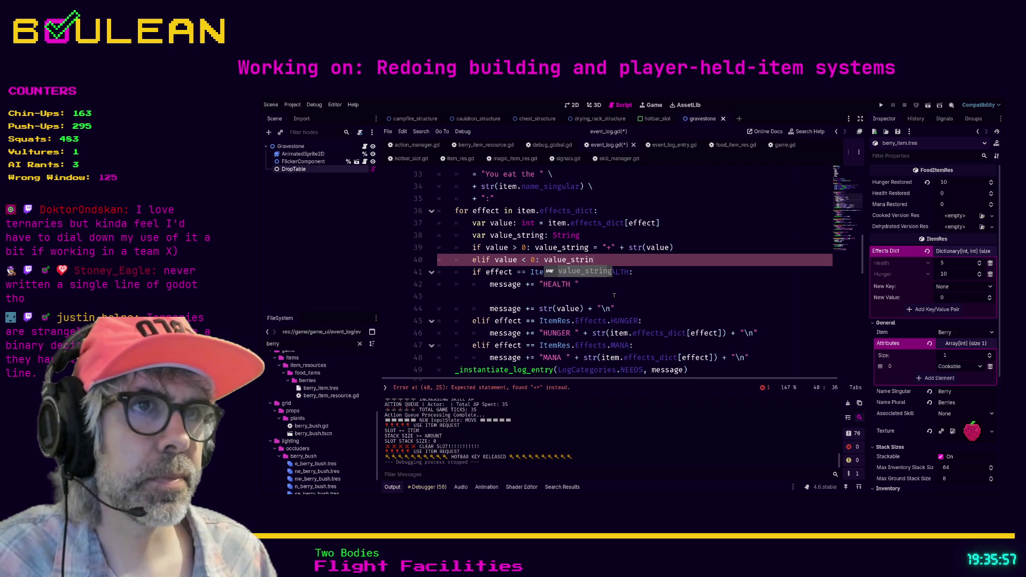
pyautogui.write('g = "')
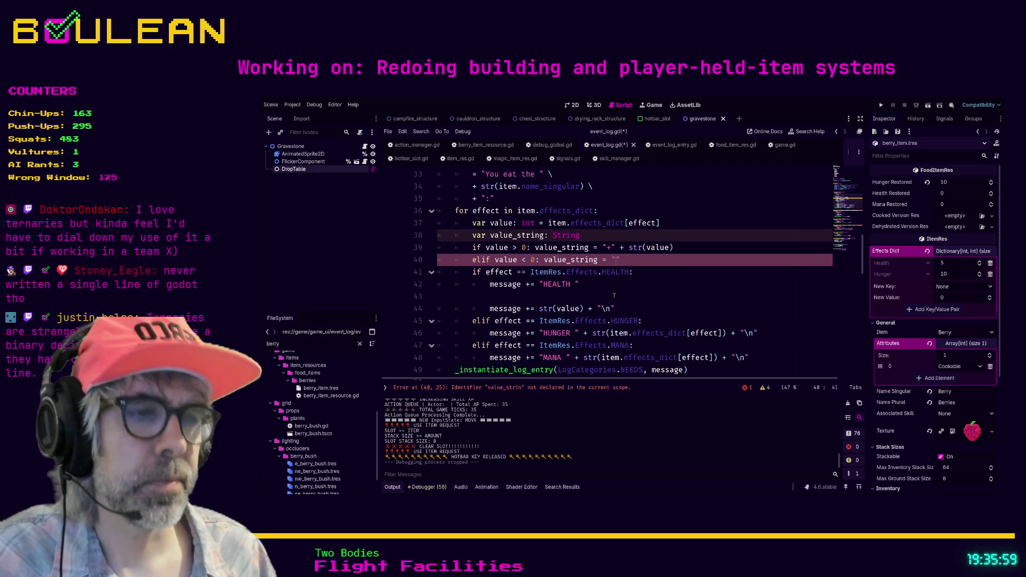
pyautogui.write('-" str(value')
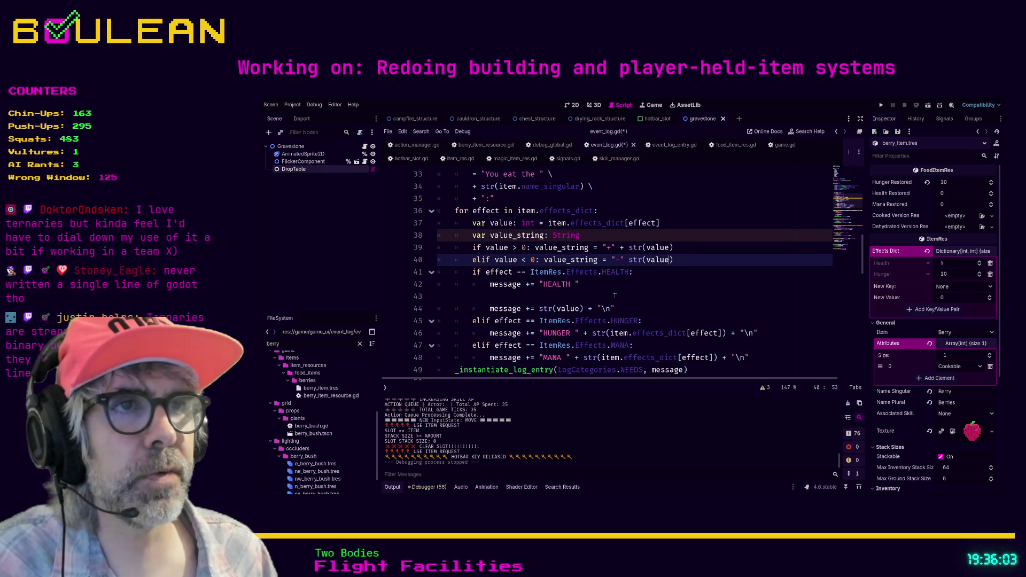
pyautogui.write(')')
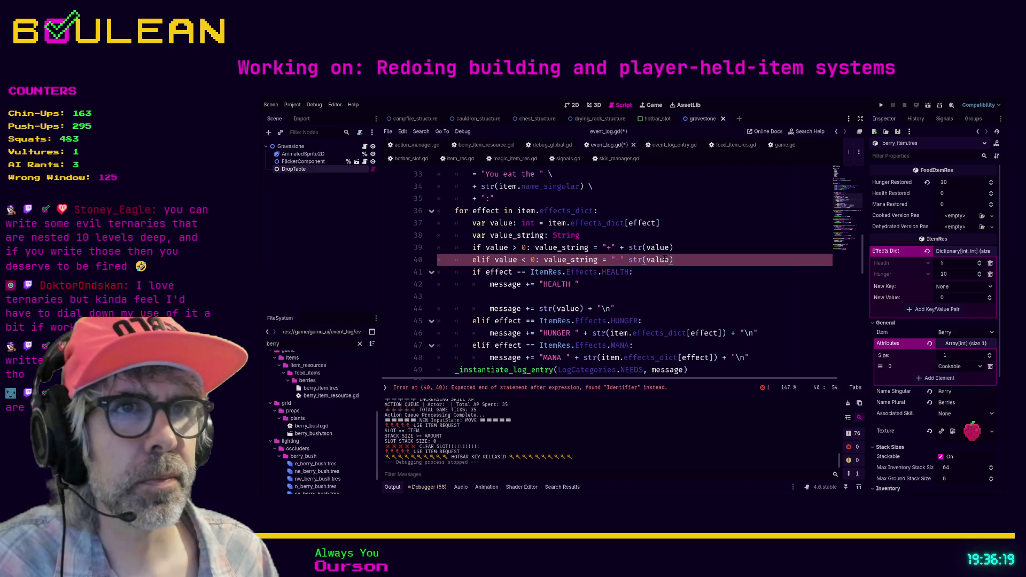
pyautogui.click(474, 260)
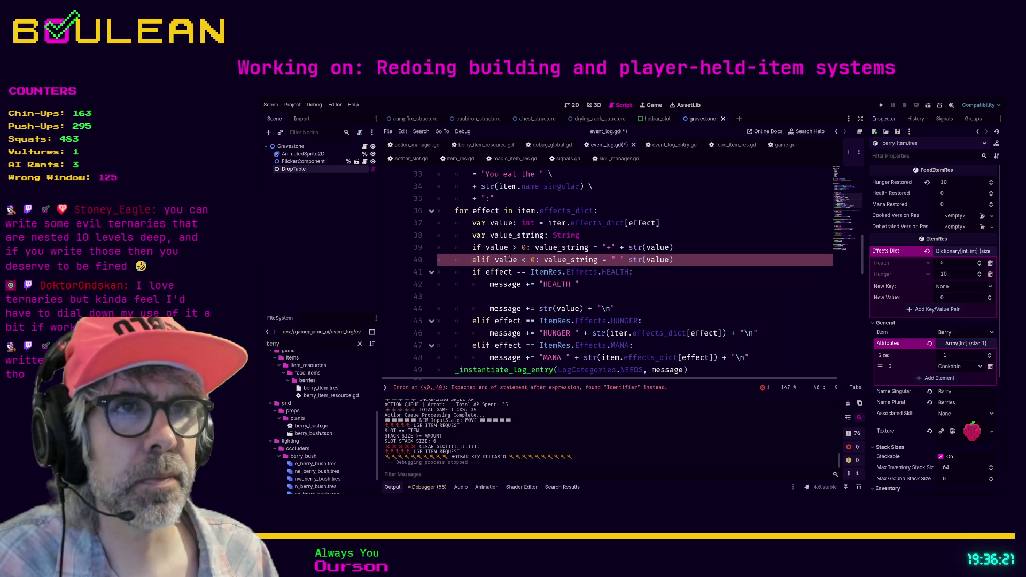
# Put both sign assignments on indented lines under their conditions and add the missing + before str(value).
pyautogui.click(529, 248)
pyautogui.press('Delete')
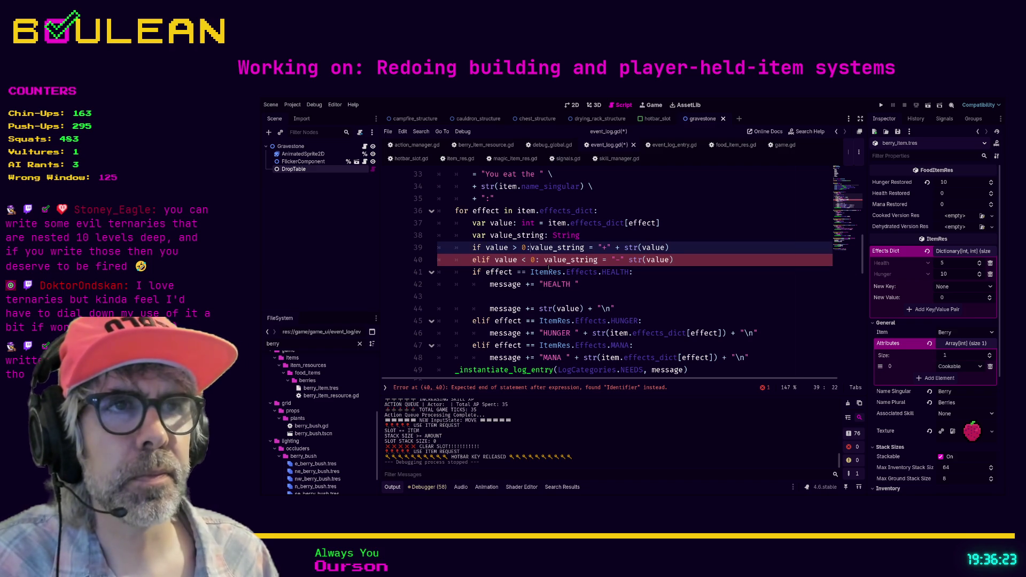
pyautogui.press('Return')
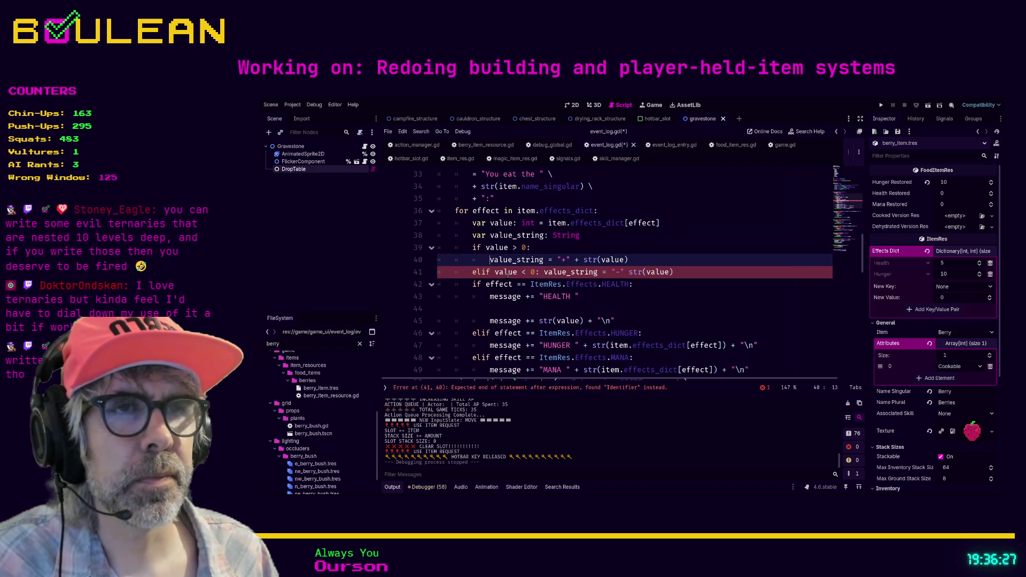
pyautogui.click(541, 272)
pyautogui.press('Return')
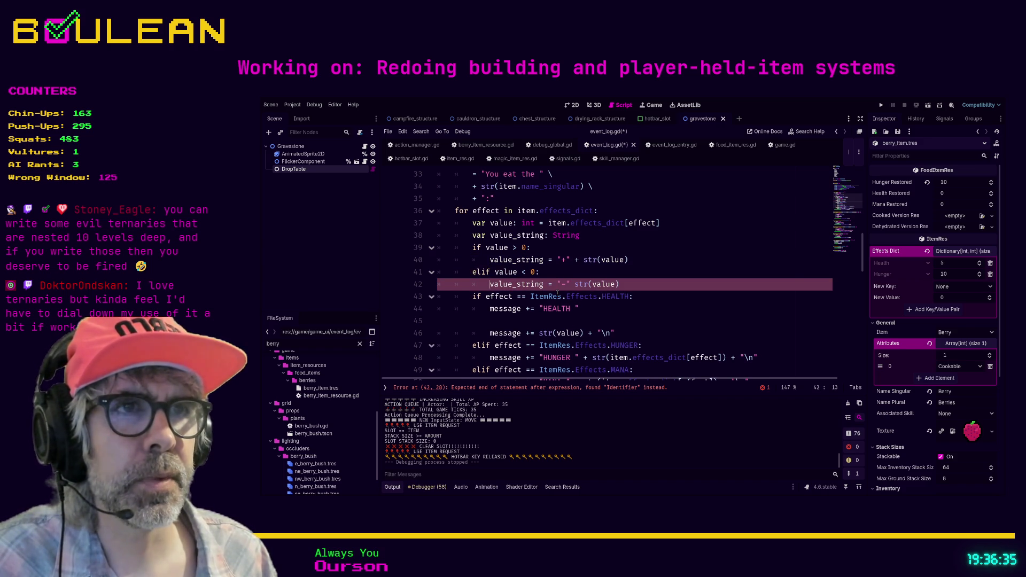
pyautogui.press('Home')
pyautogui.hotkey('ctrl', 'Right')
pyautogui.hotkey('ctrl', 'Right')
pyautogui.hotkey('ctrl', 'Right')
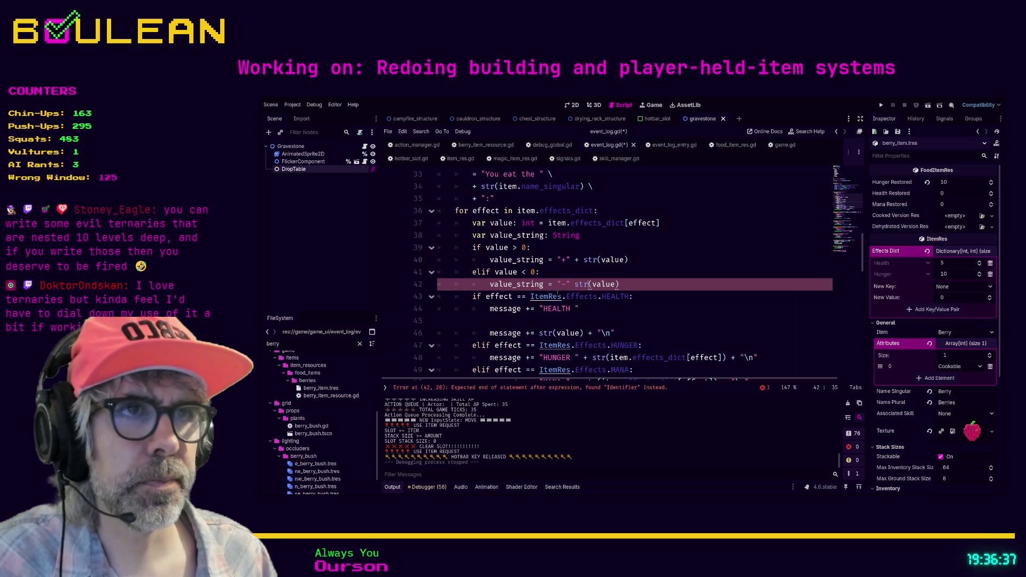
pyautogui.write('+')
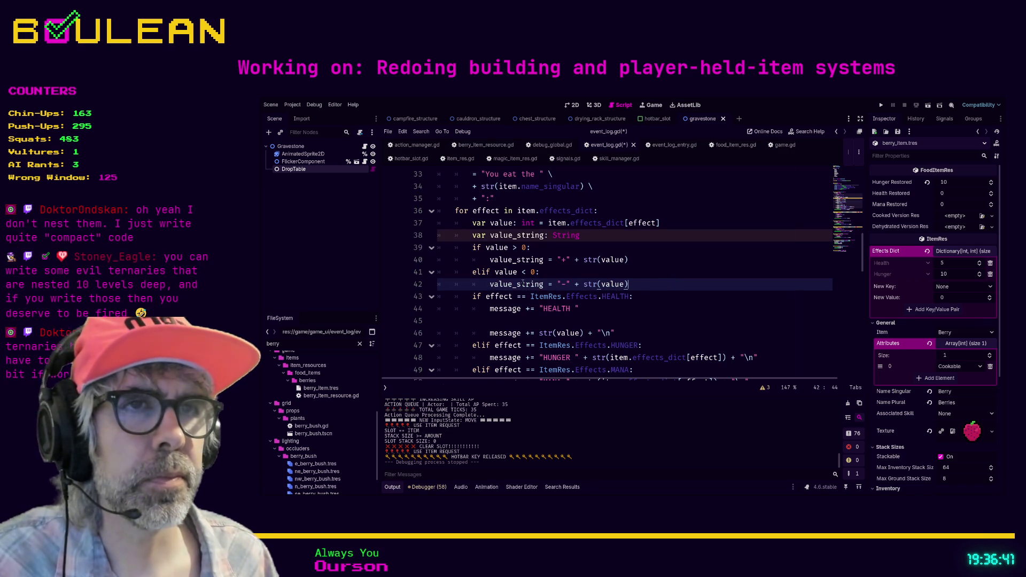
# Append + value_string to the "HEALTH " message line.
pyautogui.press('Home')
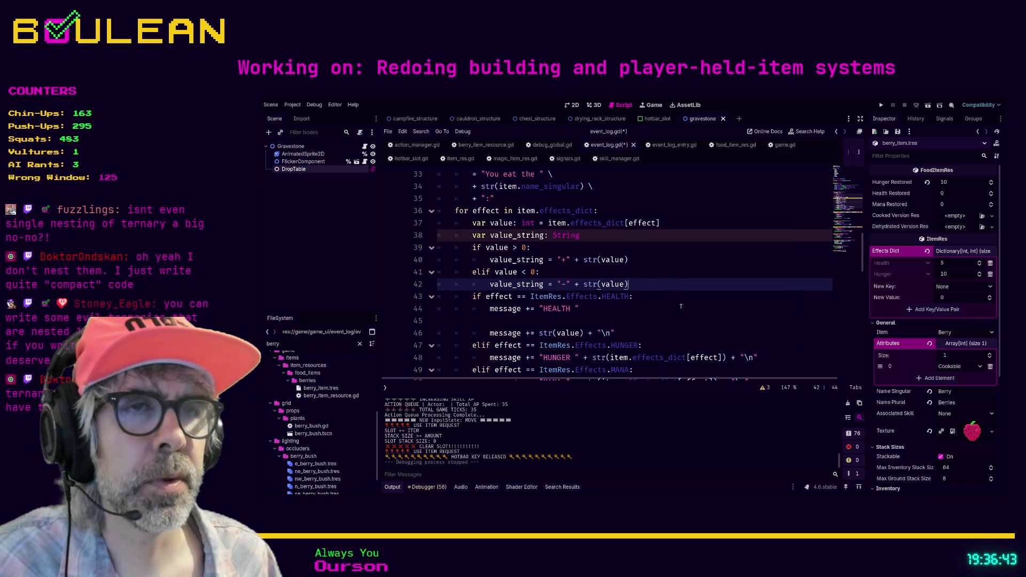
pyautogui.press('Down')
pyautogui.press('Down')
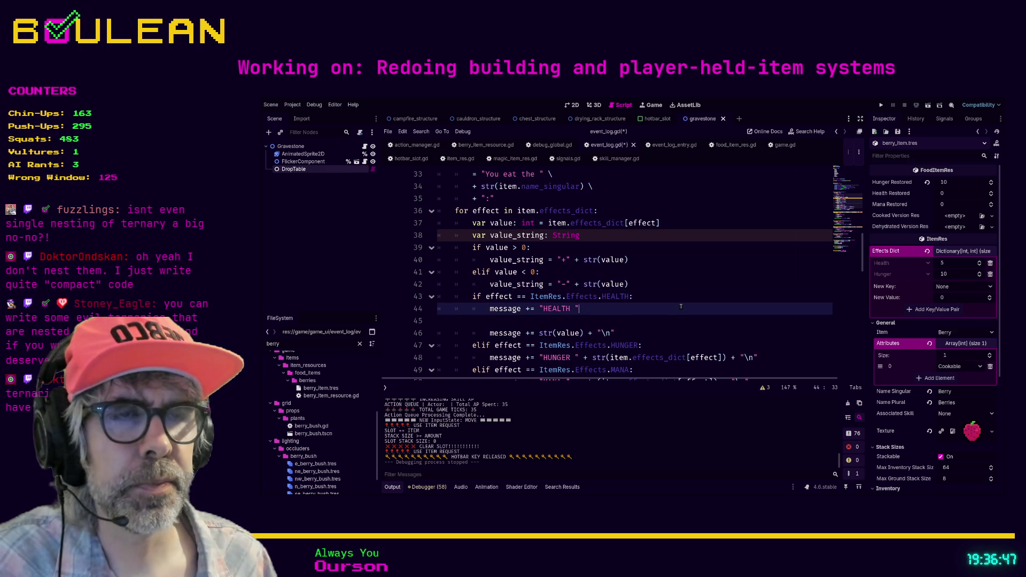
pyautogui.write('+')
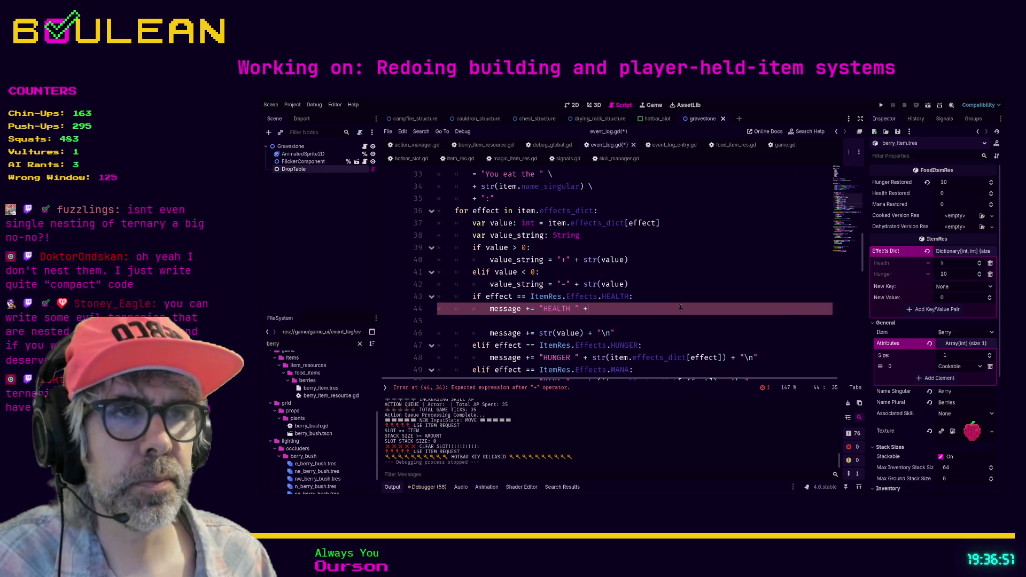
pyautogui.write(' va;i')
pyautogui.press('BackSpace')
pyautogui.press('BackSpace')
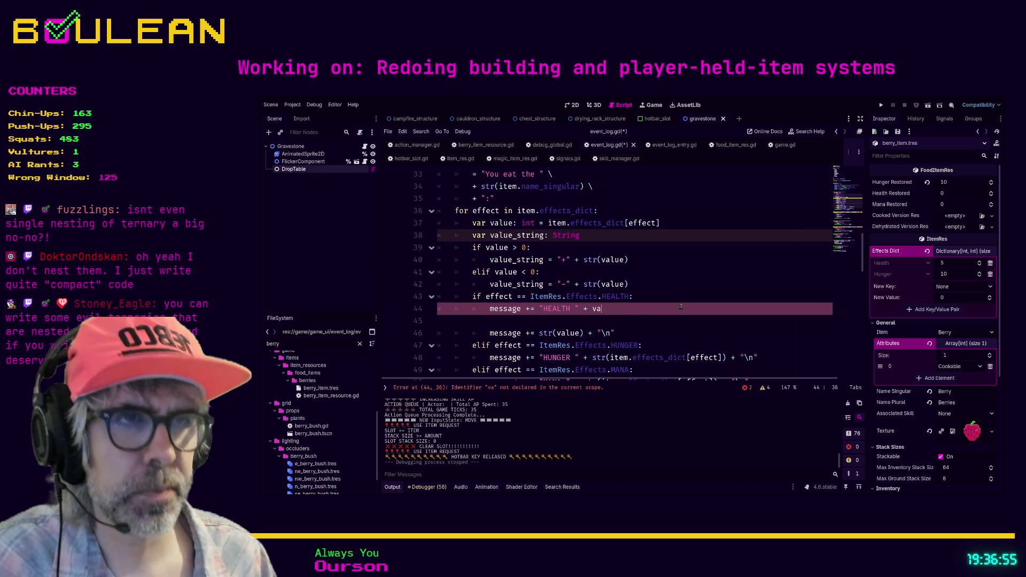
pyautogui.write('lue_strin')
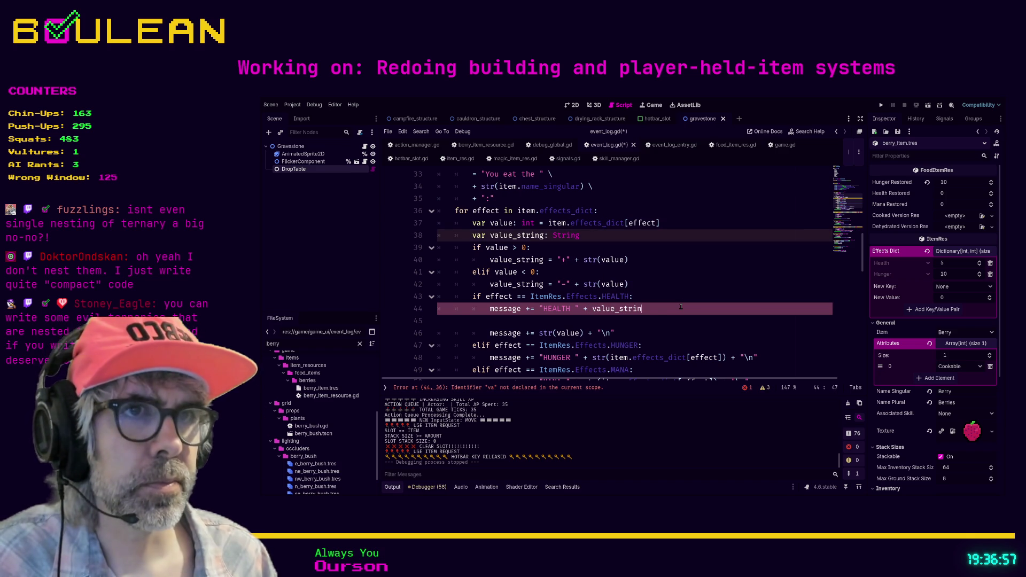
pyautogui.press('Down')
pyautogui.click(682, 310)
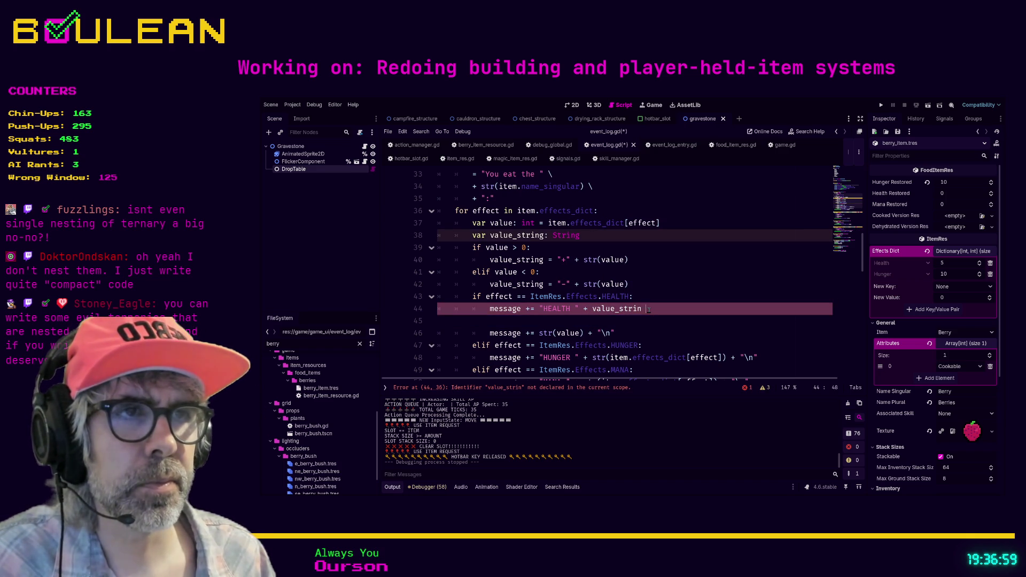
pyautogui.write('g')
pyautogui.press('BackSpace')
pyautogui.press('BackSpace')
pyautogui.write('g')
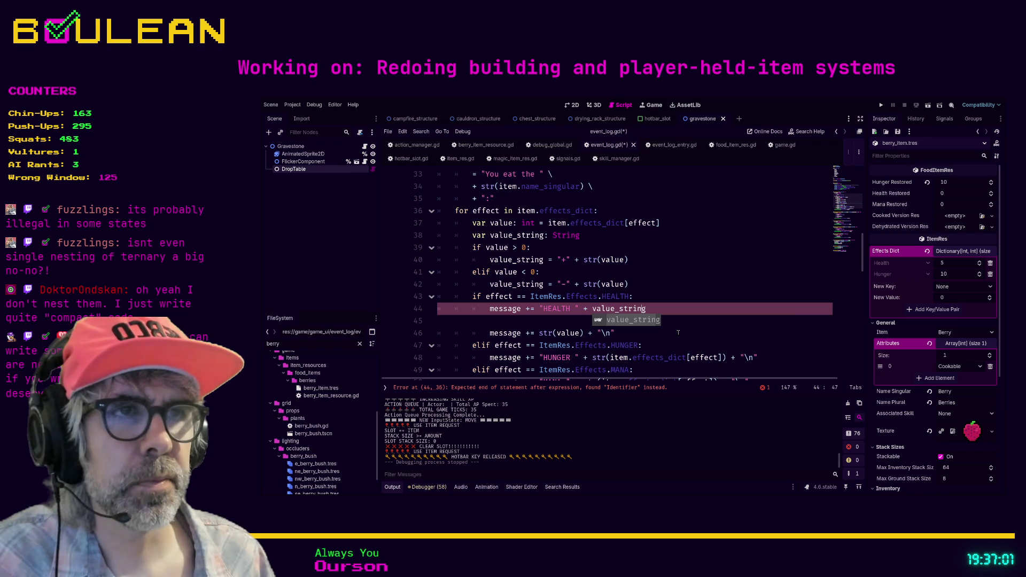
pyautogui.click(550, 323)
pyautogui.scroll(-1, 590, 317)
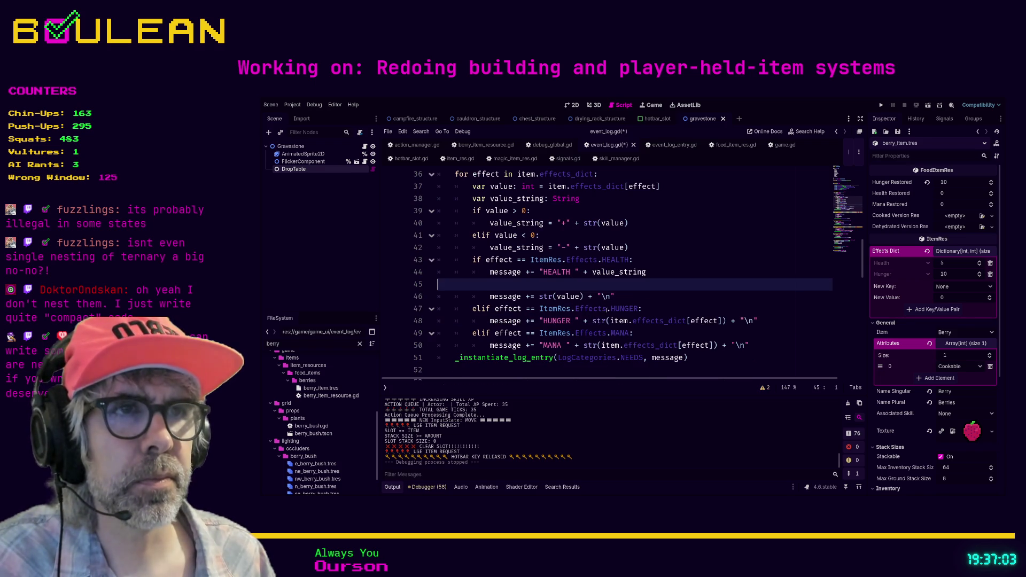
pyautogui.click(660, 275)
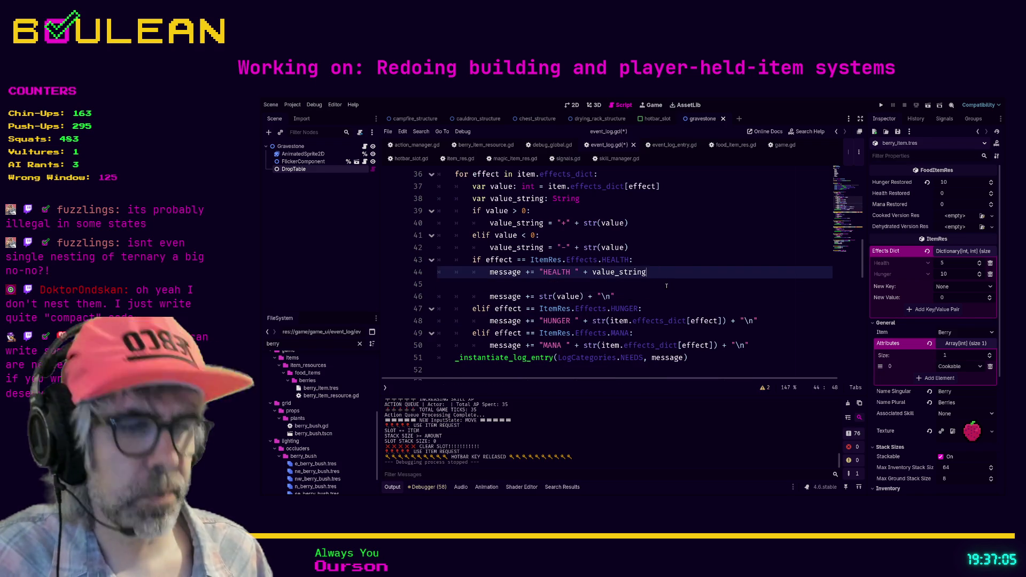
pyautogui.write('+ "\\n')
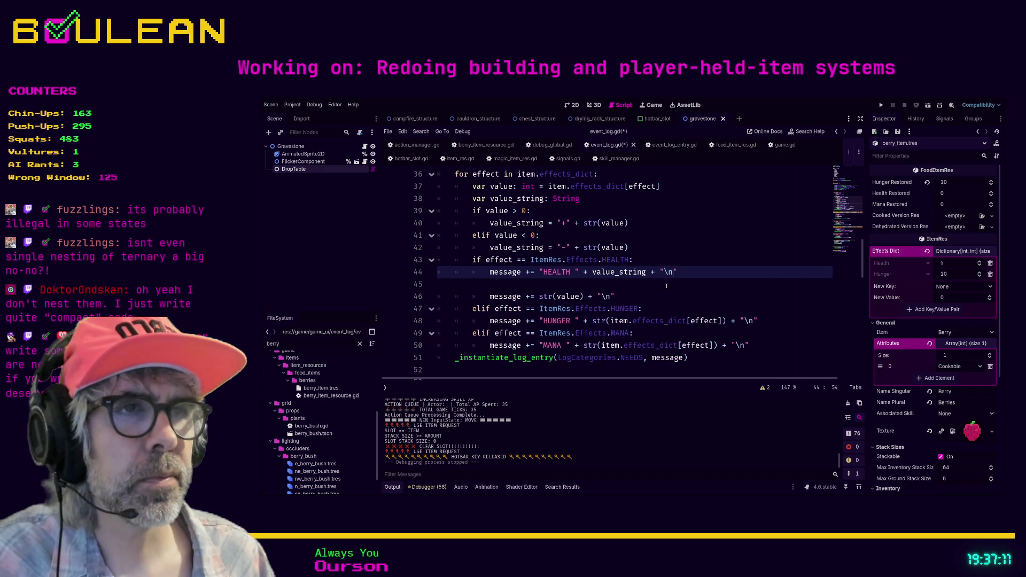
pyautogui.press('BackSpace')
pyautogui.press('BackSpace')
pyautogui.press('BackSpace')
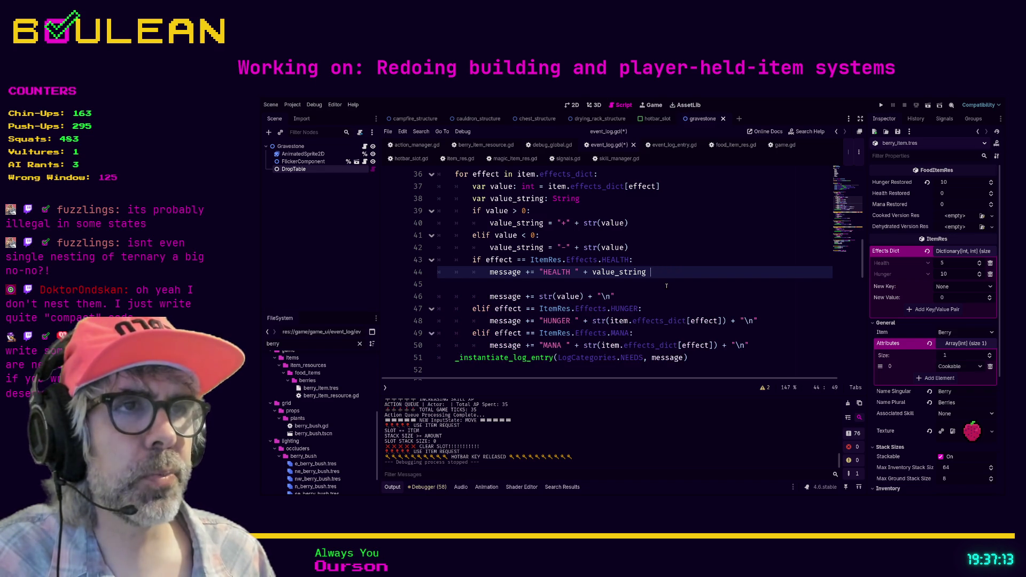
# Delete the old str(value) line and the blank line below the HEALTH message.
pyautogui.press('Down')
pyautogui.press('Down')
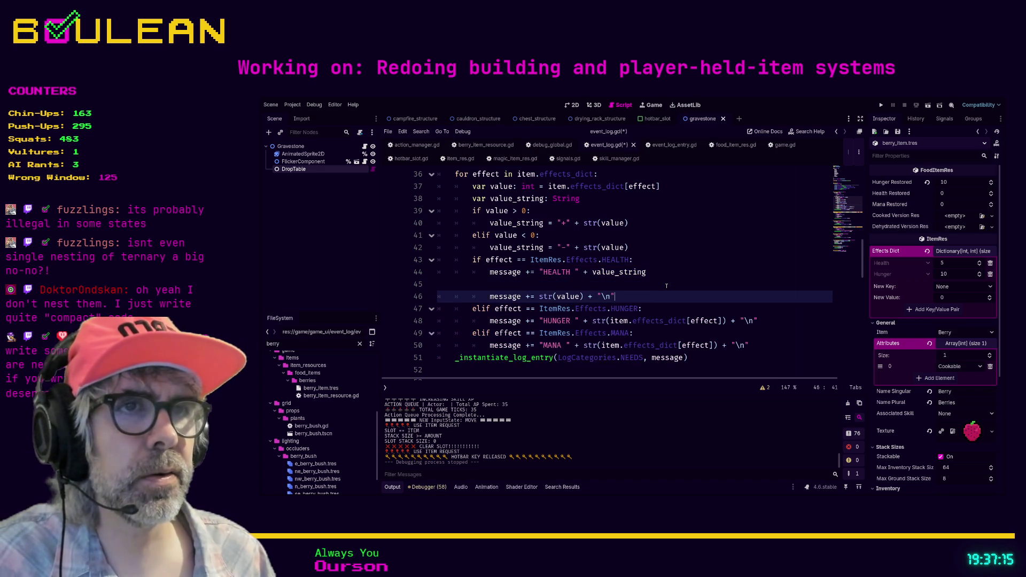
pyautogui.hotkey('shift', 'Home')
pyautogui.hotkey('shift', 'Home')
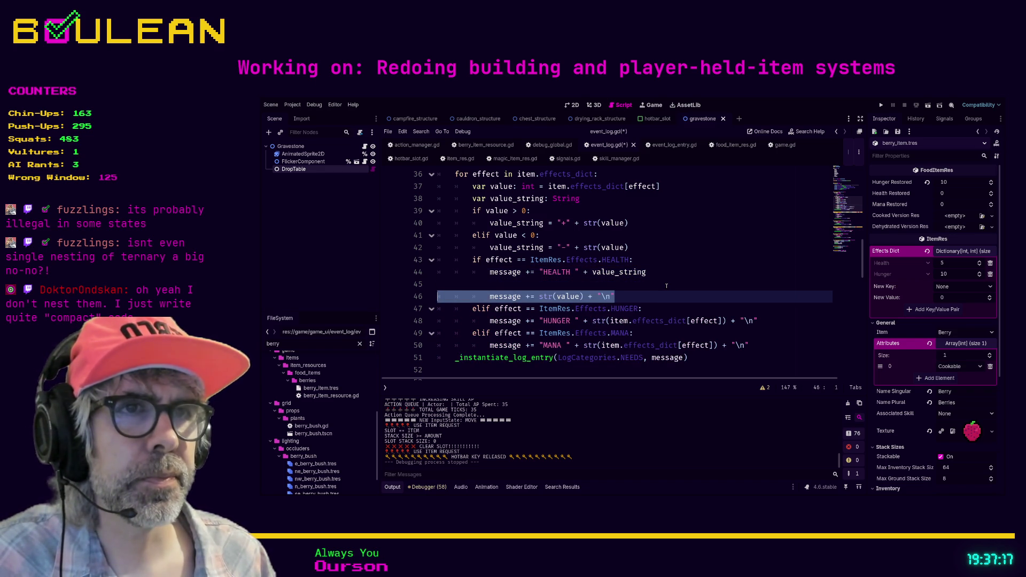
pyautogui.press('BackSpace')
pyautogui.press('BackSpace')
pyautogui.press('BackSpace')
pyautogui.press('Down')
pyautogui.press('Down')
pyautogui.press('Up')
pyautogui.press('Up')
pyautogui.hotkey('shift', 'Home')
pyautogui.hotkey('ctrl', 'c')
pyautogui.press('Down')
pyautogui.press('Down')
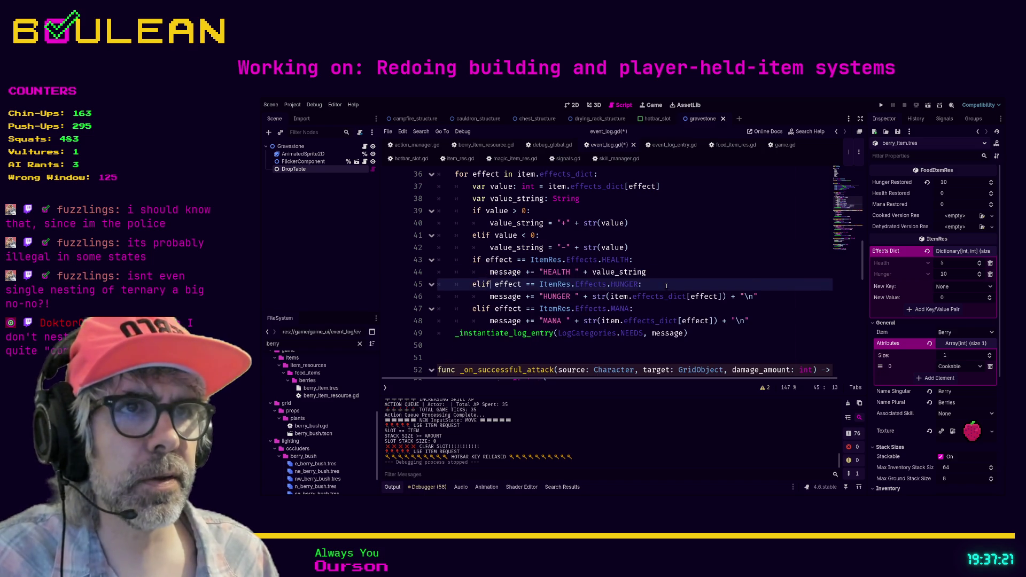
# Paste the copied message statement into the HUNGER and MANA branches, relabelling them HUNGER and MANA.
pyautogui.press('End')
pyautogui.hotkey('shift', 'Home')
pyautogui.write('message += "HUNGER " + value_string')
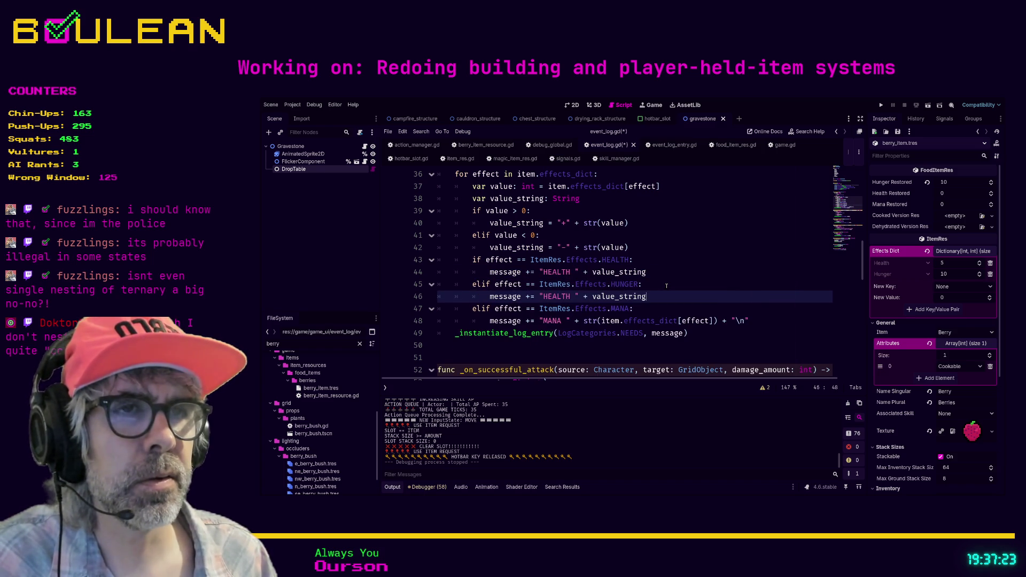
pyautogui.click(760, 319)
pyautogui.hotkey('shift', 'Home')
pyautogui.hotkey('ctrl', 'v')
pyautogui.doubleClick(554, 295)
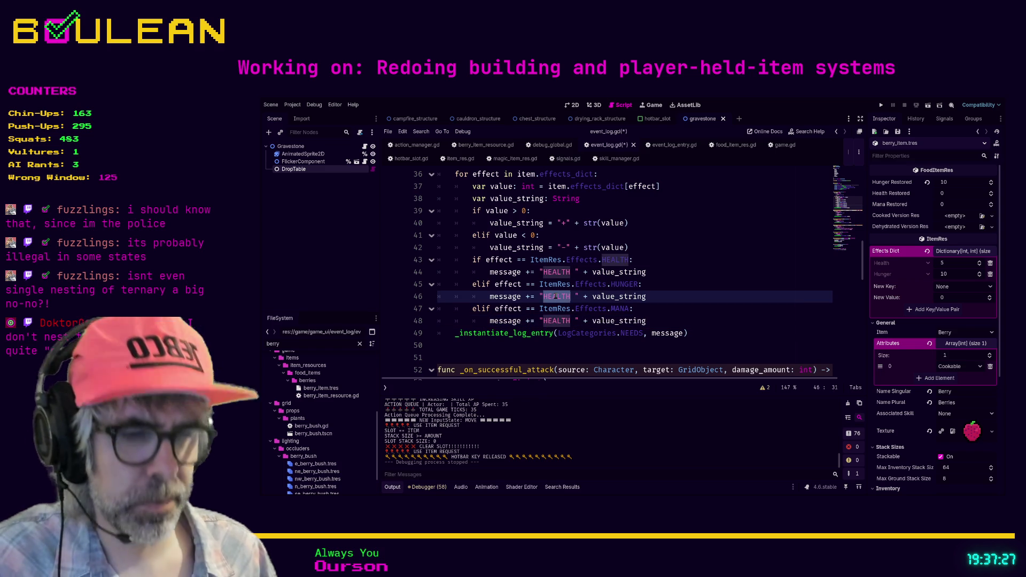
pyautogui.write('HUNGER')
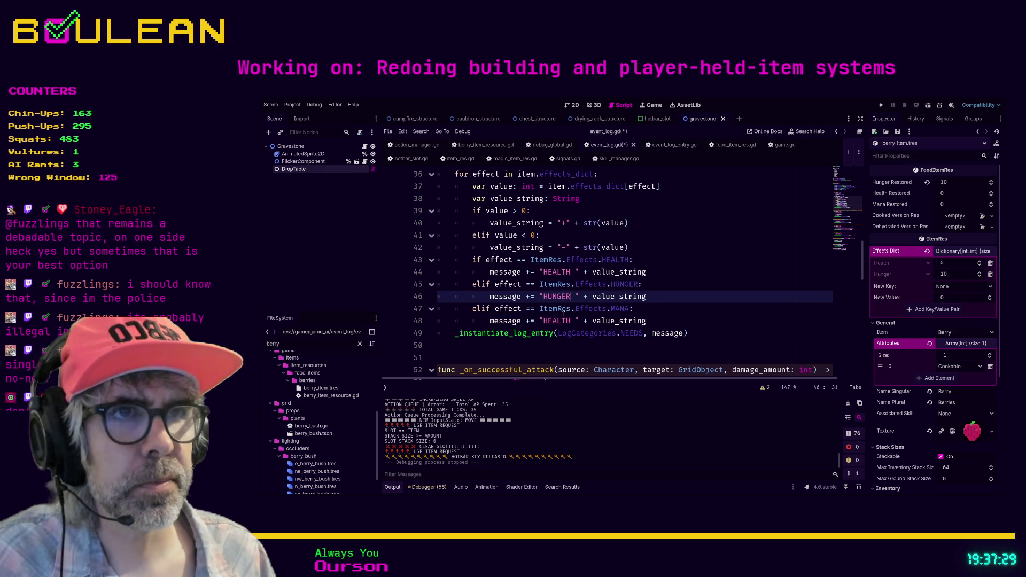
pyautogui.doubleClick(553, 320)
pyautogui.write('MANA')
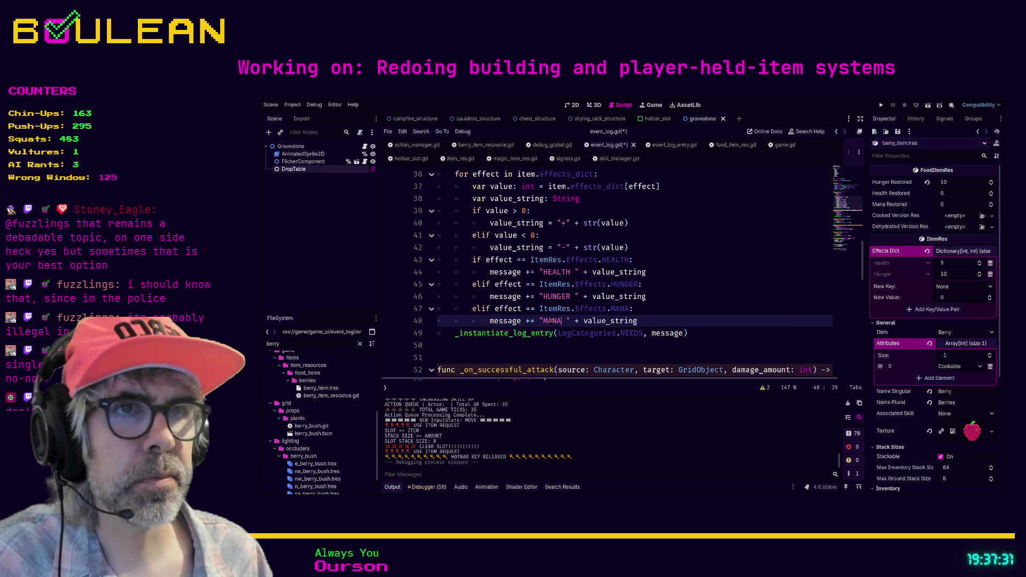
# Add 'message += "\n" ## Line break after each loop' after the MANA branch and save.
pyautogui.click(642, 320)
pyautogui.press('Return')
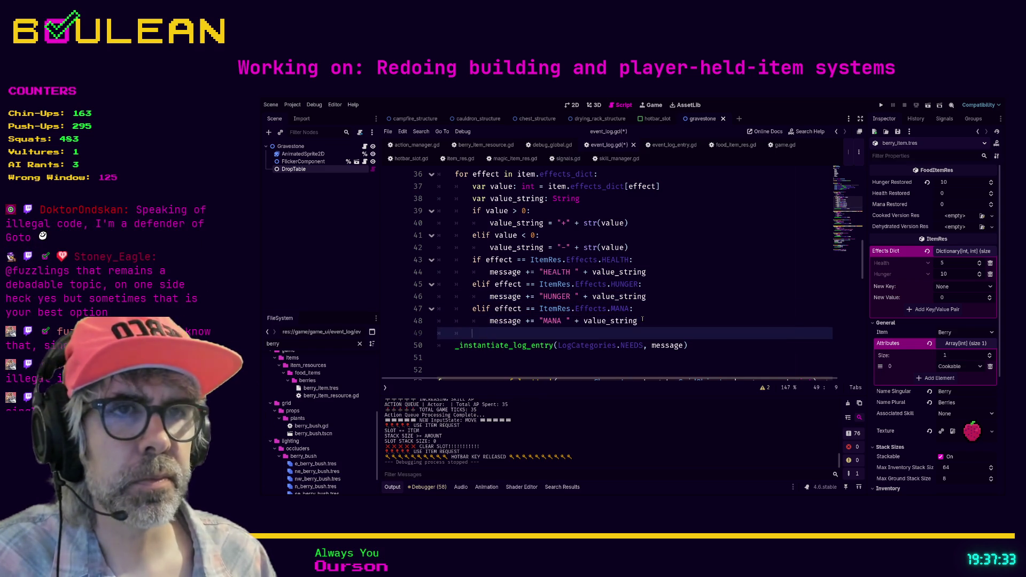
pyautogui.write('message +=')
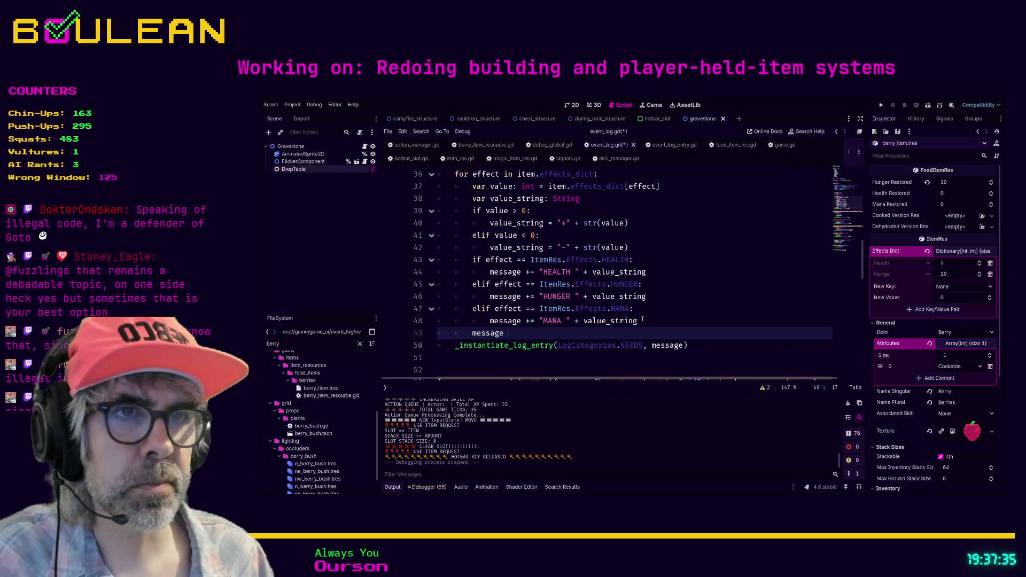
pyautogui.write(' "\\n')
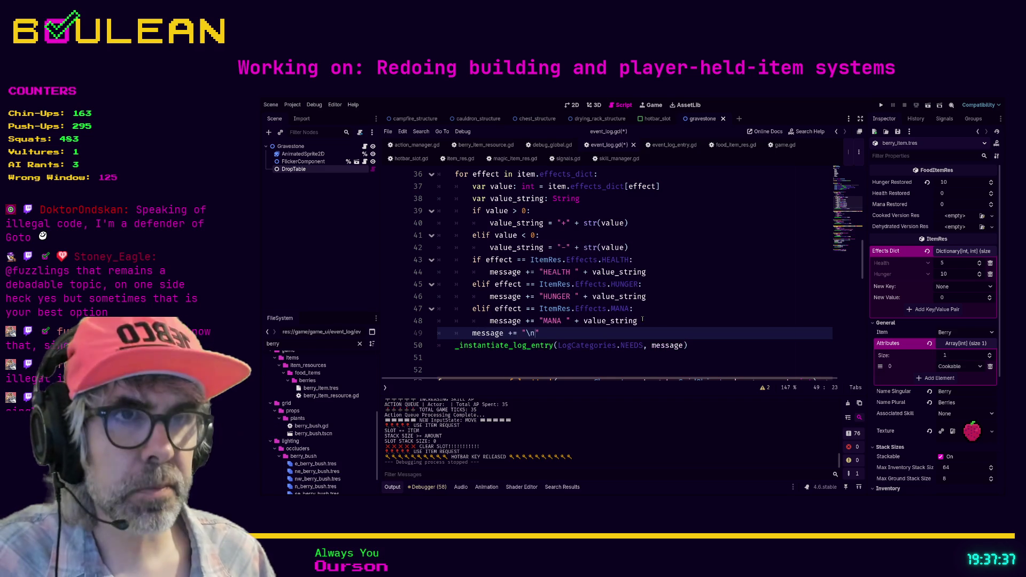
pyautogui.write('" ## Line break')
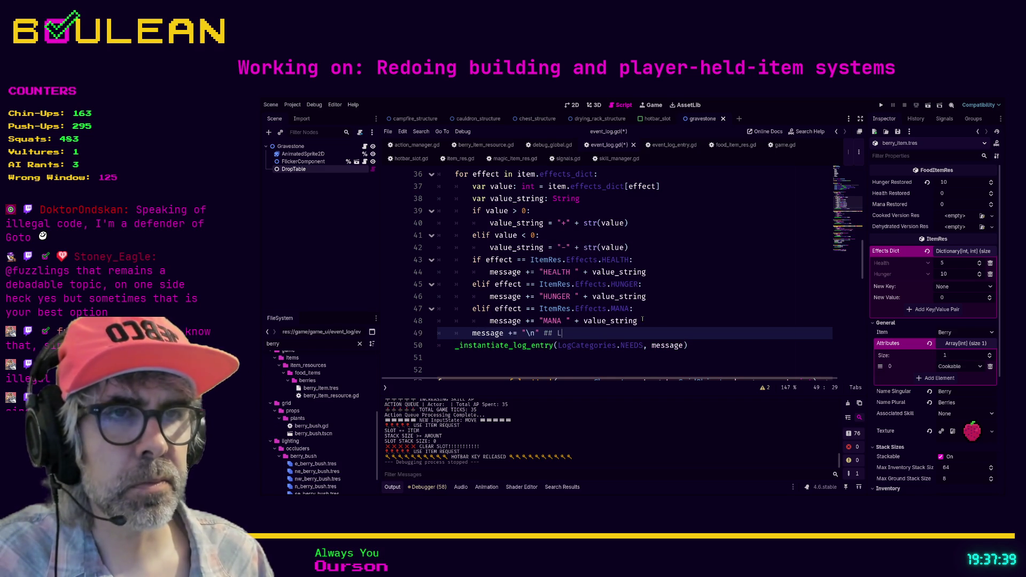
pyautogui.write(' after eac')
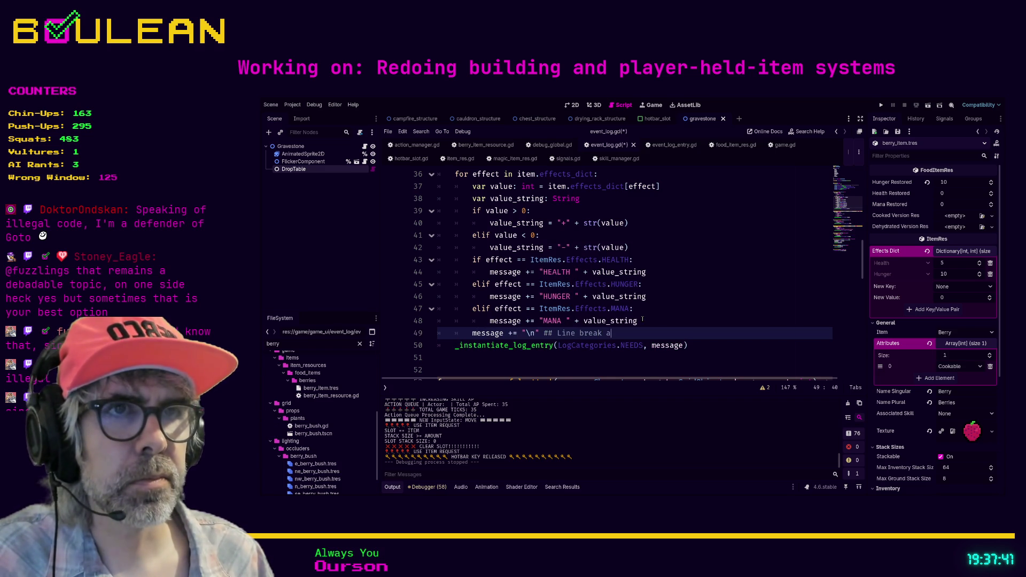
pyautogui.write('h loop')
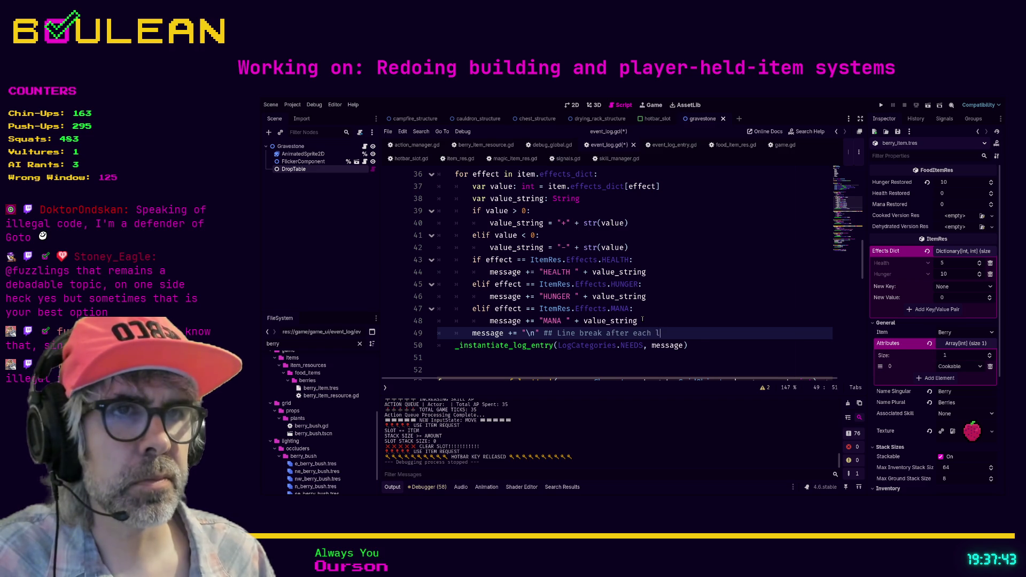
pyautogui.click(698, 288)
pyautogui.hotkey('ctrl', 's')
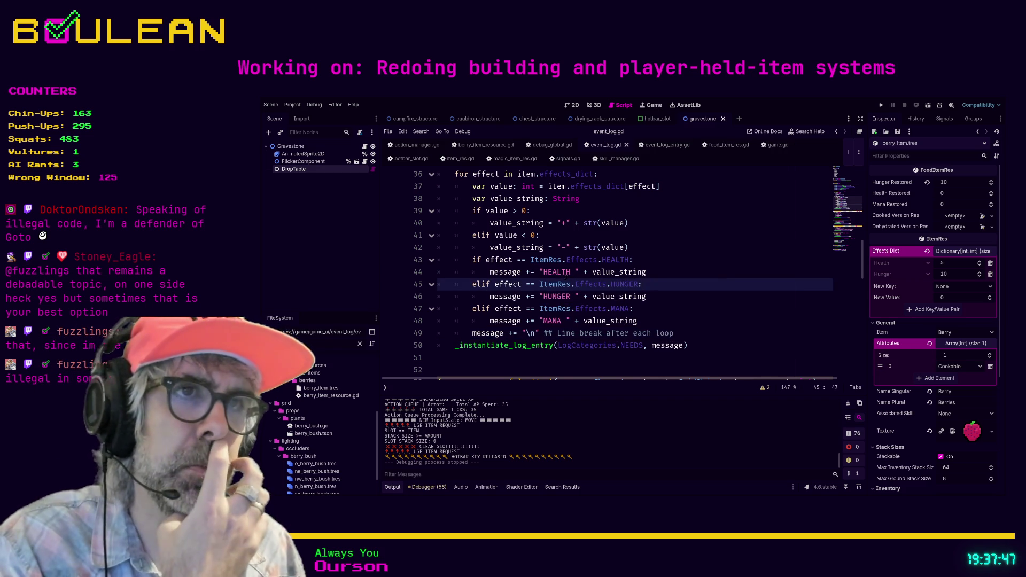
# Review the HEALTH, HUNGER and MANA message lines, then run the game with F5.
pyautogui.moveTo(600, 271); pyautogui.dragTo(437, 271)
pyautogui.moveTo(648, 296); pyautogui.dragTo(444, 300)
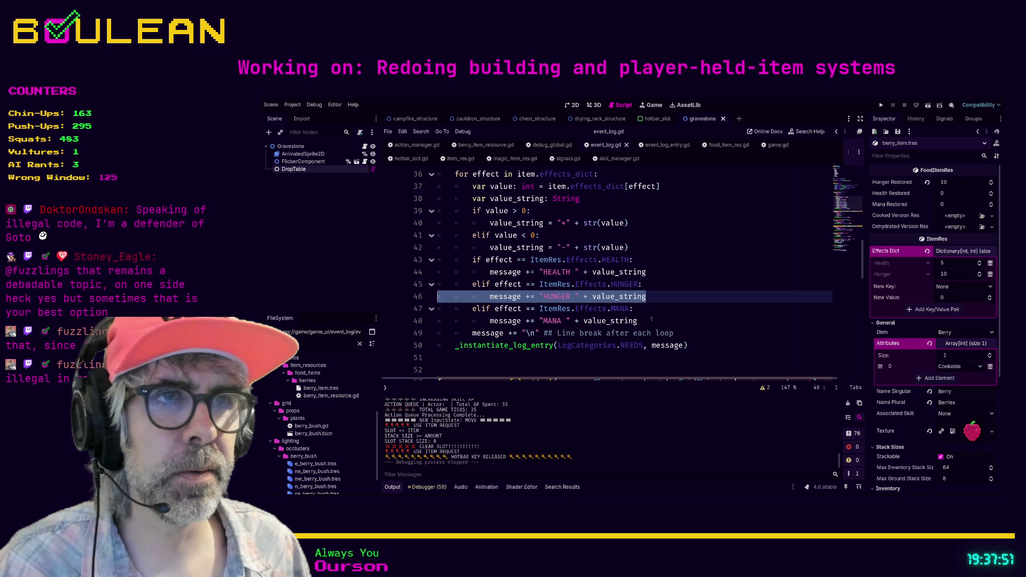
pyautogui.moveTo(637, 321); pyautogui.dragTo(453, 322)
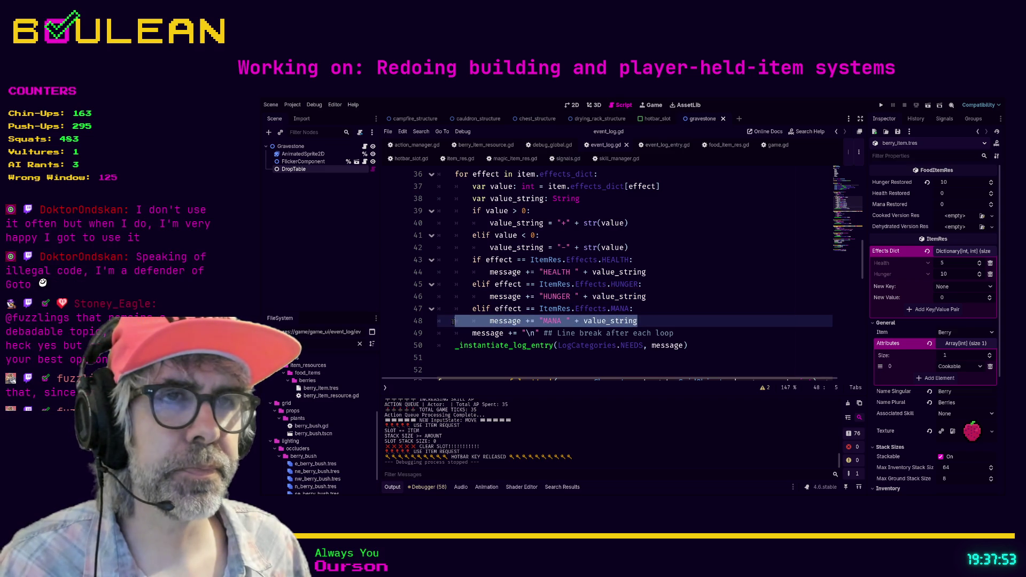
pyautogui.click(662, 320)
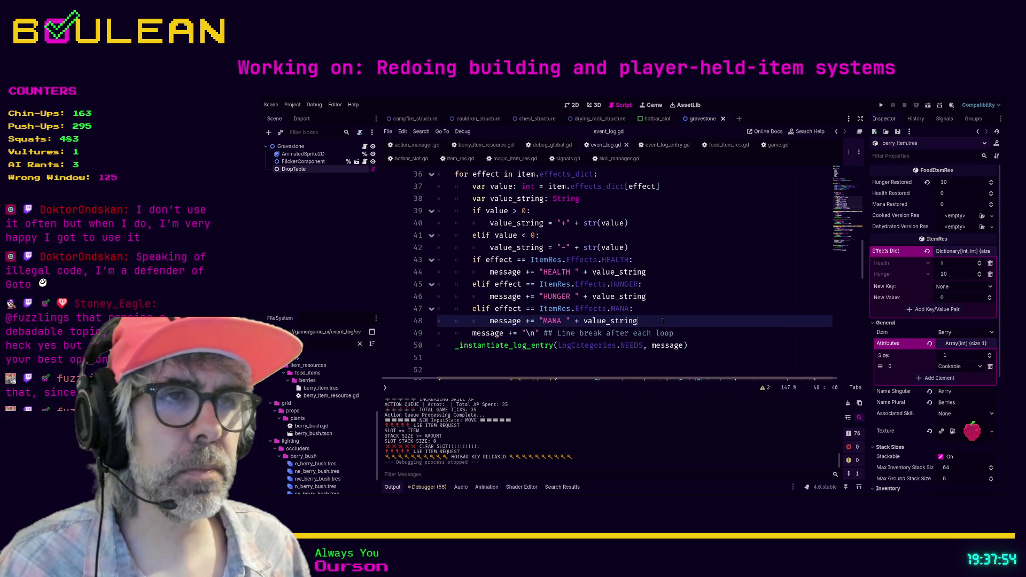
pyautogui.click(692, 288)
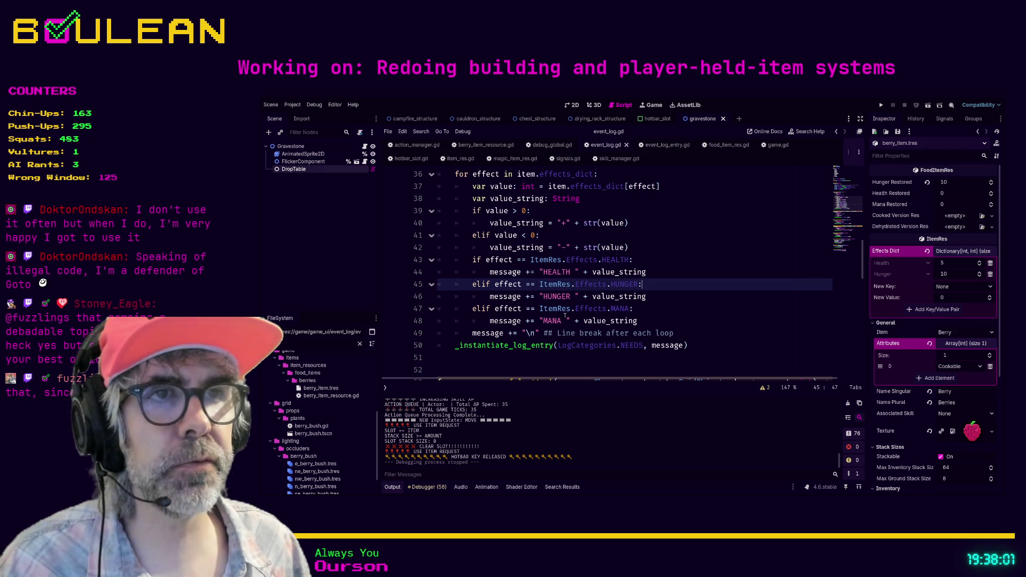
pyautogui.press('Down')
pyautogui.press('F5')
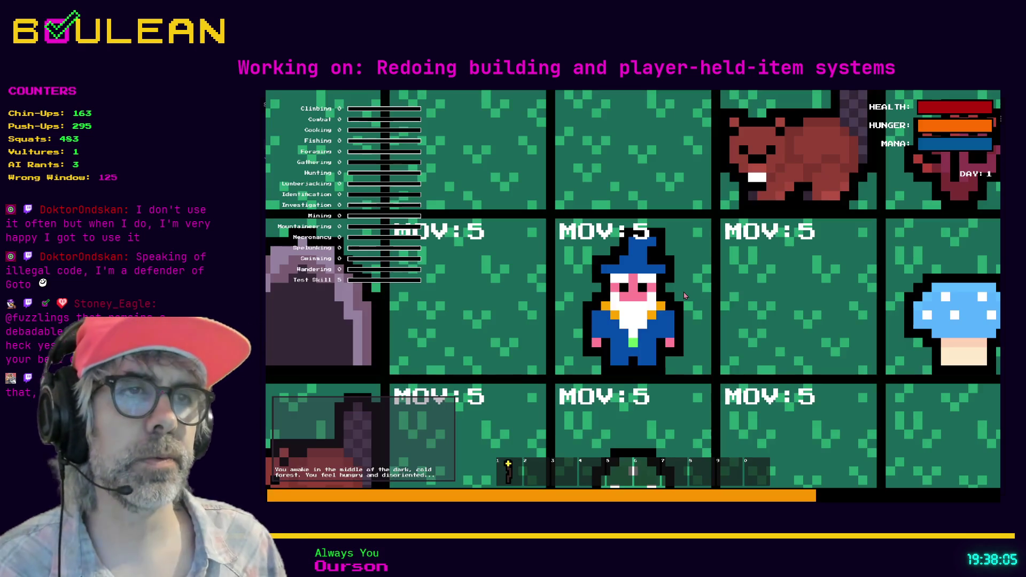
# Gather a berry from the bush and eat it, confirming the log shows HEALTH +5 and HUNGER +10.
pyautogui.scroll(-3, 685, 295)
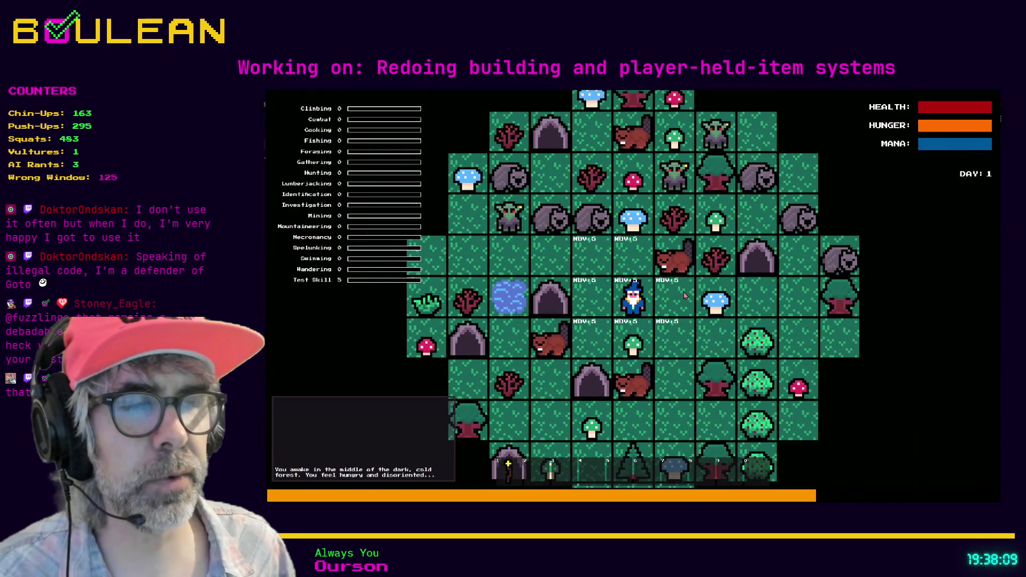
pyautogui.click(684, 296)
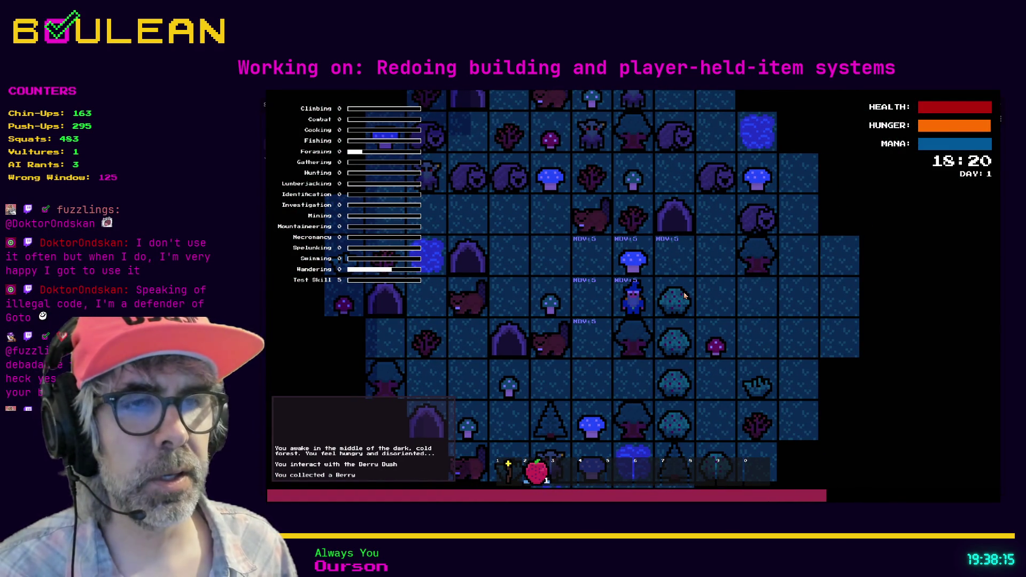
pyautogui.click(685, 295)
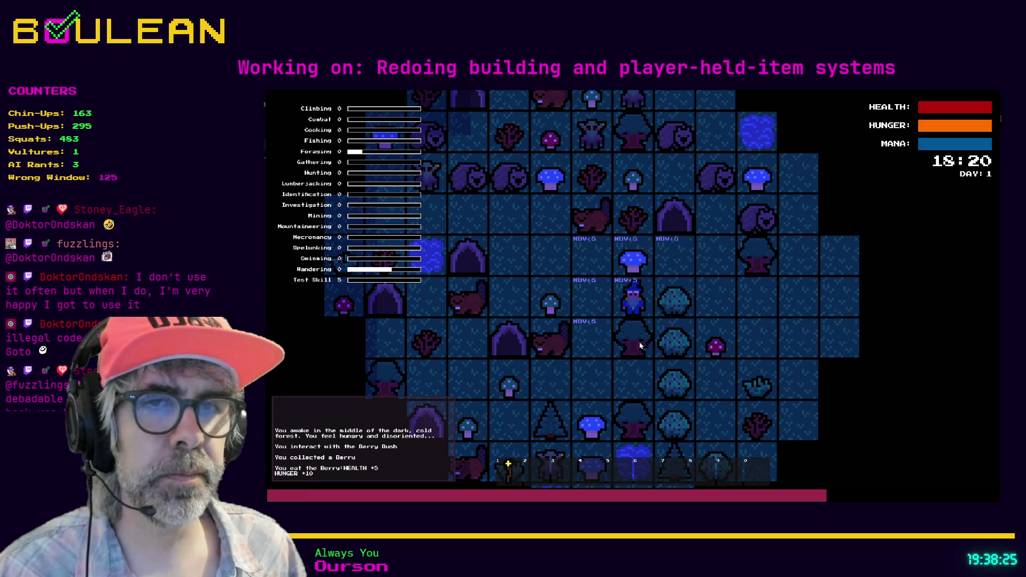
pyautogui.press('Escape')
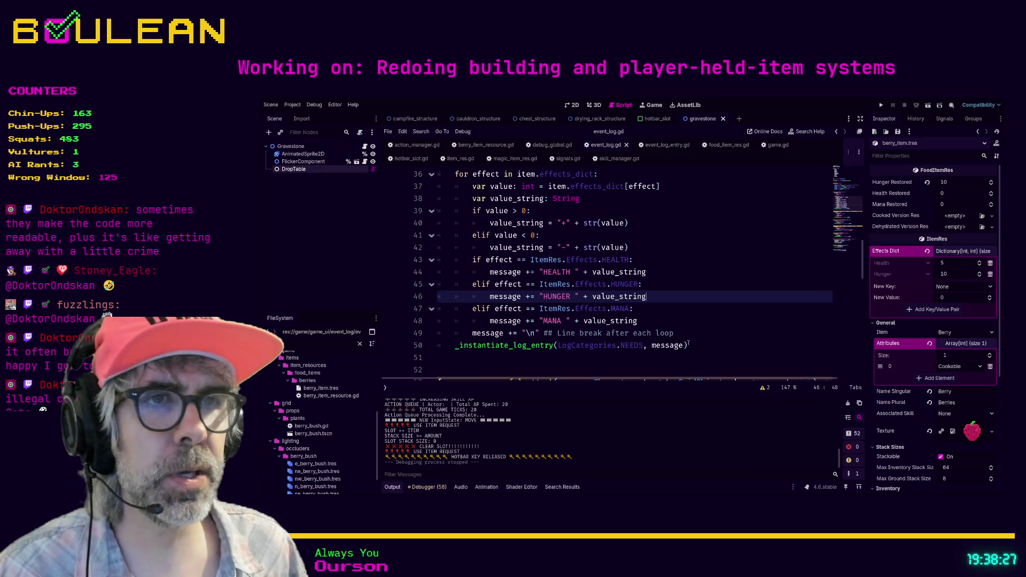
# Move the line-break statement to the top of the effects loop, changing its comment to 'before each loop'.
pyautogui.click(721, 334)
pyautogui.hotkey('shift', 'Home')
pyautogui.hotkey('shift', 'Home')
pyautogui.hotkey('ctrl', 'c')
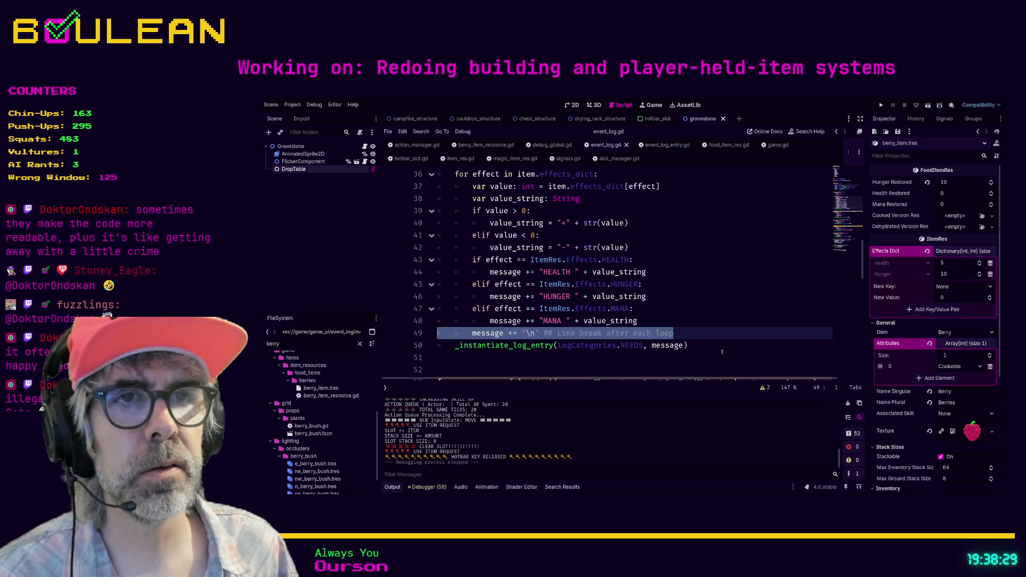
pyautogui.press('BackSpace')
pyautogui.press('Up')
pyautogui.press('Up')
pyautogui.press('Up')
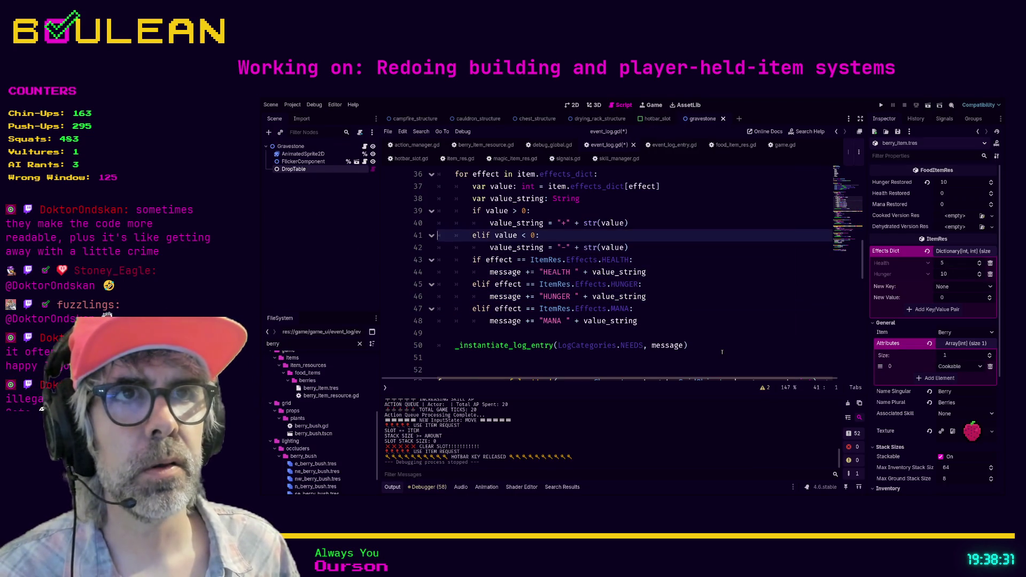
pyautogui.press('Up')
pyautogui.press('Return')
pyautogui.press('Up')
pyautogui.hotkey('ctrl', 'v')
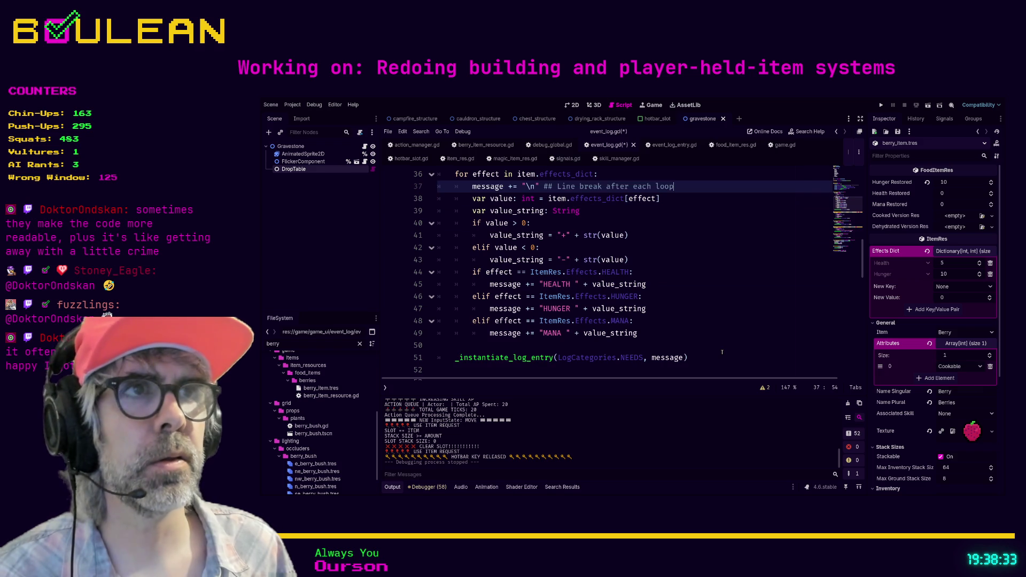
pyautogui.doubleClick(619, 186)
pyautogui.write('before')
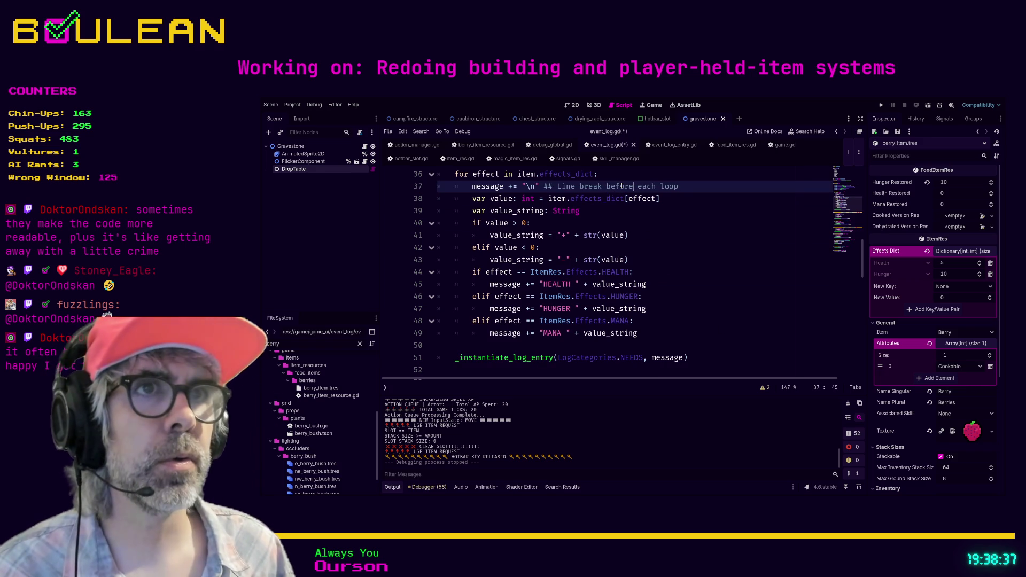
# Open a new empty line below the HEALTH message statement.
pyautogui.click(585, 225)
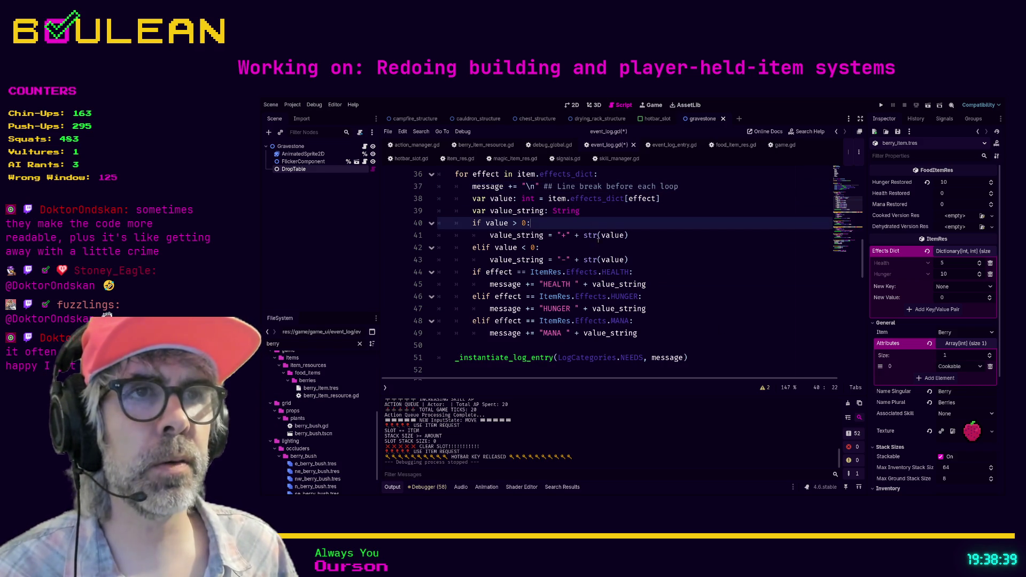
pyautogui.moveTo(578, 284); pyautogui.dragTo(540, 281)
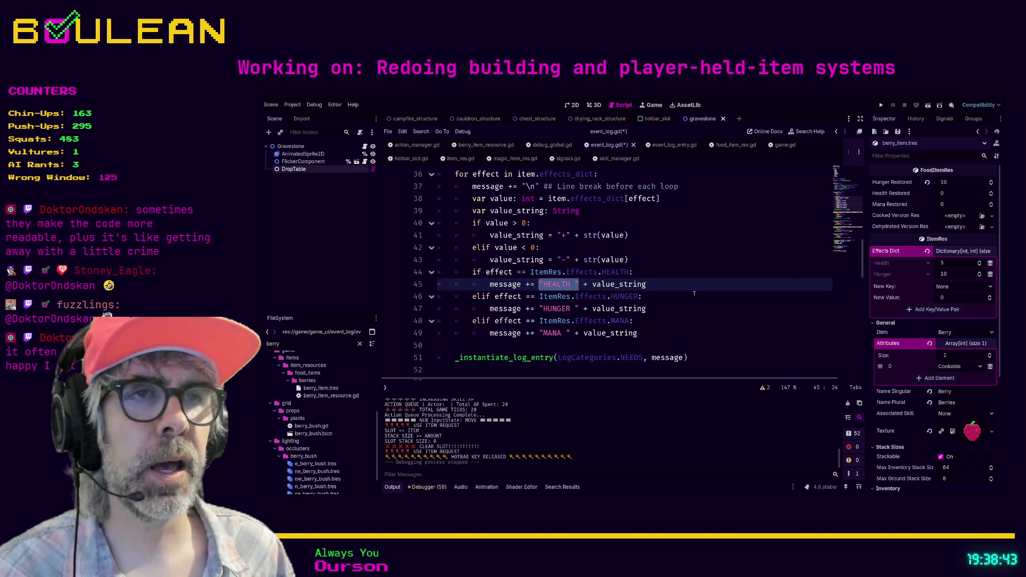
pyautogui.press('End')
pyautogui.press('Return')
# Start typing 'message += ItemRes.Effects[' on the new line under the HEALTH branch.
pyautogui.write('message +=')
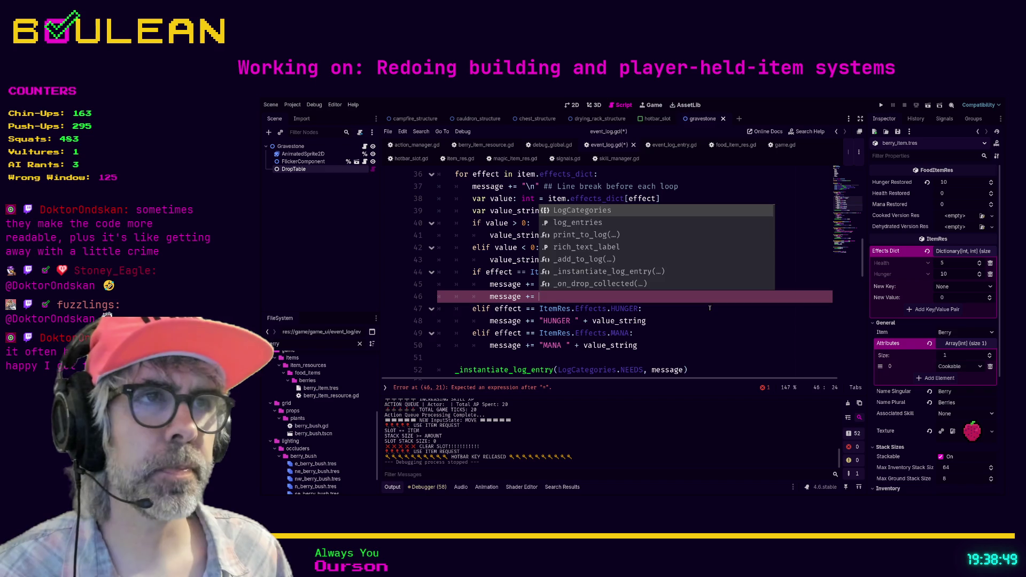
pyautogui.press('Escape')
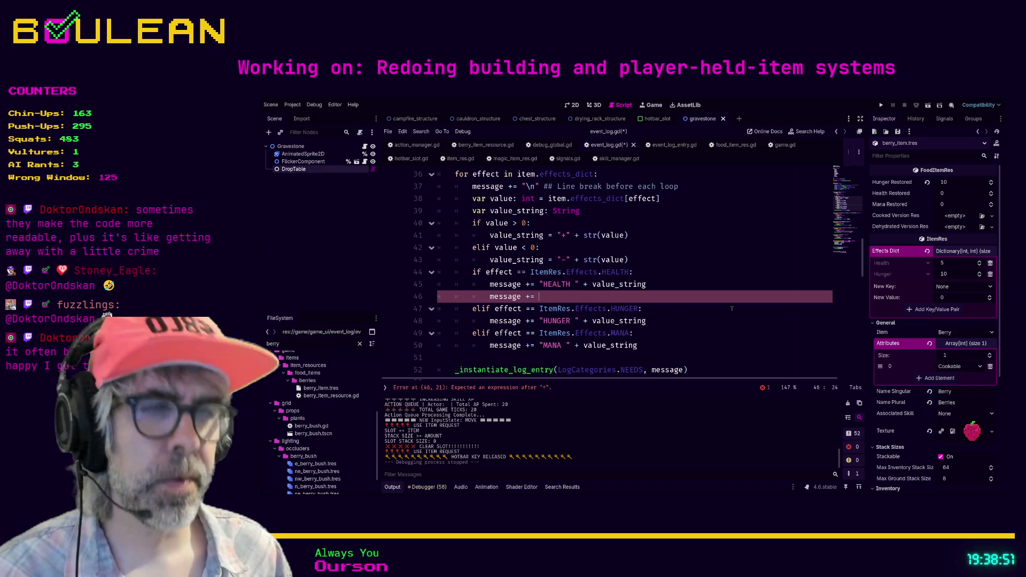
pyautogui.write('ItemRes')
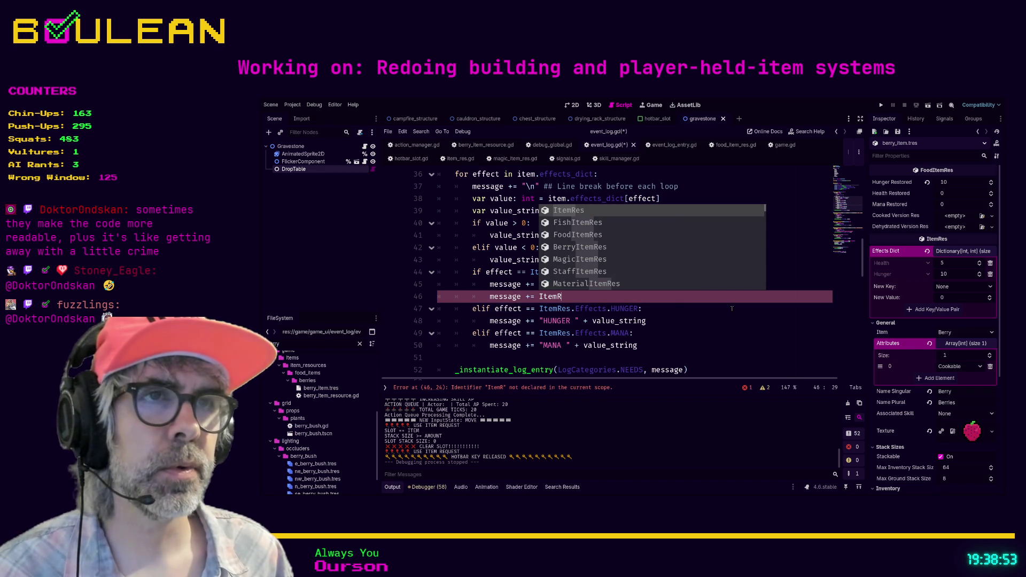
pyautogui.write('.eff')
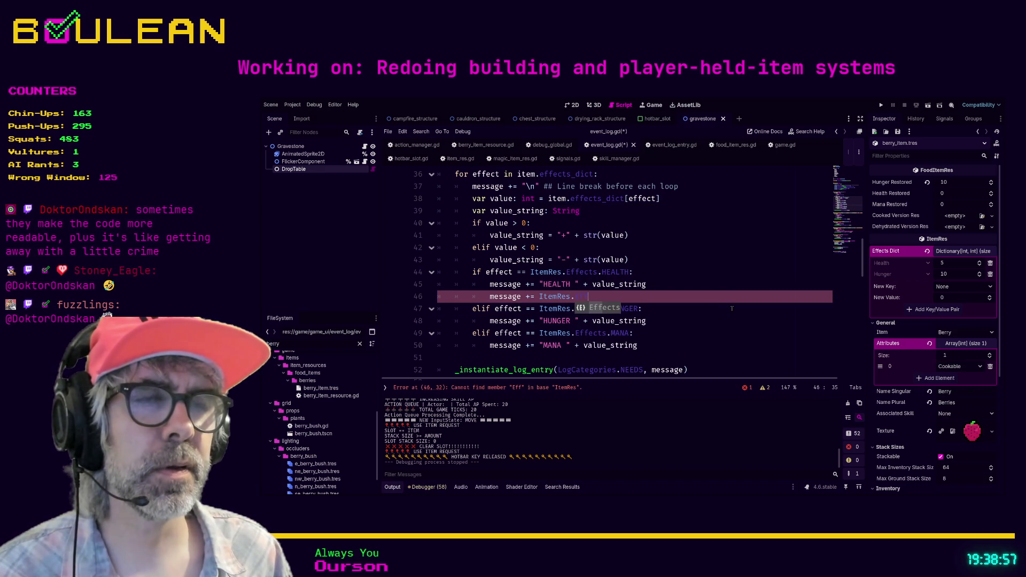
pyautogui.press('Return')
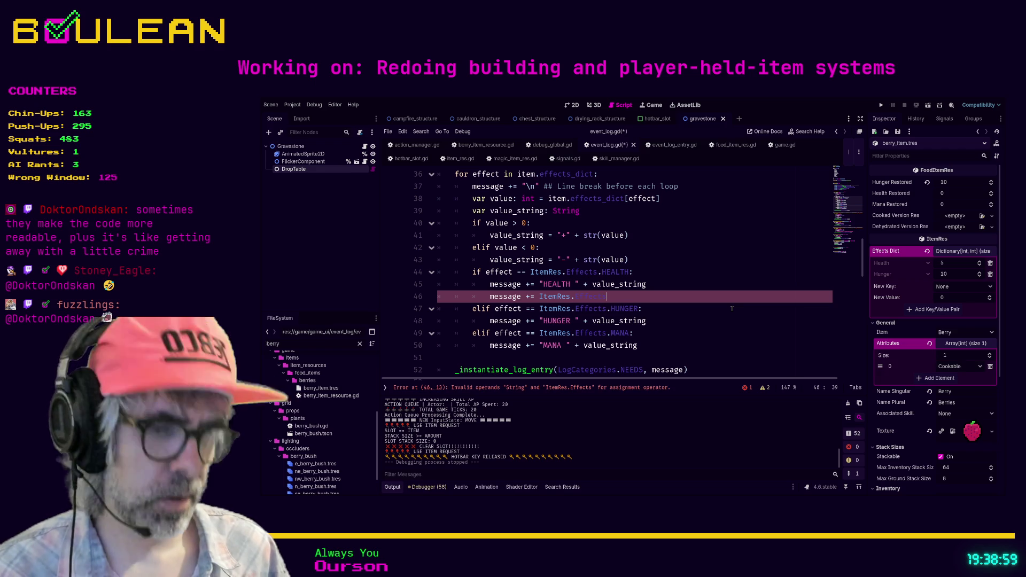
pyautogui.write('[')
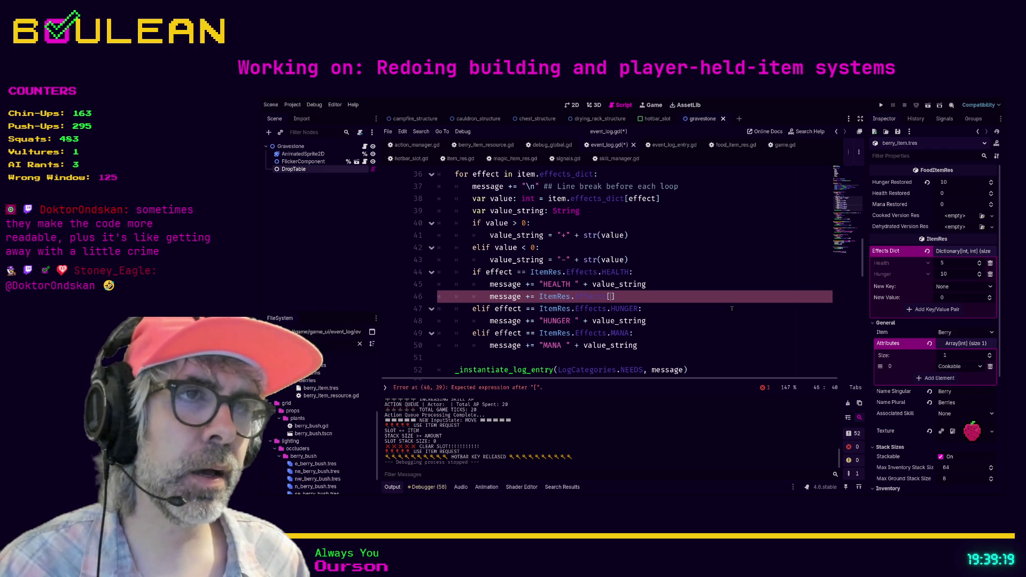
# Delete the unfinished line 46, save event_log.gd, and run the game again.
pyautogui.hotkey('shift', 'Home')
pyautogui.hotkey('shift', 'Home')
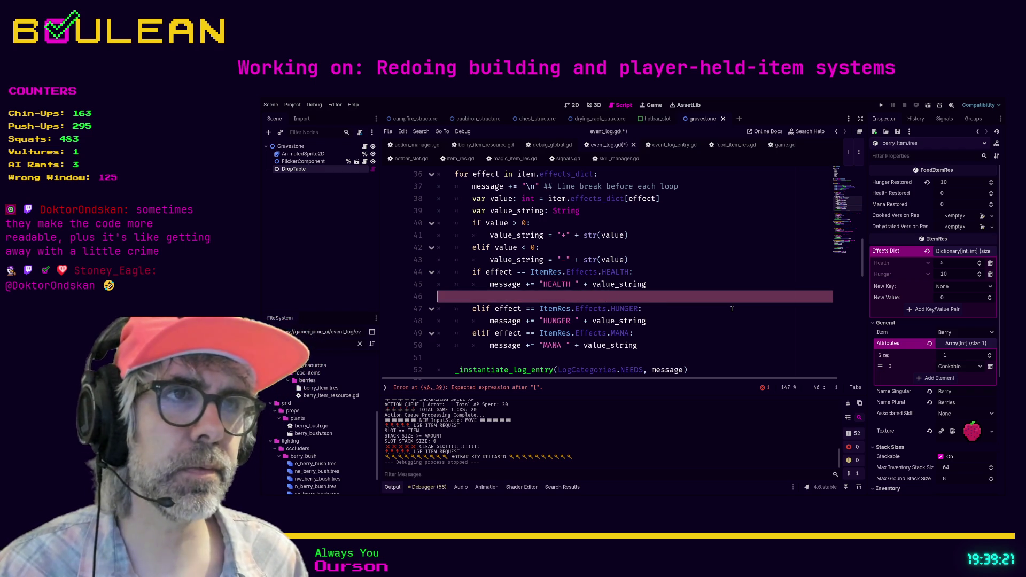
pyautogui.press('BackSpace')
pyautogui.press('BackSpace')
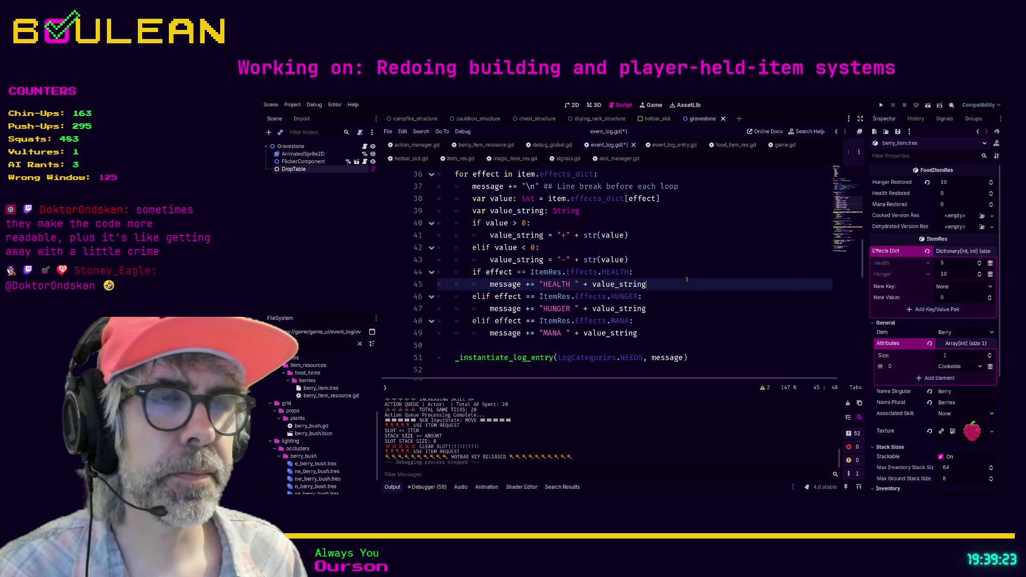
pyautogui.hotkey('ctrl', 's')
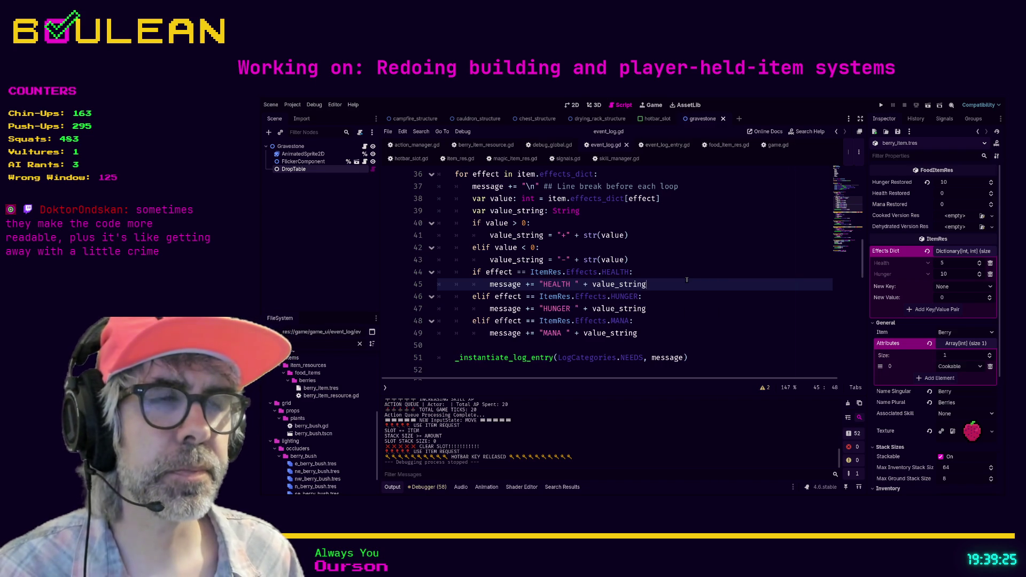
pyautogui.press('F5')
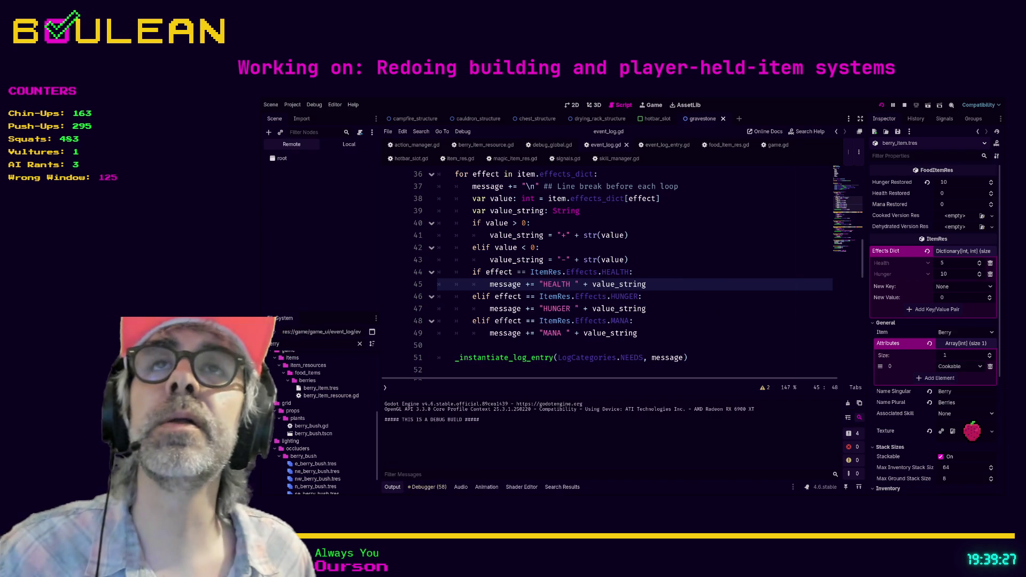